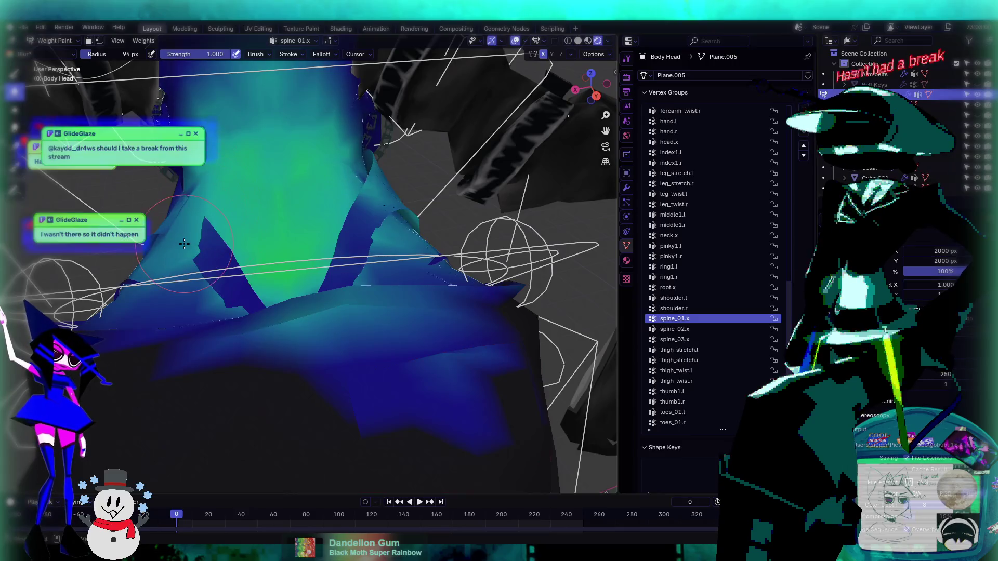
- Paint spine_01.x weight onto the chest and shoulder with the Draw brush
mouse_move(184, 244)
middle_down()
mouse_move(260, 255)
mouse_move(219, 208)
middle_up()
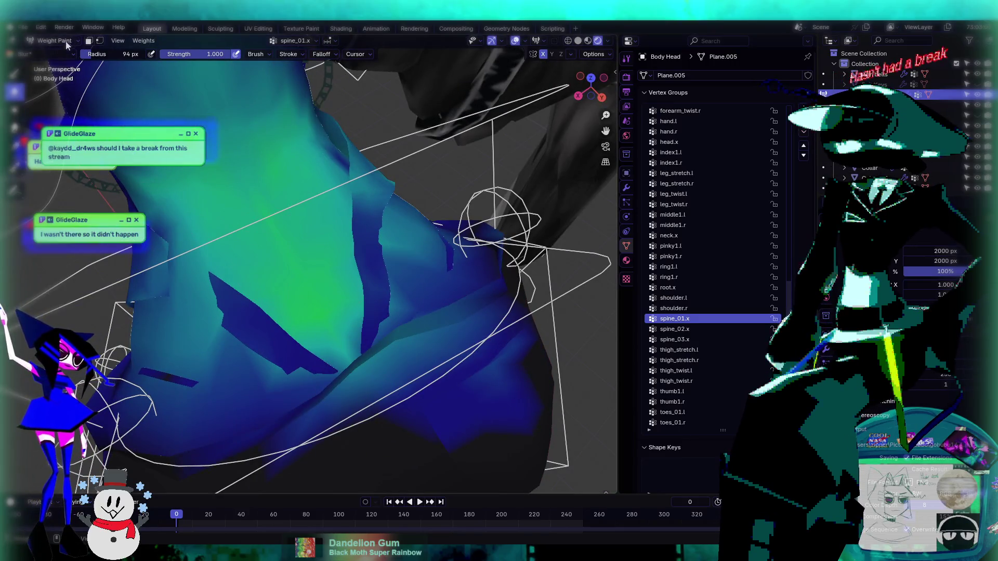
click(13, 74)
mouse_move(172, 270)
mouse_down()
mouse_move(338, 208)
mouse_move(279, 328)
mouse_up()
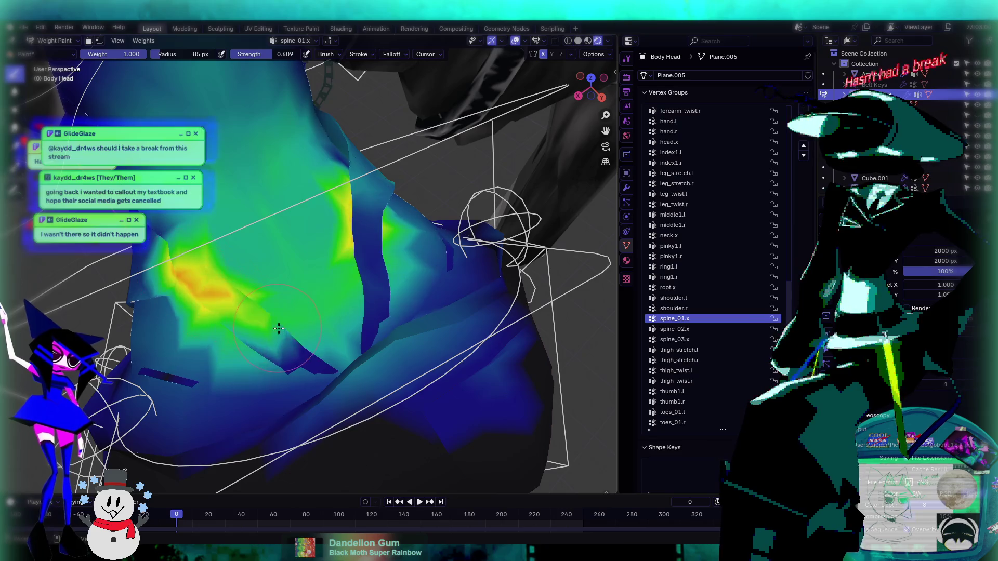
mouse_move(379, 220)
mouse_down()
mouse_move(367, 281)
mouse_move(369, 245)
mouse_move(380, 312)
mouse_up()
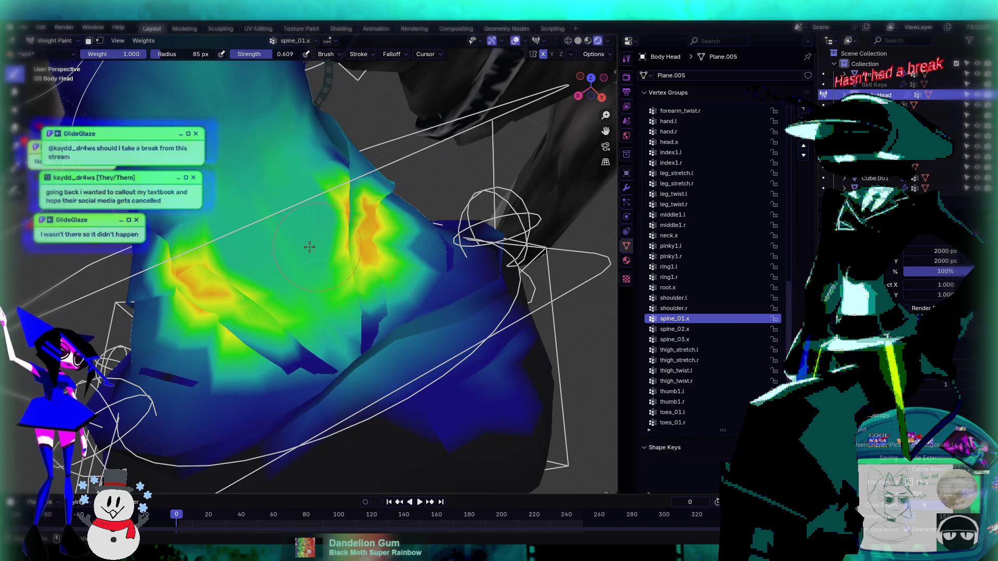
middle_drag(379, 312, 219, 198)
- Blur the harsh red chest and shoulder weights into yellow-green
click(13, 92)
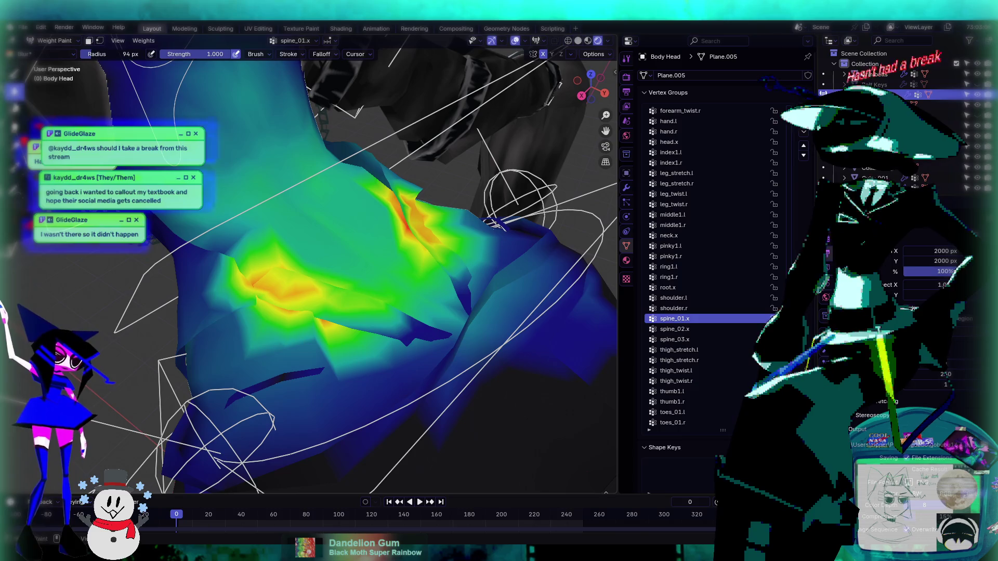
drag(229, 292, 468, 260)
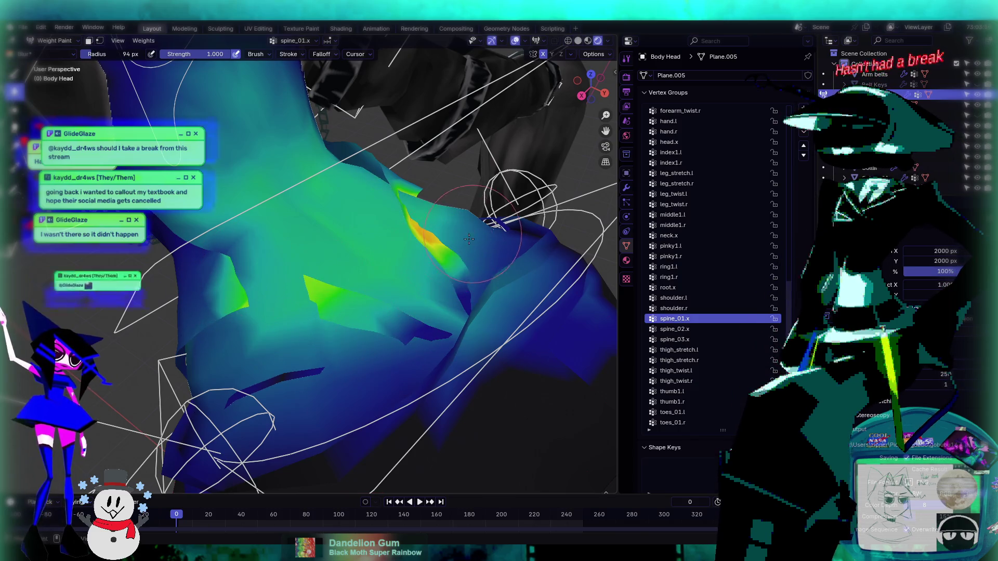
middle_drag(467, 259, 420, 242)
drag(420, 243, 407, 283)
mouse_move(403, 315)
middle_down()
mouse_move(422, 296)
mouse_move(270, 244)
middle_up()
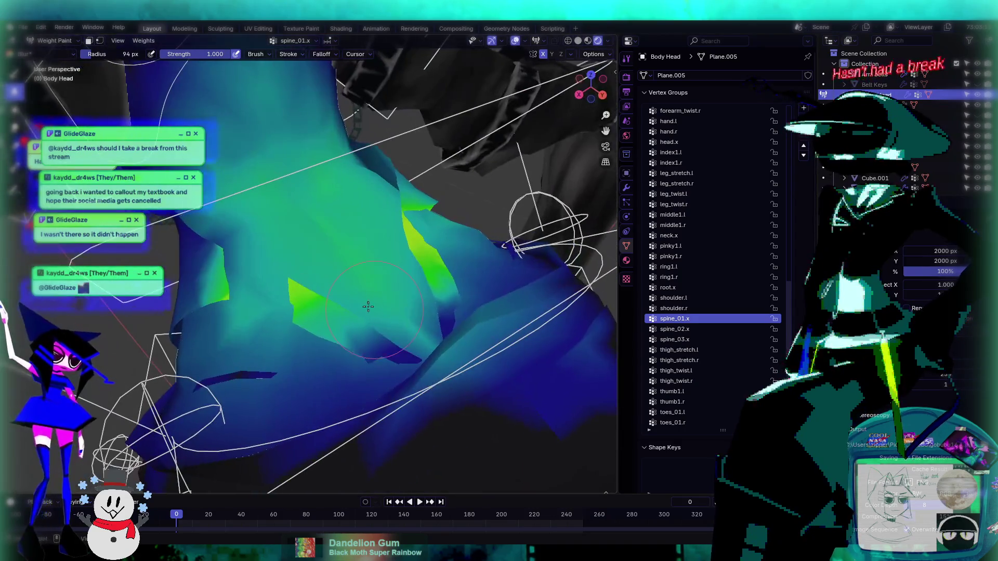
- Enable face-selection masking and paint weight onto both sides of the chest
click(88, 41)
click(15, 74)
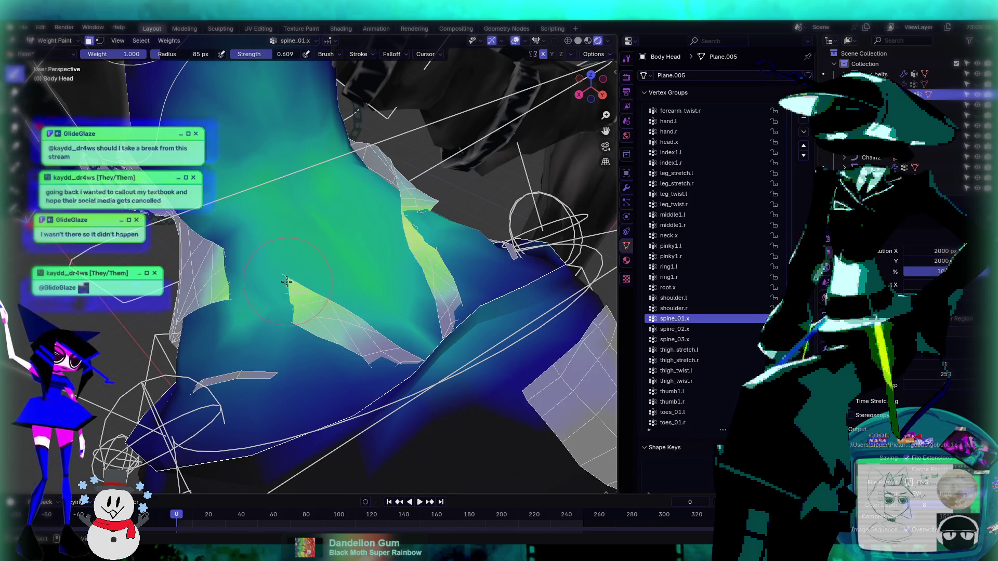
mouse_move(245, 229)
mouse_down()
mouse_move(242, 276)
mouse_move(285, 290)
mouse_move(232, 264)
mouse_move(250, 252)
mouse_up()
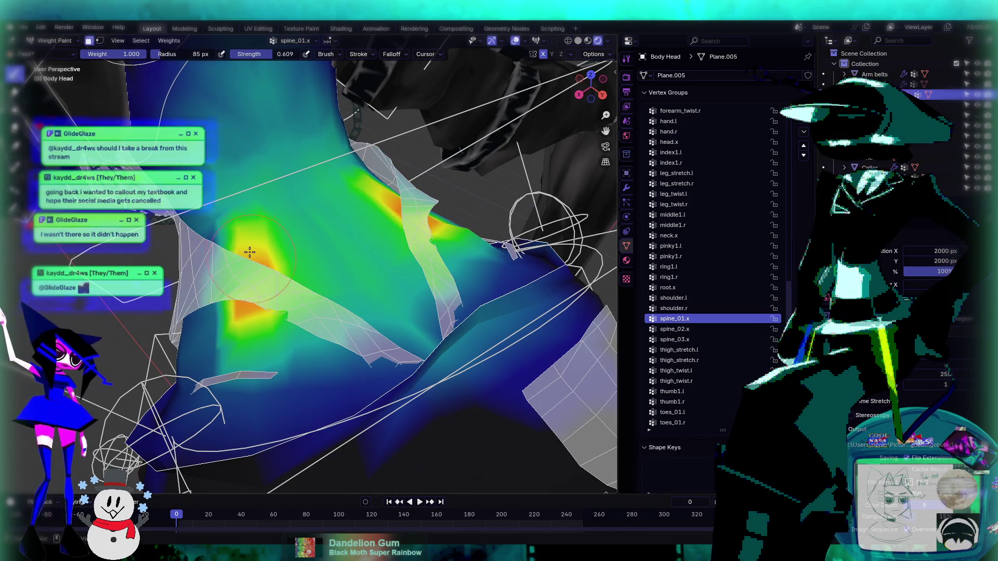
mouse_move(424, 223)
middle_down()
mouse_move(404, 288)
mouse_move(432, 234)
mouse_move(439, 178)
mouse_move(256, 262)
middle_up()
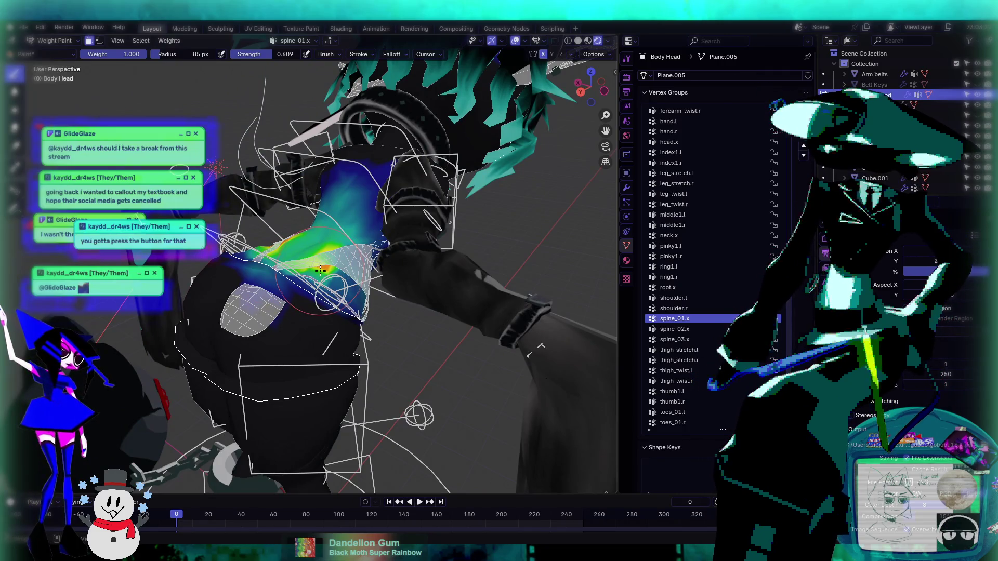
middle_drag(320, 270, 403, 307)
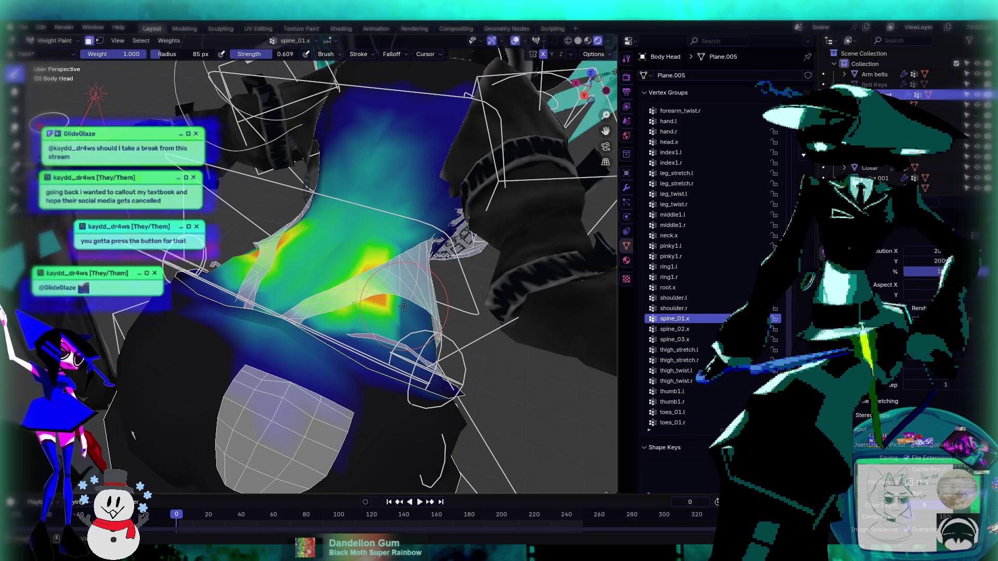
mouse_move(404, 307)
middle_down()
mouse_move(379, 312)
mouse_move(414, 301)
middle_up()
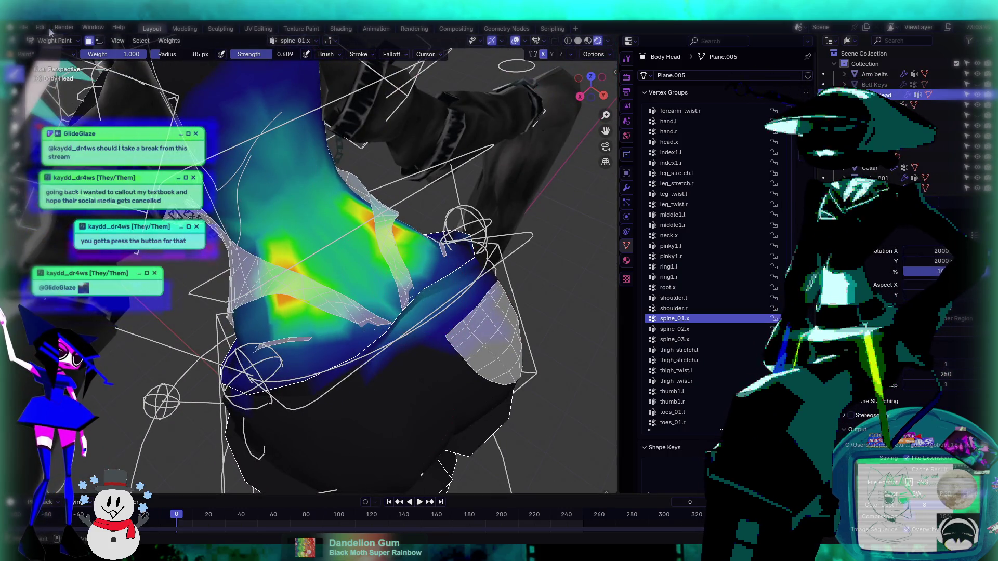
- Blur a yellow-green torso patch toward teal, then undo that smoothing
click(14, 93)
drag(296, 266, 313, 295)
key(ctrl+z)
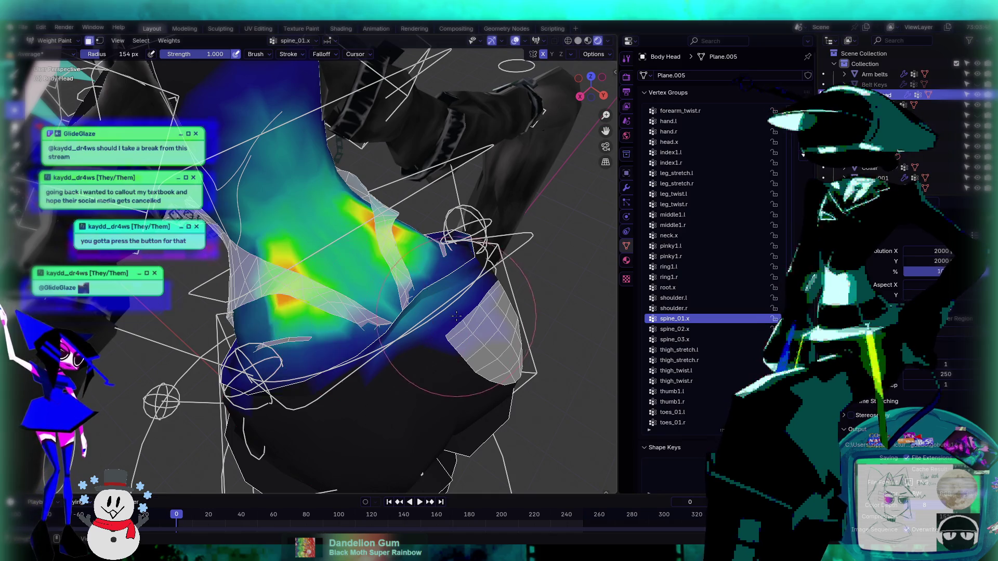
middle_drag(353, 320, 334, 252)
mouse_move(429, 279)
middle_down()
mouse_move(355, 302)
mouse_move(347, 332)
mouse_move(341, 210)
mouse_move(218, 104)
middle_up()
click(55, 40)
- Return the Body Head from Weight Paint to Object Mode
click(52, 53)
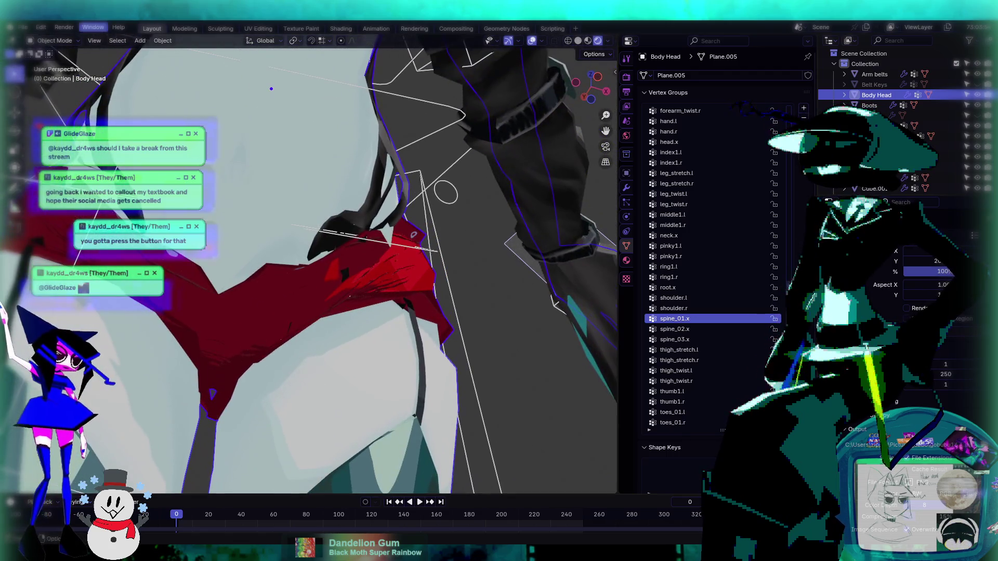
click(54, 41)
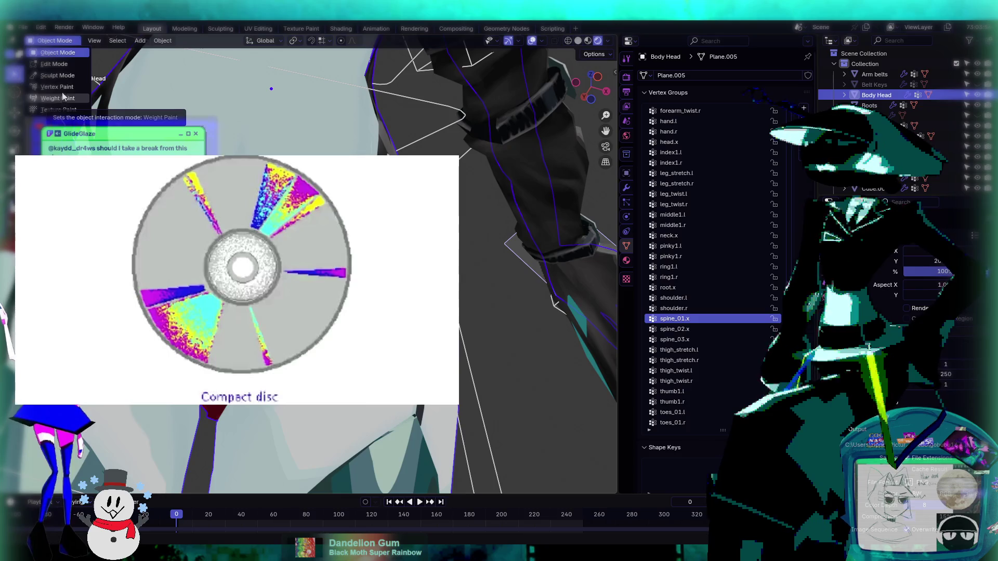
key(Escape)
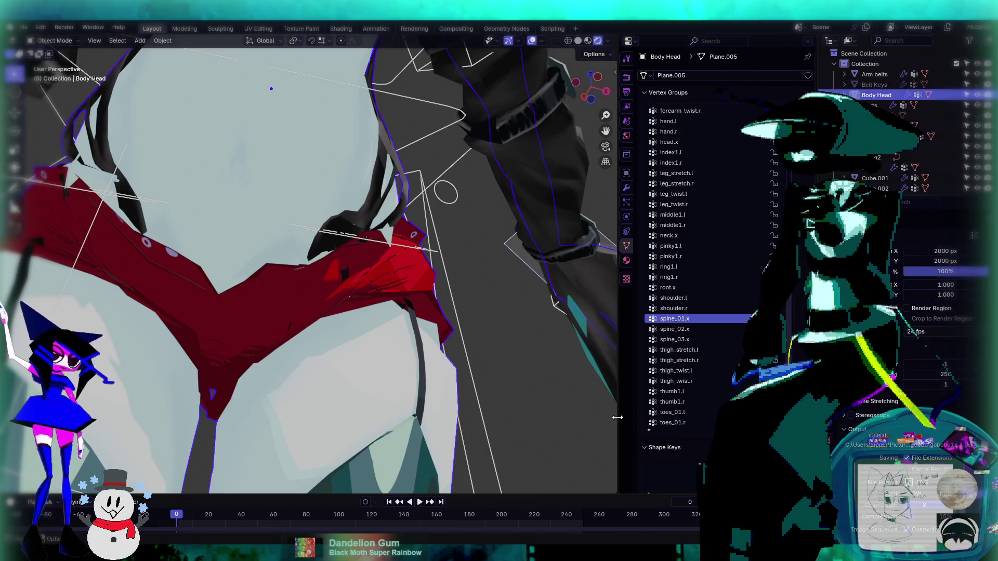
click(54, 41)
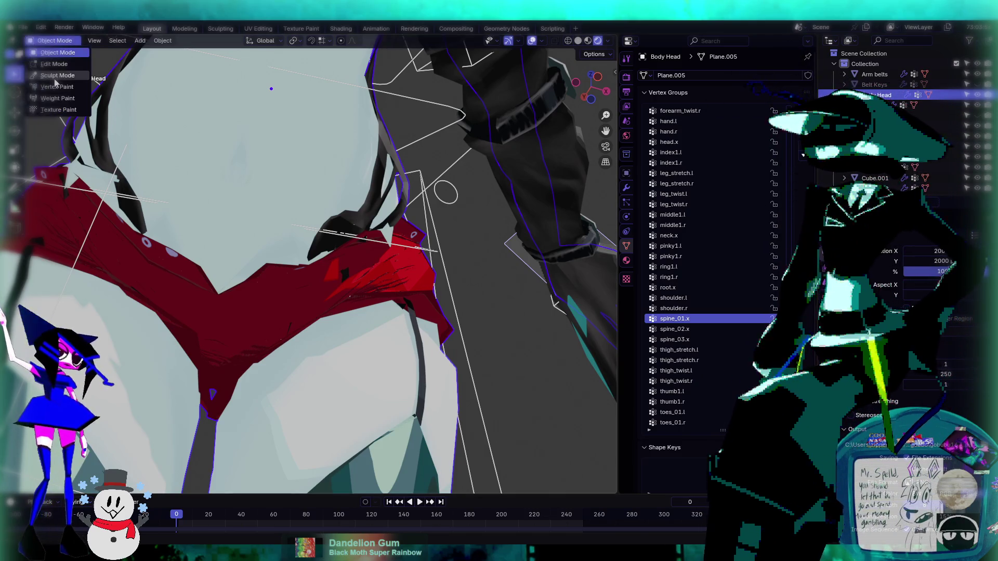
- In Edit Mode, select both linked hair strands with Ctrl+L, then go back to Weight Paint
click(52, 65)
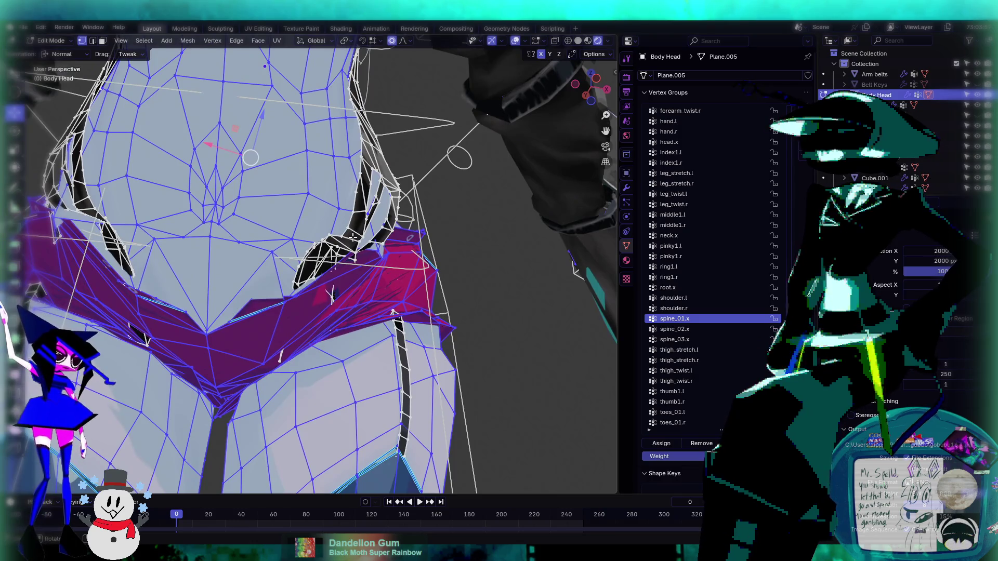
click(353, 238)
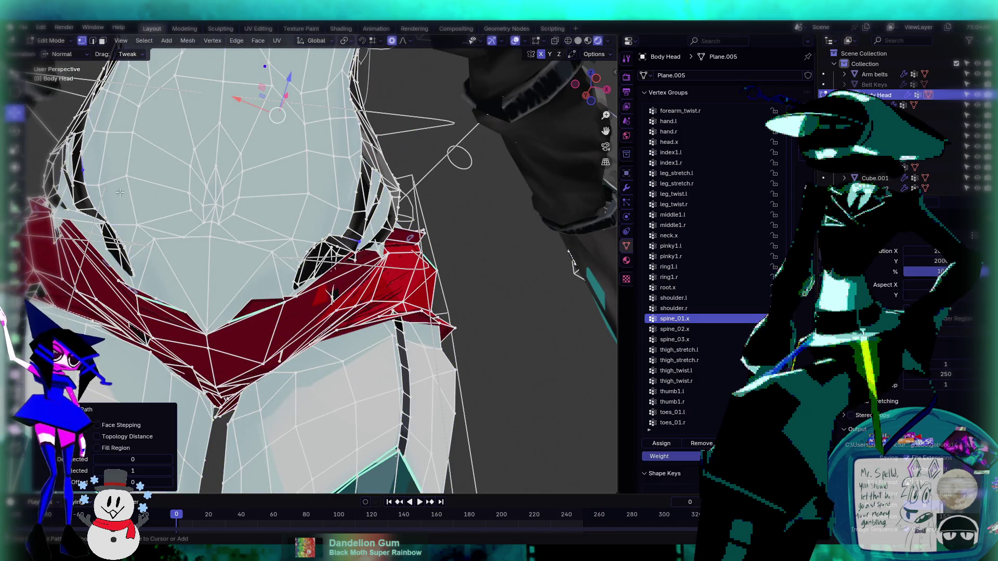
key(ctrl+l)
mouse_move(214, 234)
middle_down()
mouse_move(281, 228)
mouse_move(208, 228)
middle_up()
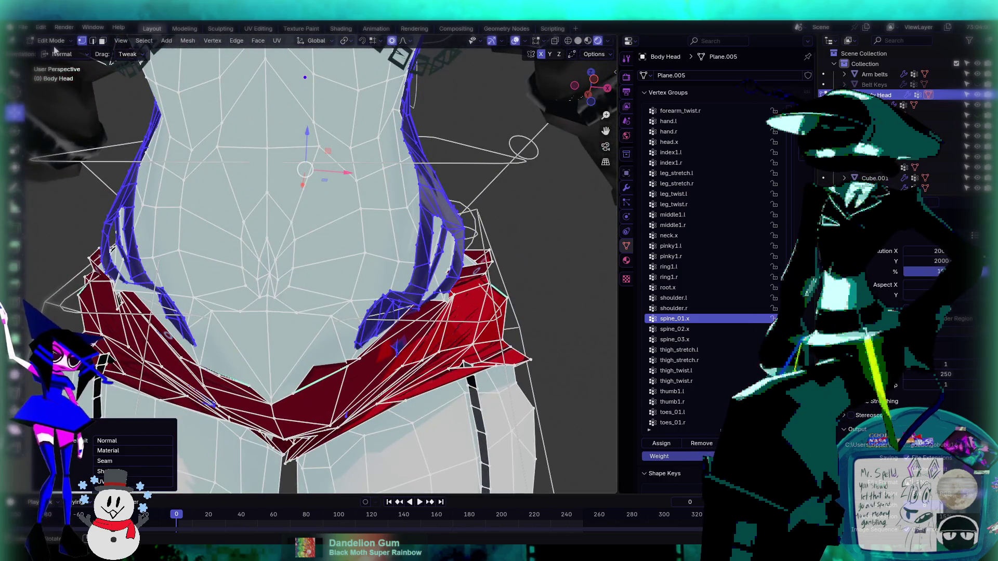
click(55, 41)
click(64, 98)
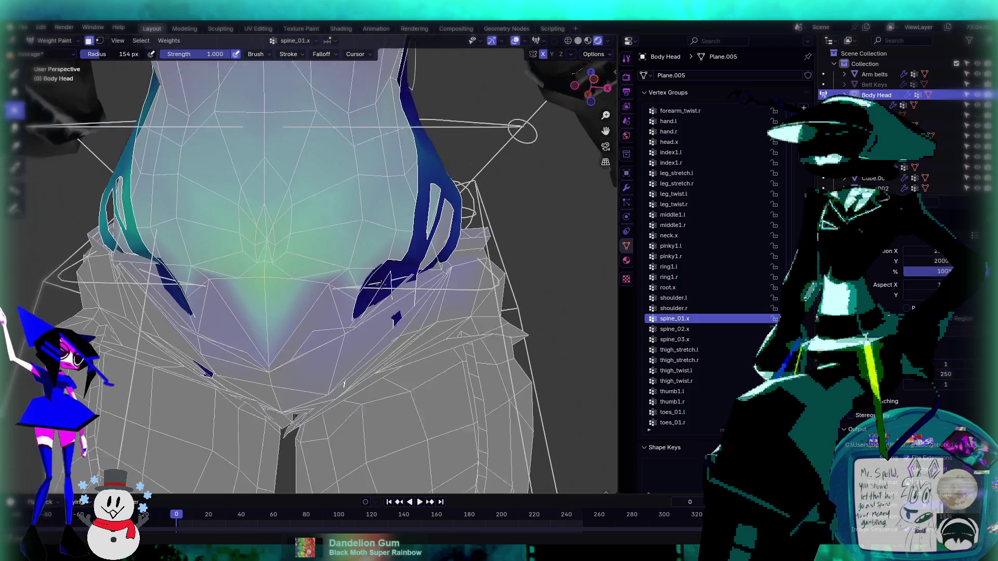
- Make thigh_stretch.l the active vertex group, viewing the left hip strap
ctrl+scroll(706, 340, down, 4)
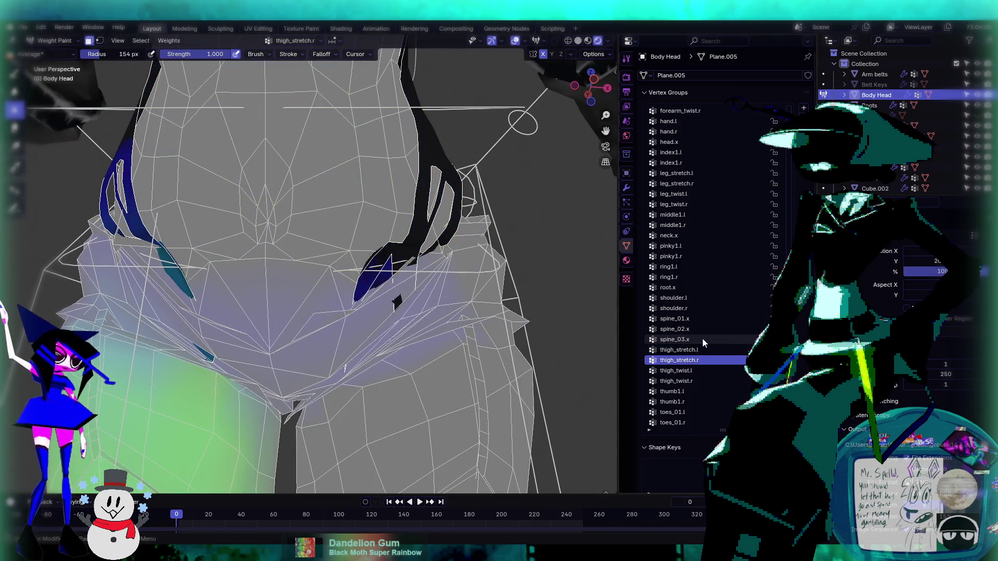
middle_drag(291, 280, 248, 282)
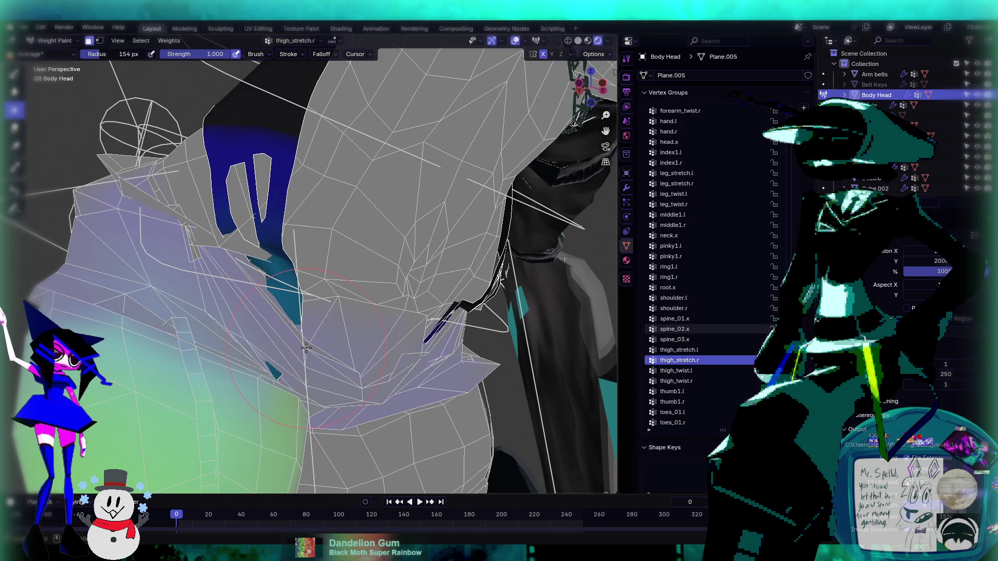
ctrl+scroll(654, 339, up, 4)
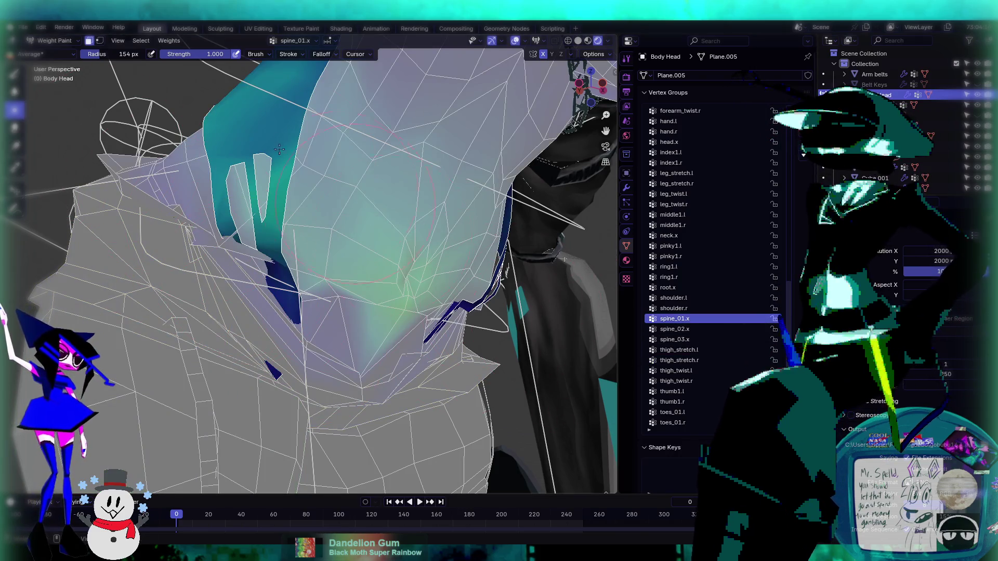
middle_drag(469, 288, 405, 291)
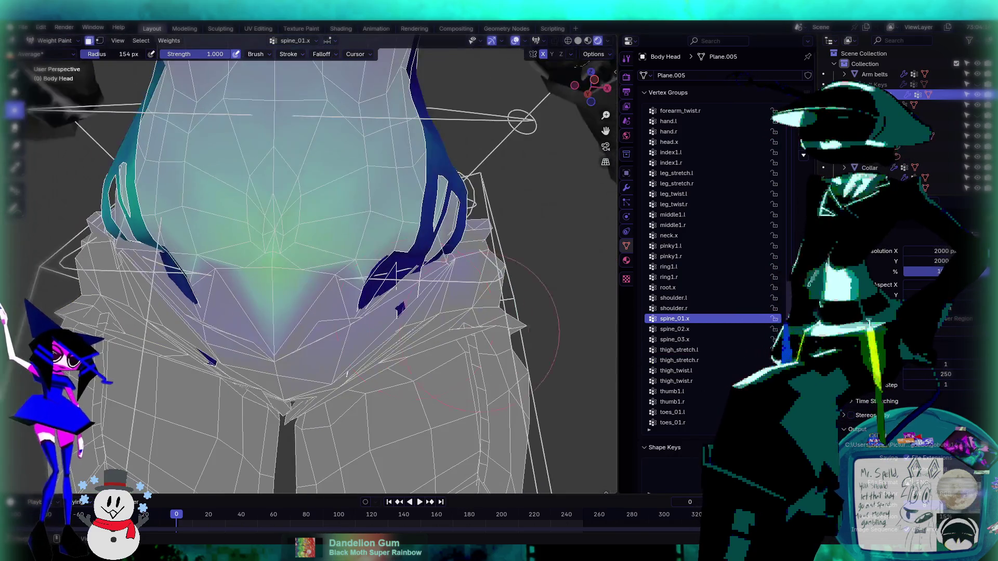
click(729, 353)
ctrl+scroll(729, 353, down, 2)
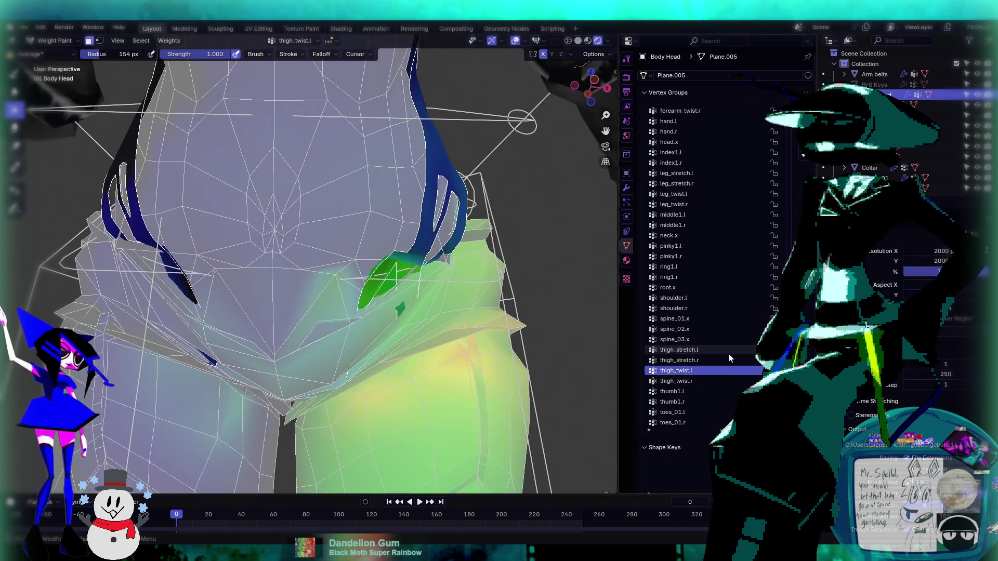
ctrl+scroll(729, 354, up, 2)
scroll(350, 270, up, 5)
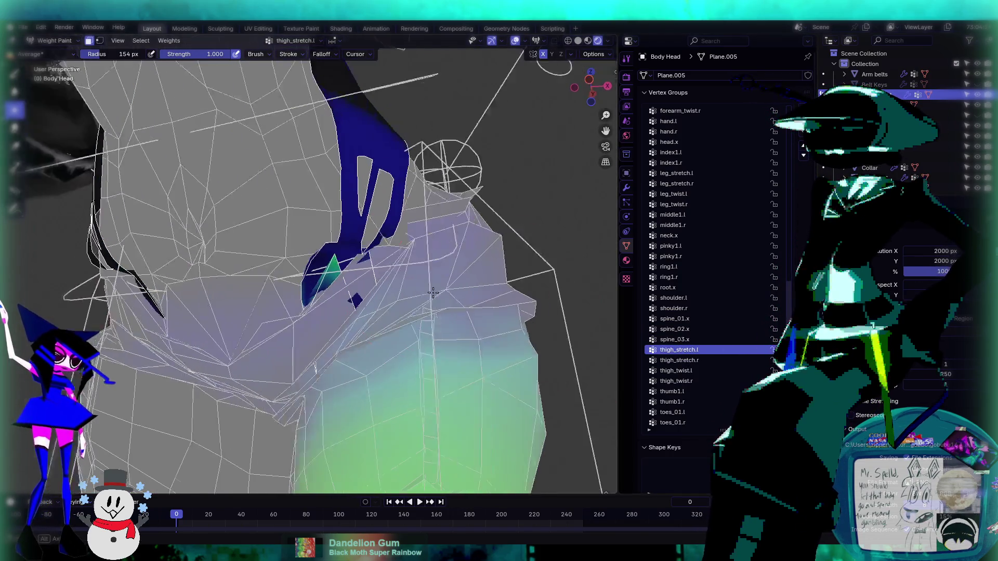
mouse_move(350, 271)
middle_down()
mouse_move(584, 86)
mouse_move(548, 104)
middle_up()
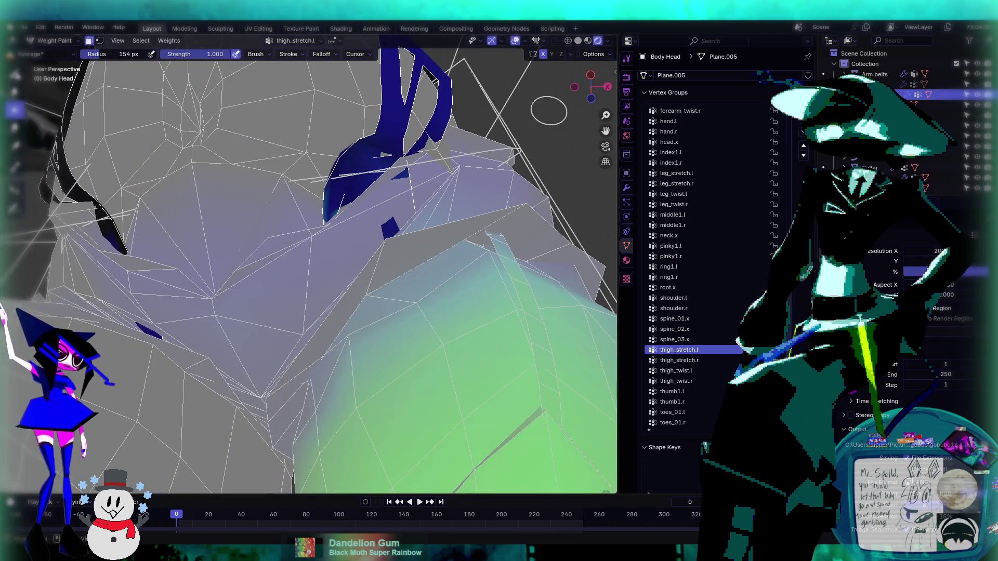
- Paint thigh_stretch.l onto the strap with the Draw brush at strength about 0.18
click(15, 73)
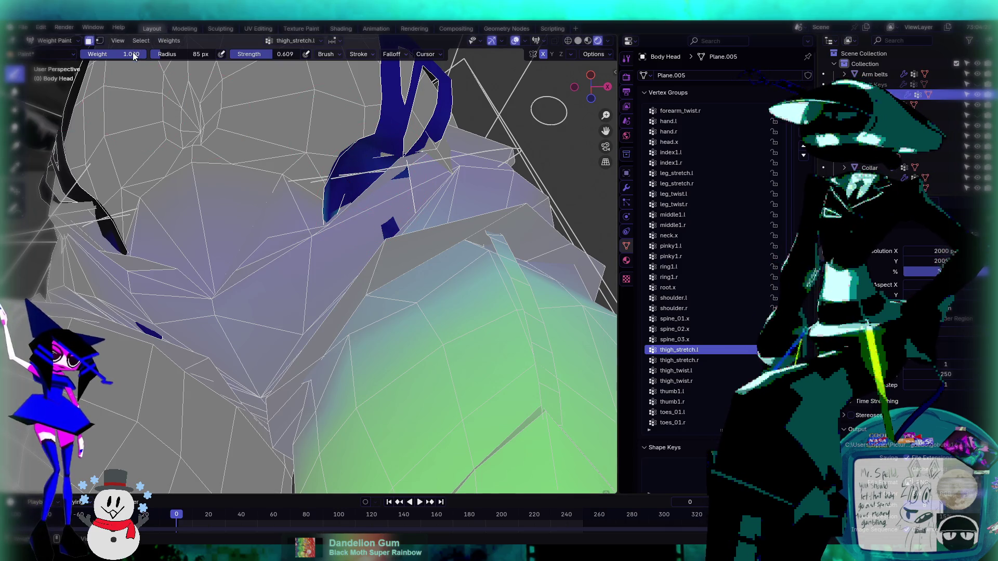
drag(233, 54, 211, 54)
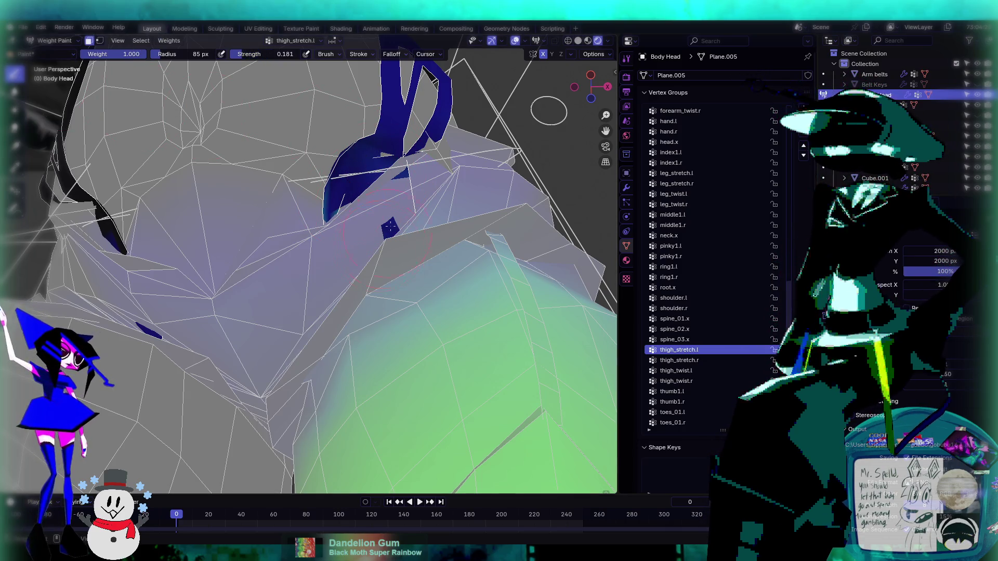
mouse_move(402, 194)
mouse_down()
mouse_move(364, 200)
mouse_move(359, 187)
mouse_up()
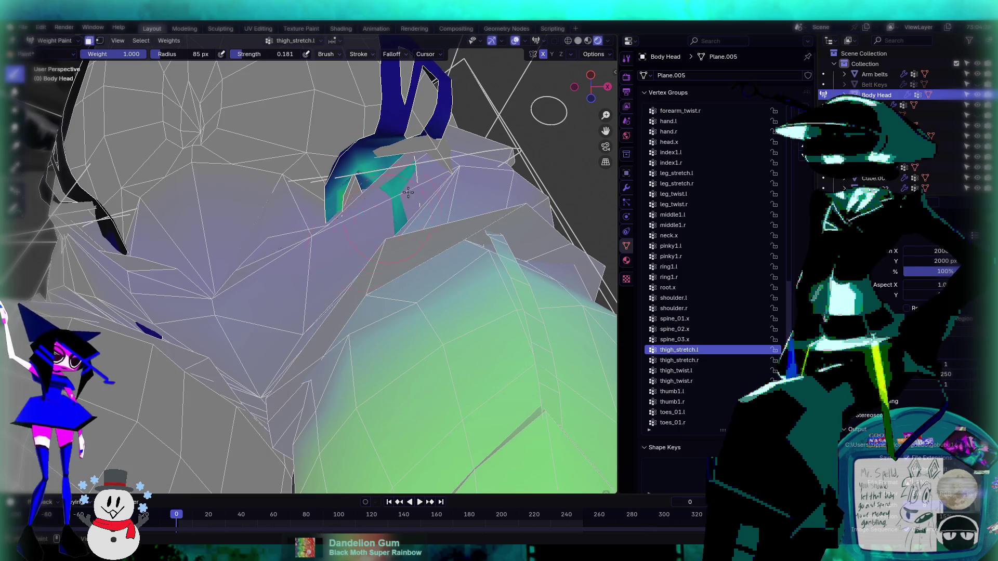
mouse_move(359, 187)
middle_down()
mouse_move(384, 229)
mouse_move(364, 224)
middle_up()
drag(291, 260, 333, 198)
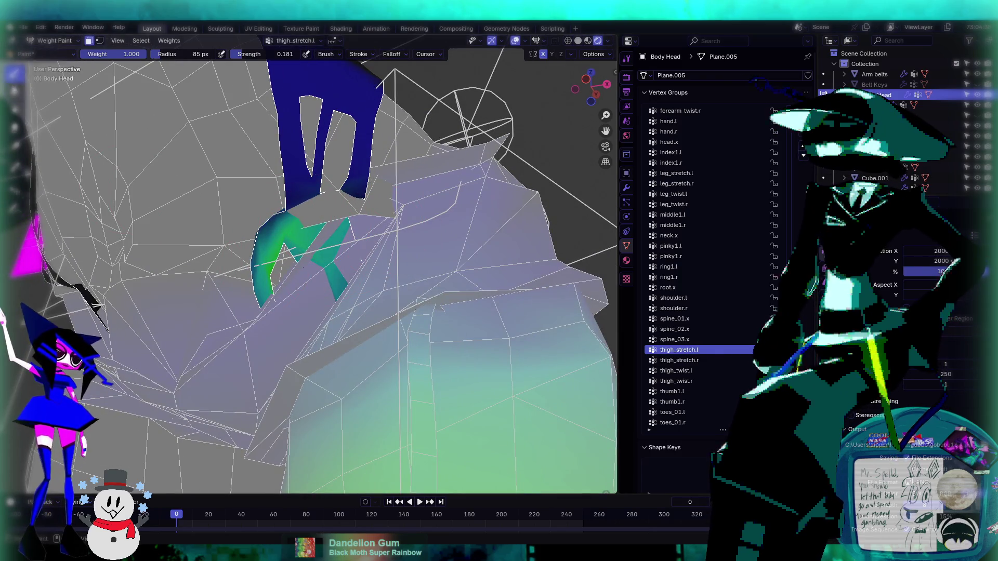
- Blur the strap's weight into teal, then blend thigh_twist.l weight over the upper thigh
click(14, 91)
mouse_move(312, 292)
mouse_down()
mouse_move(328, 198)
mouse_move(278, 323)
mouse_up()
middle_drag(302, 347, 338, 361)
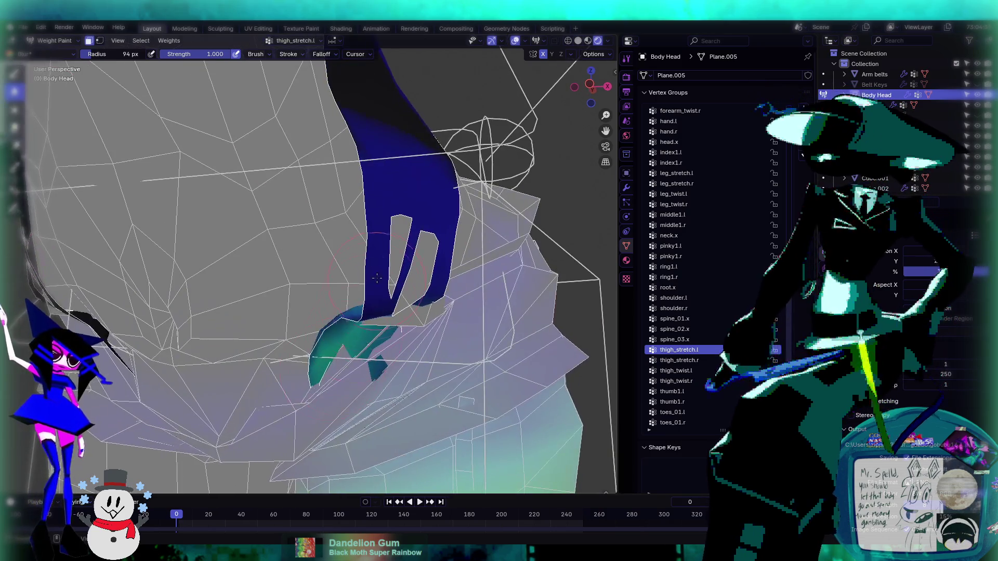
middle_drag(385, 332, 364, 348)
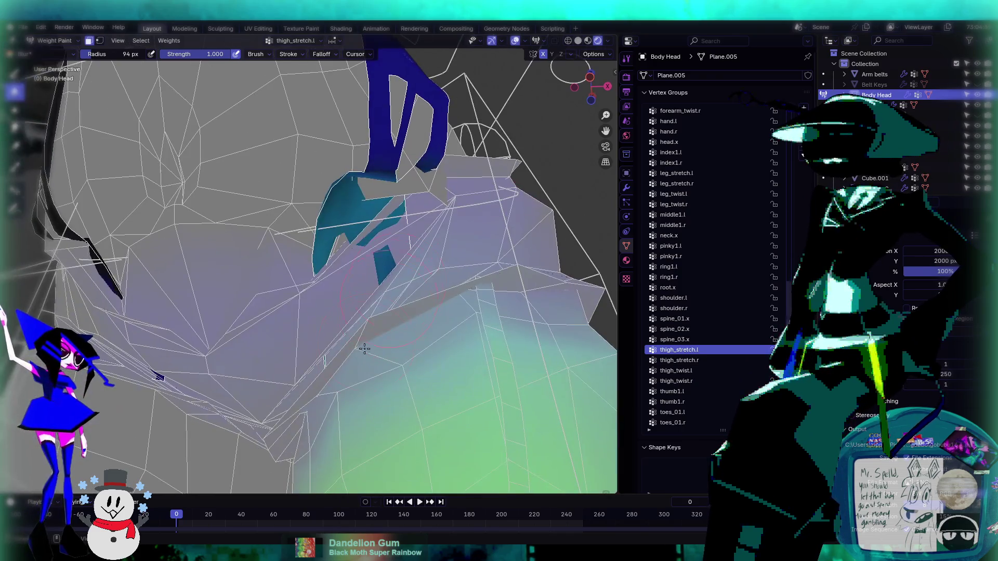
click(697, 371)
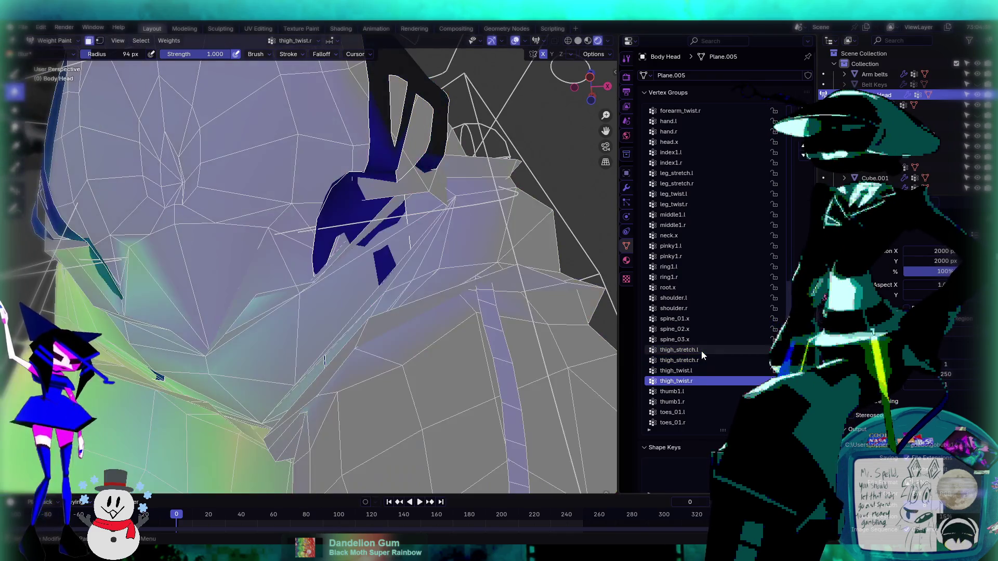
mouse_move(364, 260)
mouse_down()
mouse_move(315, 335)
mouse_move(327, 296)
mouse_move(416, 191)
mouse_move(400, 177)
mouse_up()
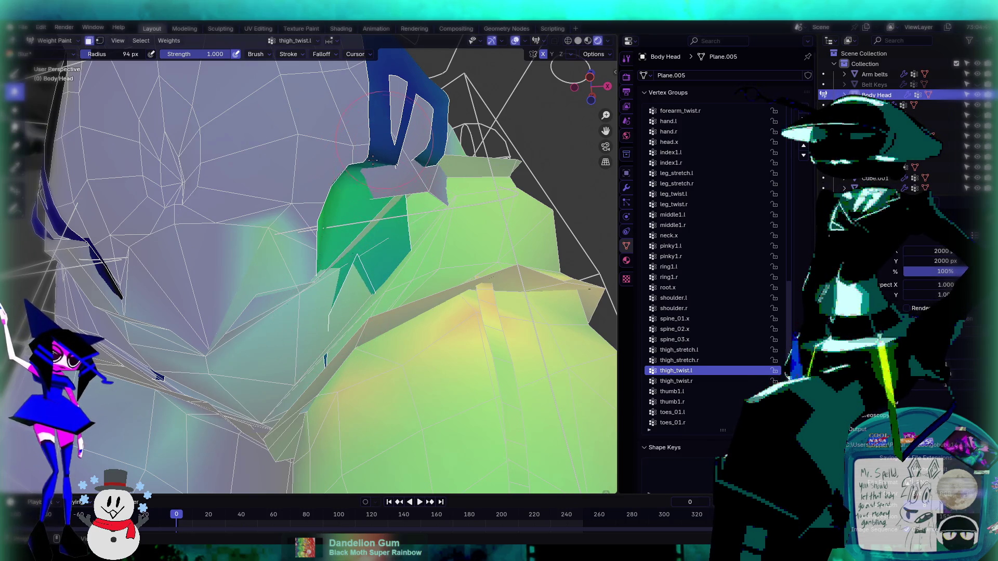
- Paint zero weight over the left hip strap with a brush enlarged to about 428 px
click(14, 74)
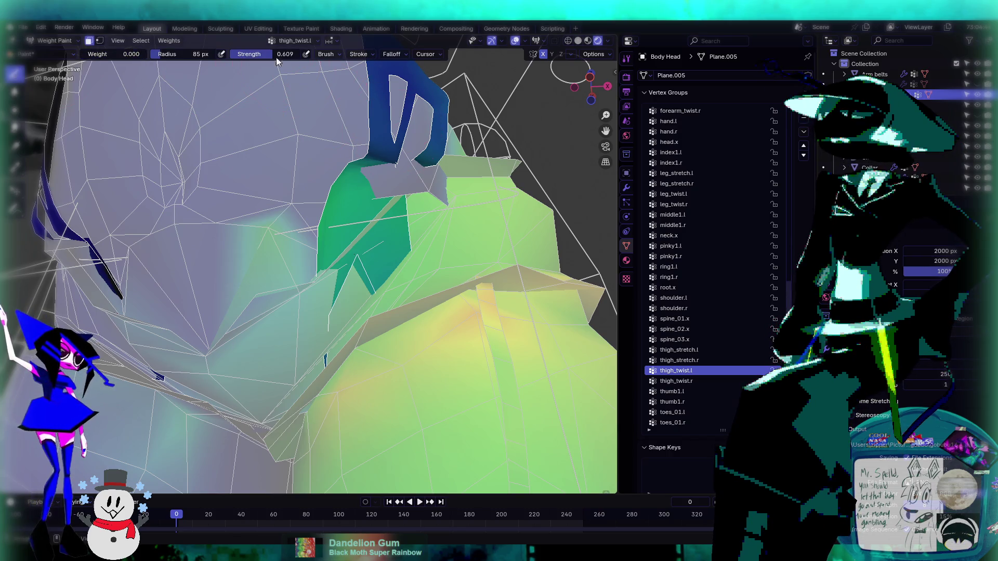
mouse_move(401, 151)
mouse_down()
mouse_move(364, 195)
mouse_move(325, 325)
mouse_up()
scroll(107, 126, down, 3)
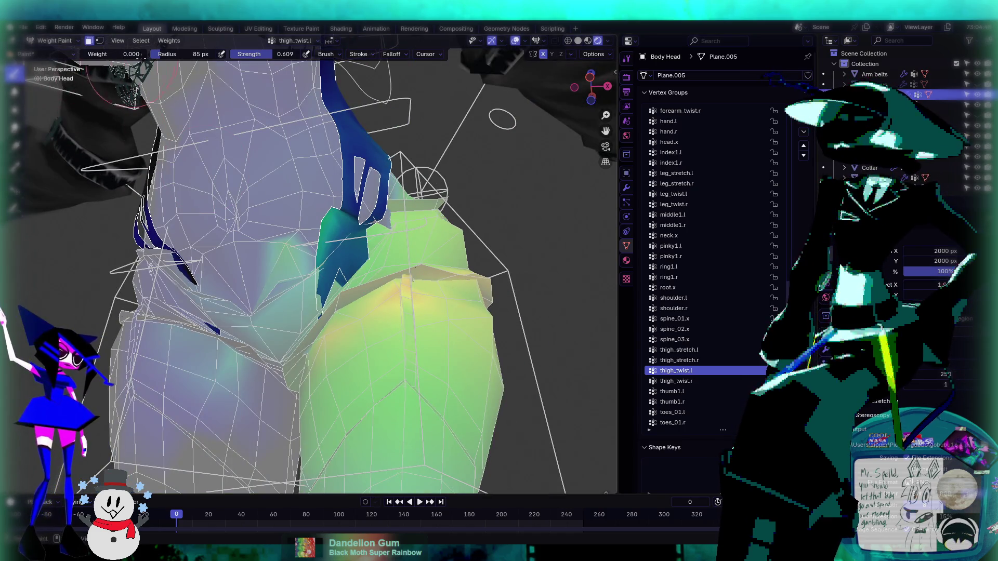
key(f)
drag(364, 156, 326, 278)
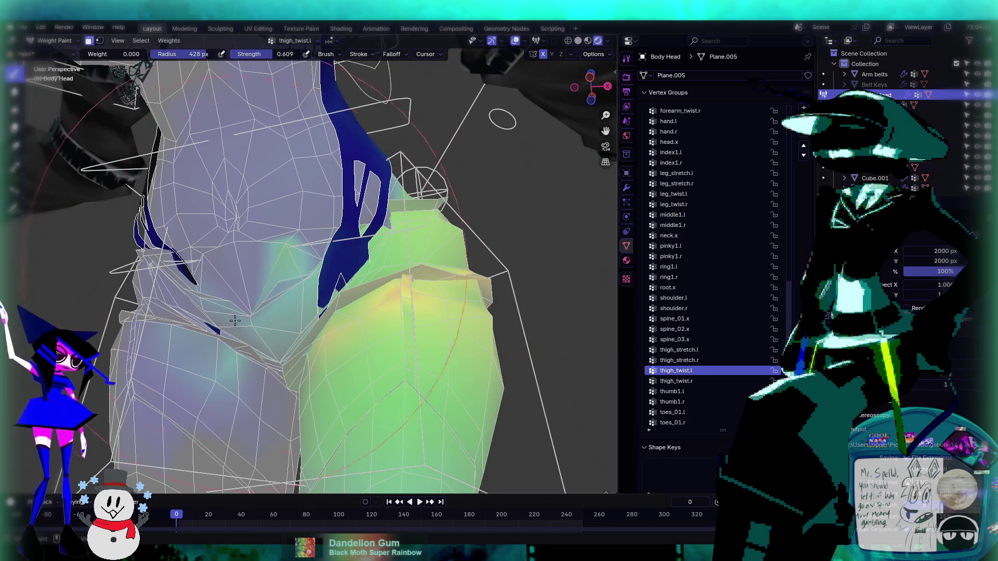
middle_drag(325, 279, 303, 141)
- Shrink the brush radius to 128 px and zero out the teal strap area
drag(185, 55, 133, 55)
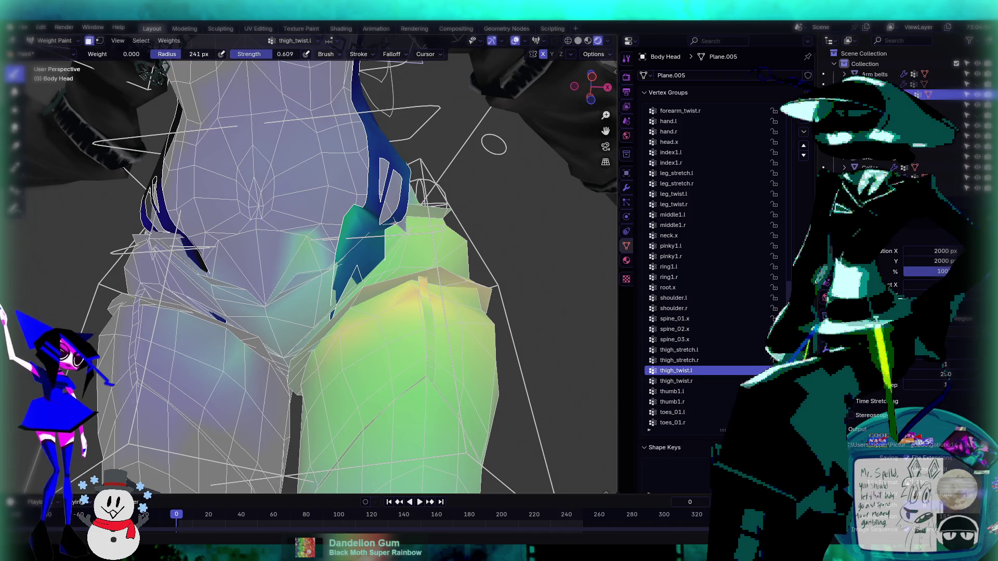
mouse_move(380, 208)
mouse_down()
mouse_move(343, 302)
mouse_move(385, 219)
mouse_move(335, 308)
mouse_up()
middle_drag(307, 300, 324, 297)
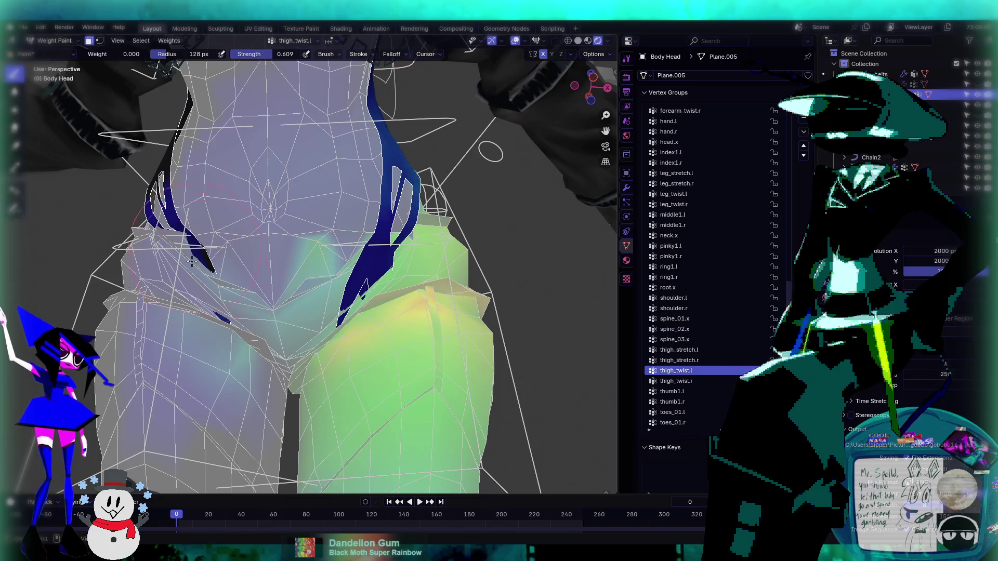
- Make thigh_twist.r active and clear the remaining thigh_stretch.l weight from the strap
click(686, 381)
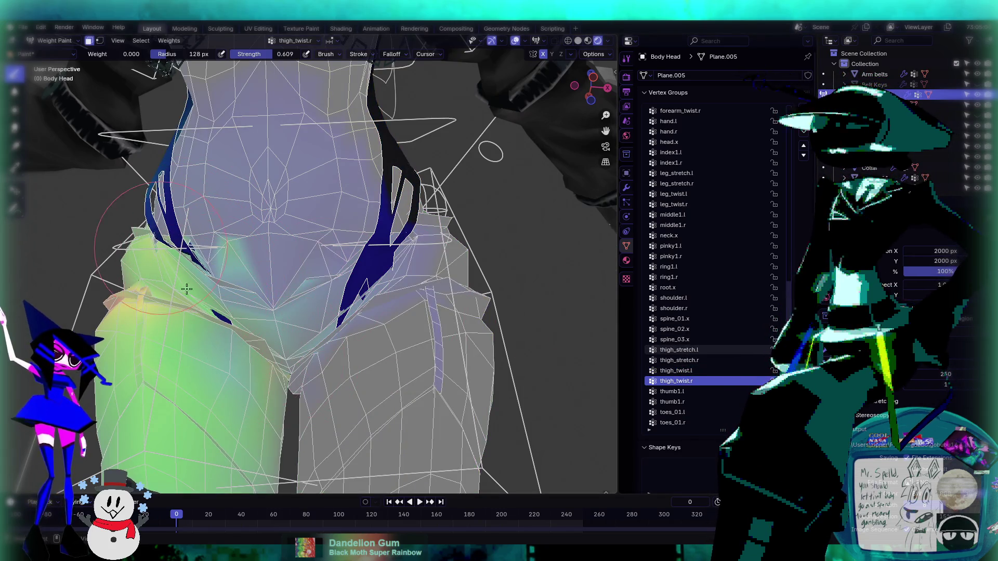
mouse_move(209, 264)
middle_down()
mouse_move(205, 254)
mouse_move(247, 285)
mouse_move(301, 264)
mouse_move(353, 271)
middle_up()
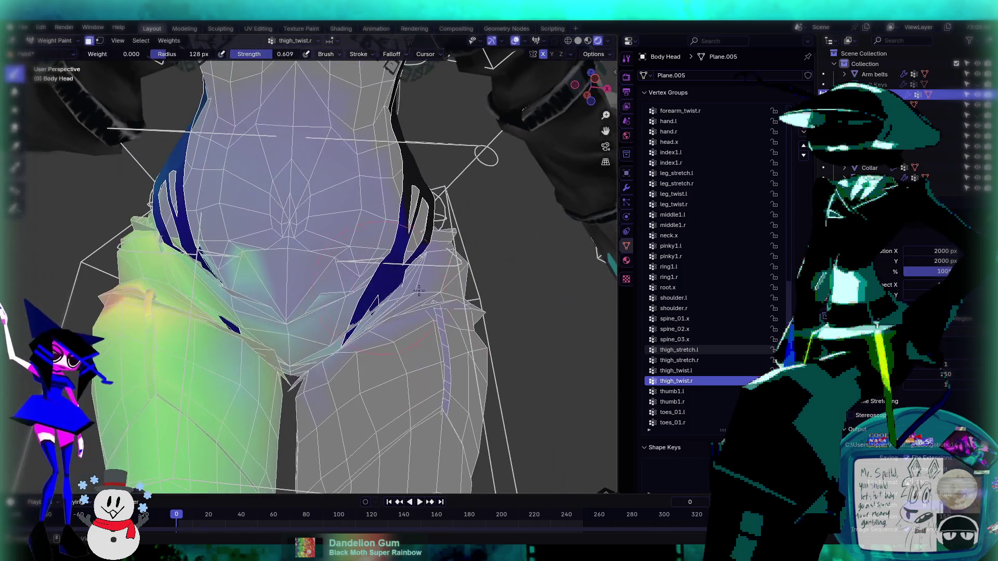
ctrl+scroll(692, 379, down, 4)
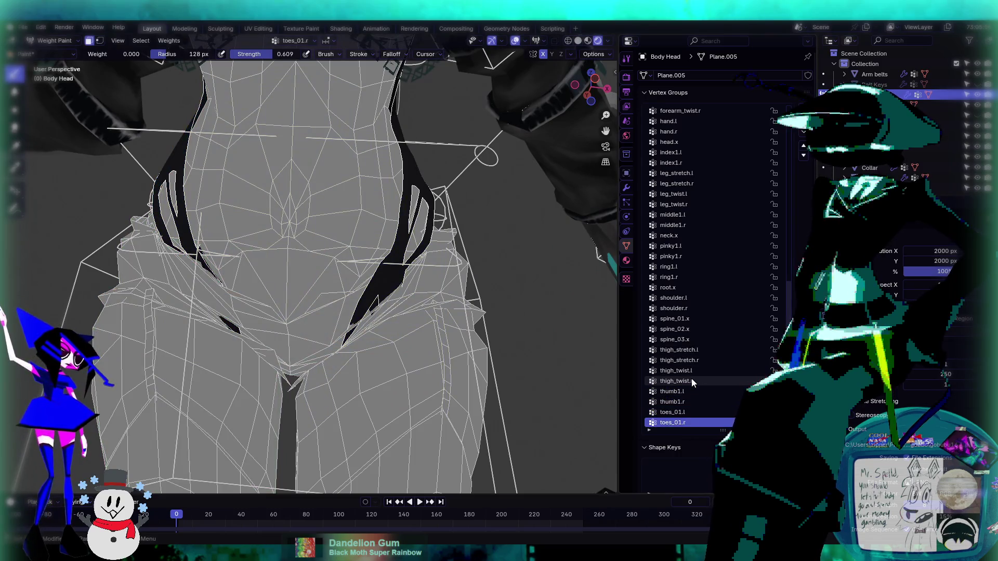
ctrl+scroll(691, 381, up, 6)
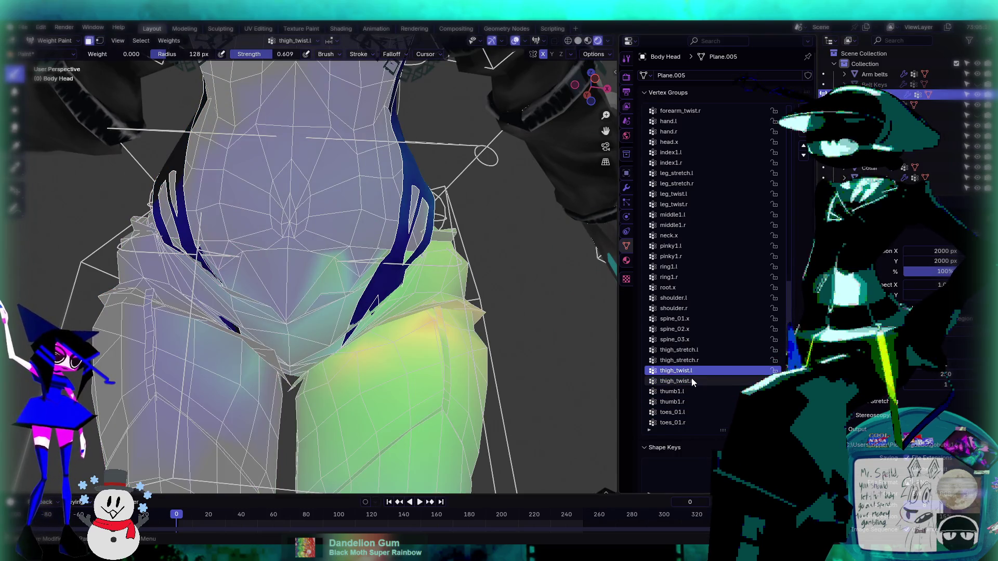
ctrl+scroll(691, 381, up, 1)
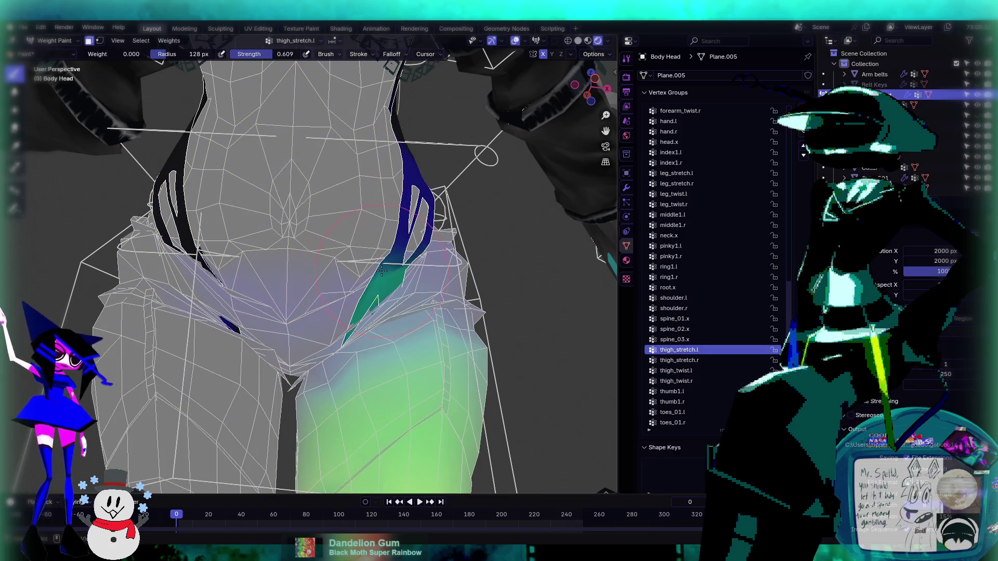
drag(402, 265, 411, 277)
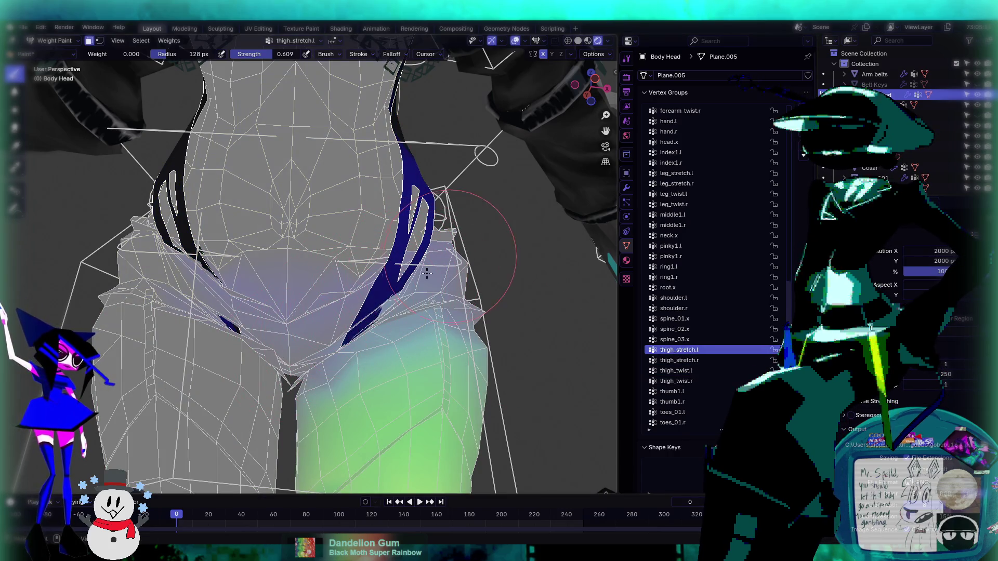
ctrl+scroll(700, 339, up, 4)
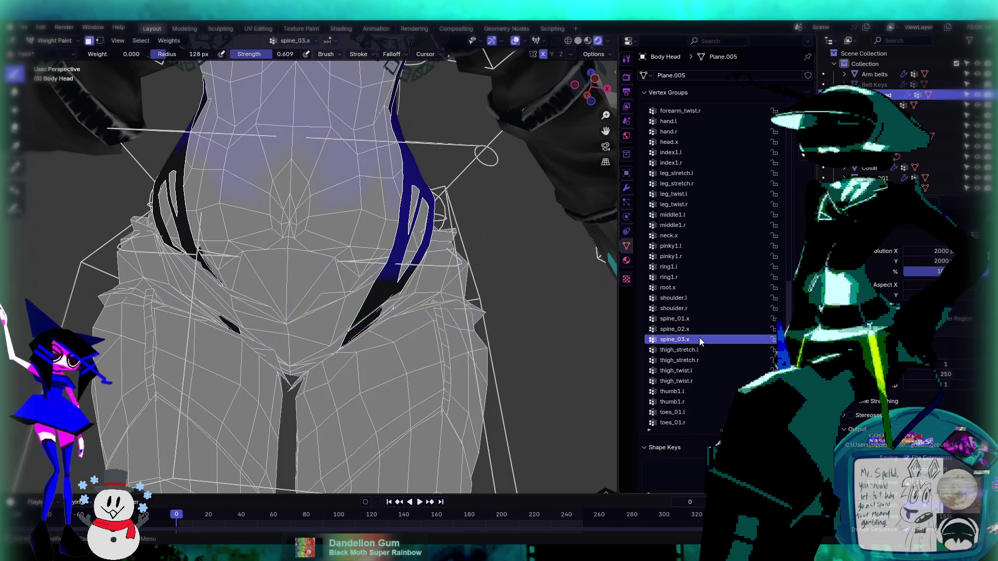
- Set Weight 1.000 and Strength 0.188, then paint spine_01.x onto the strap
ctrl+scroll(699, 338, down, 1)
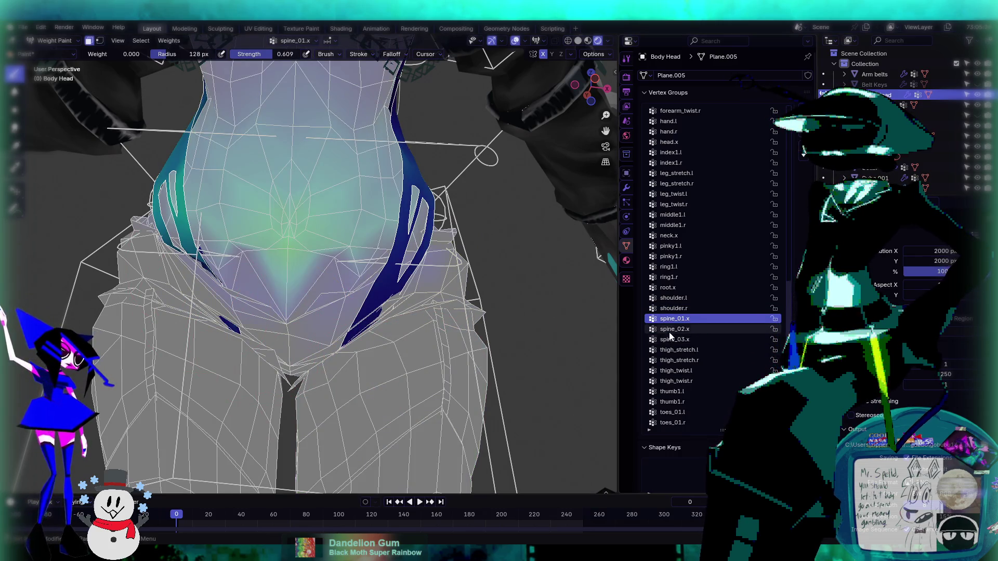
mouse_move(528, 330)
middle_down()
mouse_move(445, 356)
mouse_move(436, 306)
middle_up()
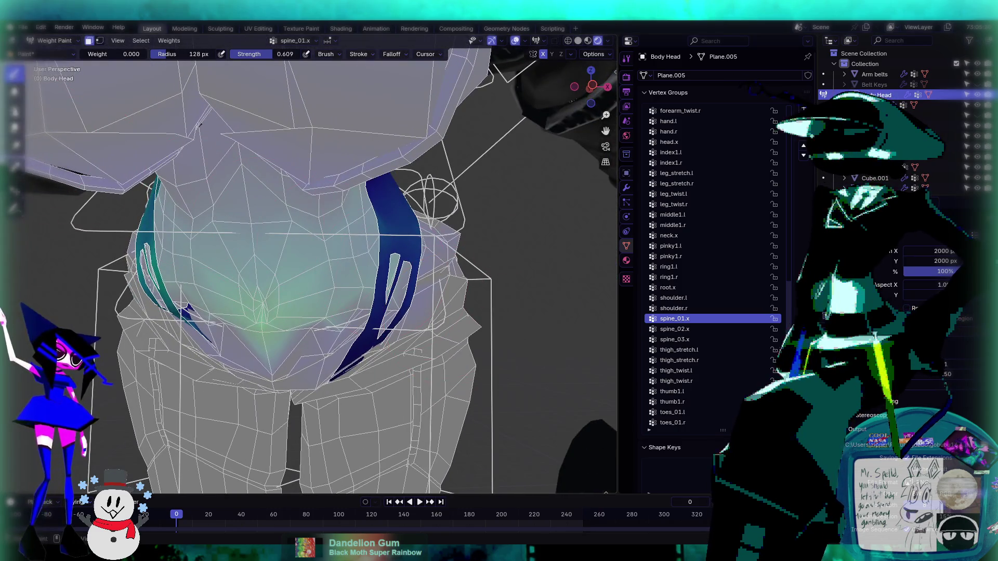
drag(101, 54, 148, 54)
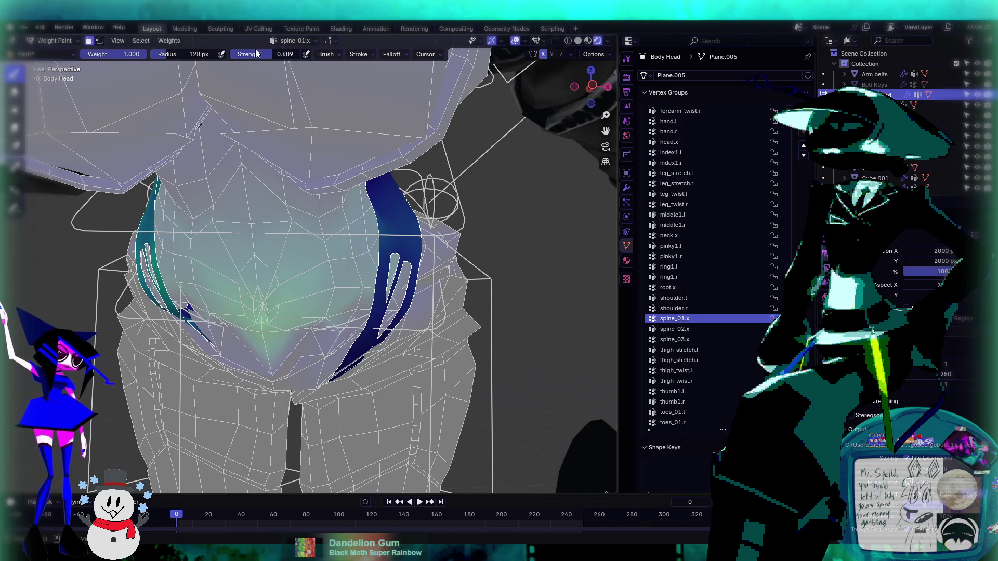
drag(255, 52, 229, 52)
click(431, 286)
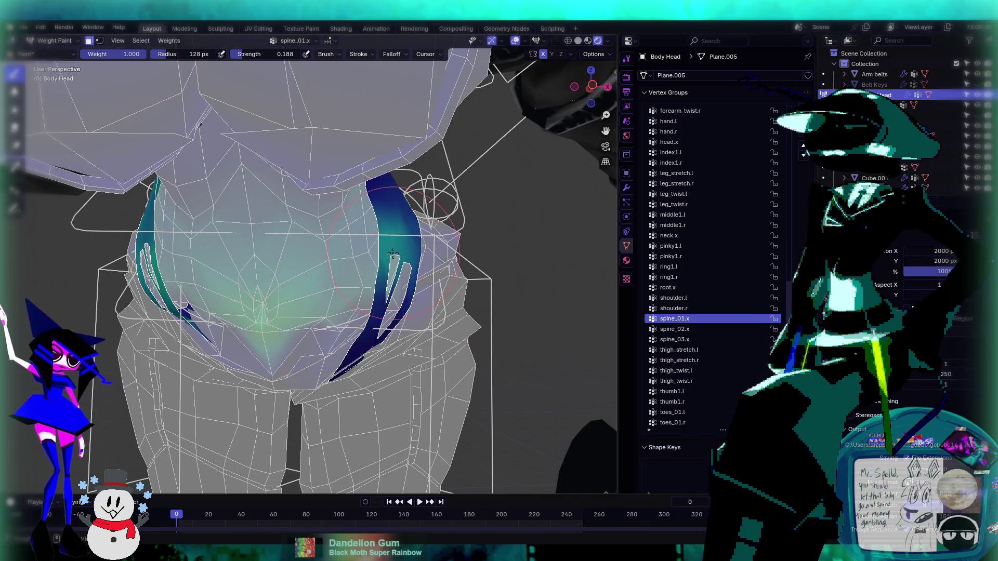
middle_drag(431, 287, 395, 204)
click(395, 205)
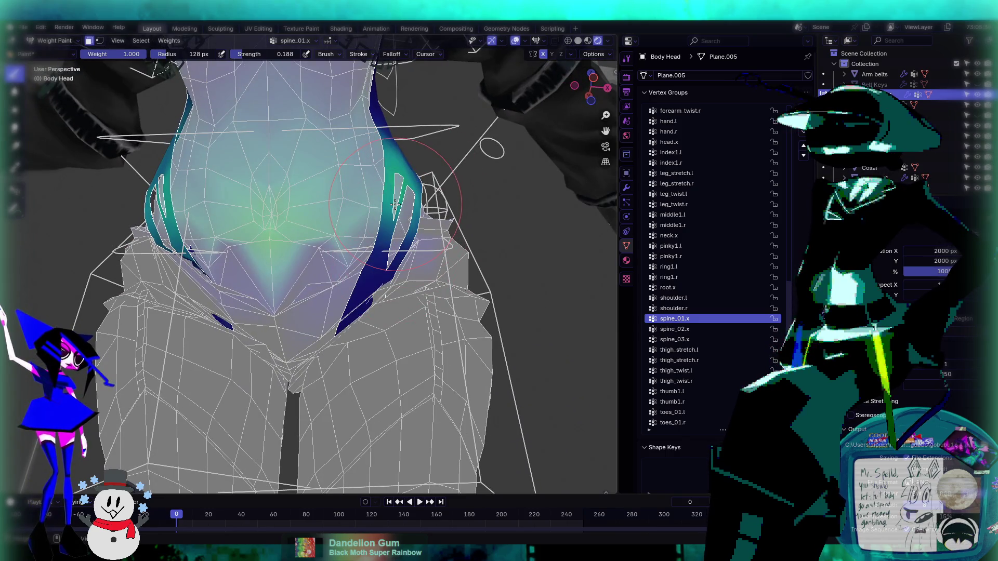
- Paint spine_01.x along the right strap, then undo the overpainted tip strokes
mouse_move(346, 259)
middle_down()
mouse_move(395, 224)
mouse_move(348, 259)
middle_up()
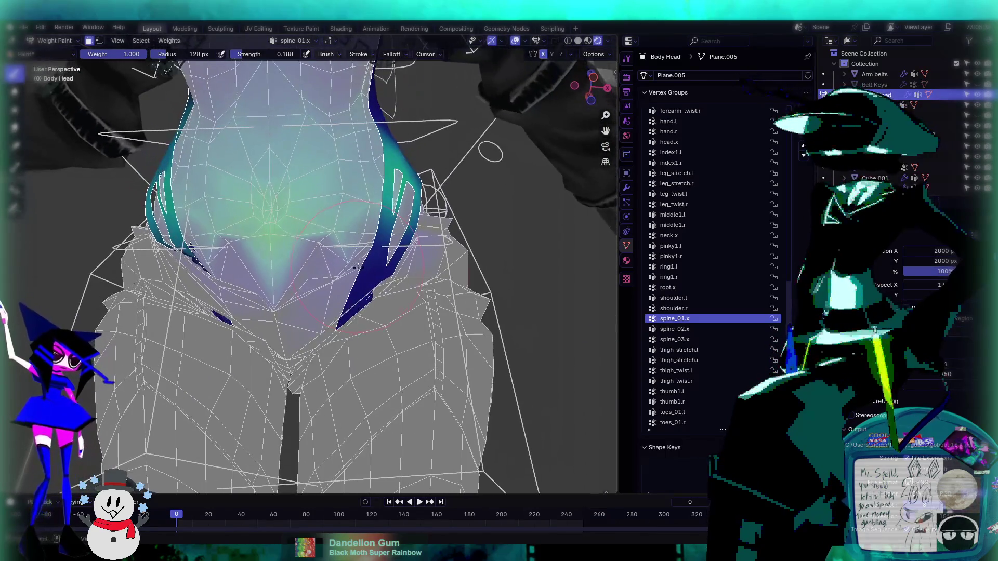
middle_drag(395, 322, 415, 343)
mouse_move(390, 317)
mouse_down()
mouse_move(379, 302)
mouse_move(358, 339)
mouse_move(368, 326)
mouse_up()
middle_drag(369, 327, 378, 313)
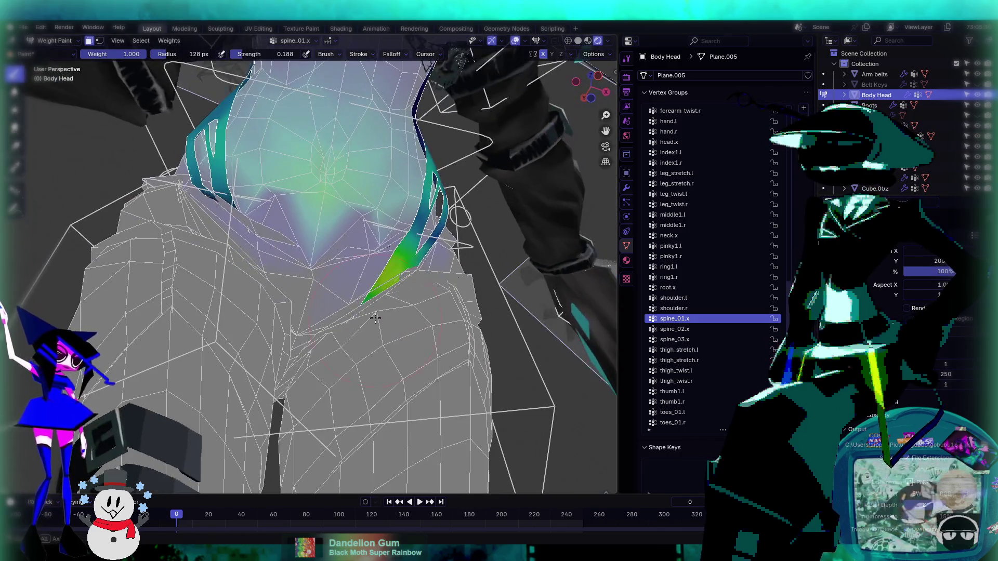
key(ctrl+z)
key(ctrl+z)
key(ctrl+z)
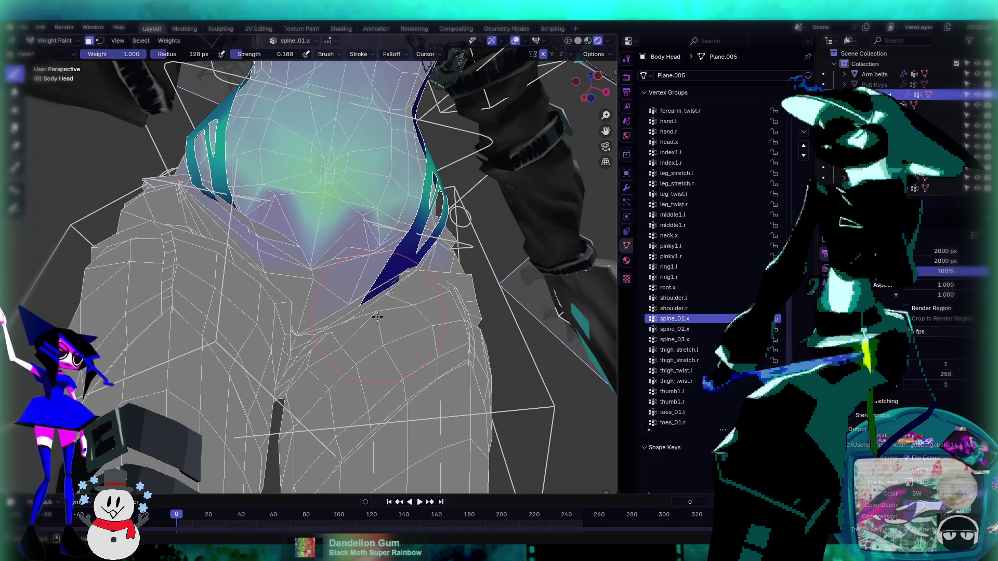
click(692, 329)
ctrl+scroll(697, 353, down, 4)
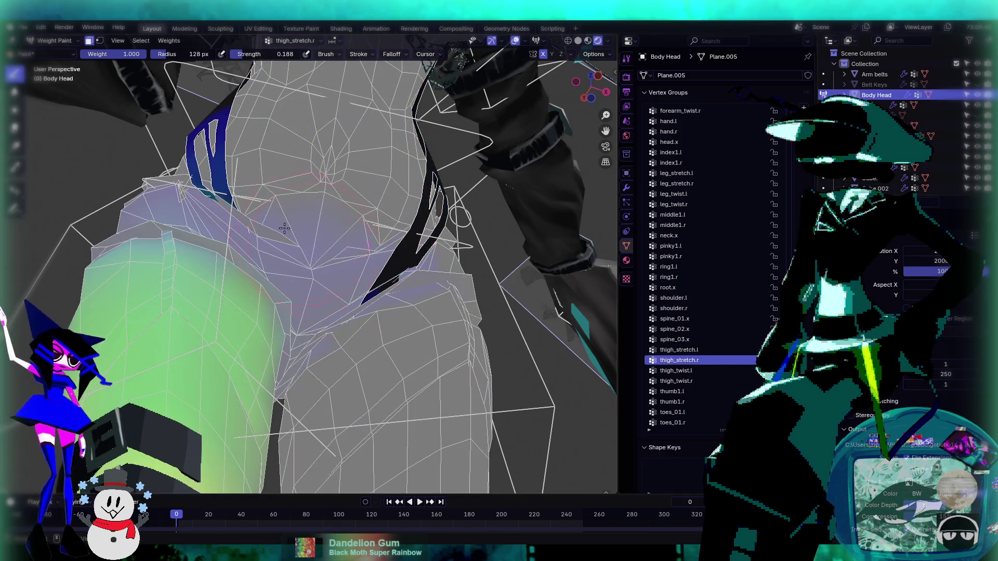
- Adjust the thigh_stretch.r weights beside the hip strap
middle_drag(249, 260, 215, 287)
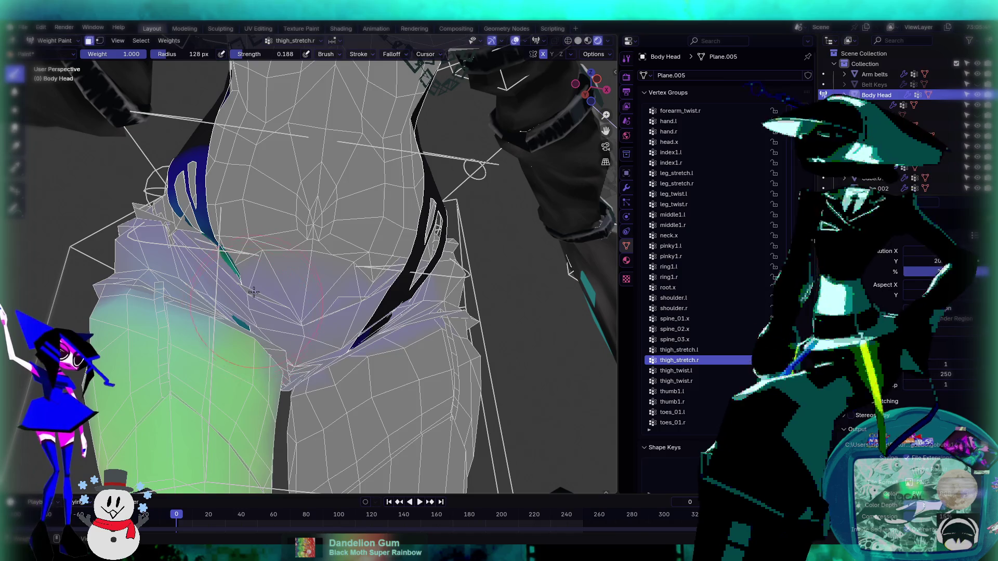
ctrl+scroll(713, 388, up, 4)
ctrl+scroll(716, 361, down, 4)
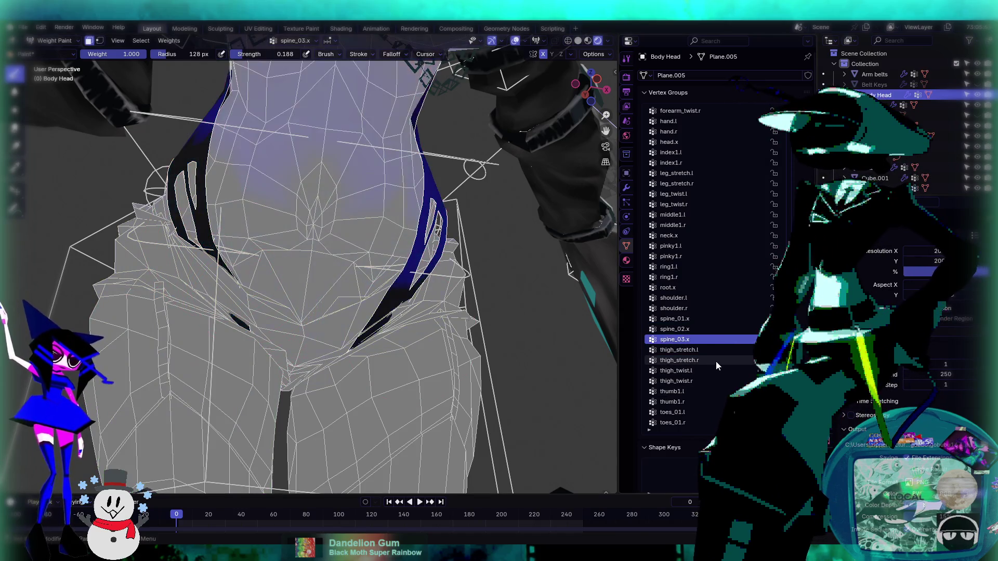
drag(277, 253, 238, 312)
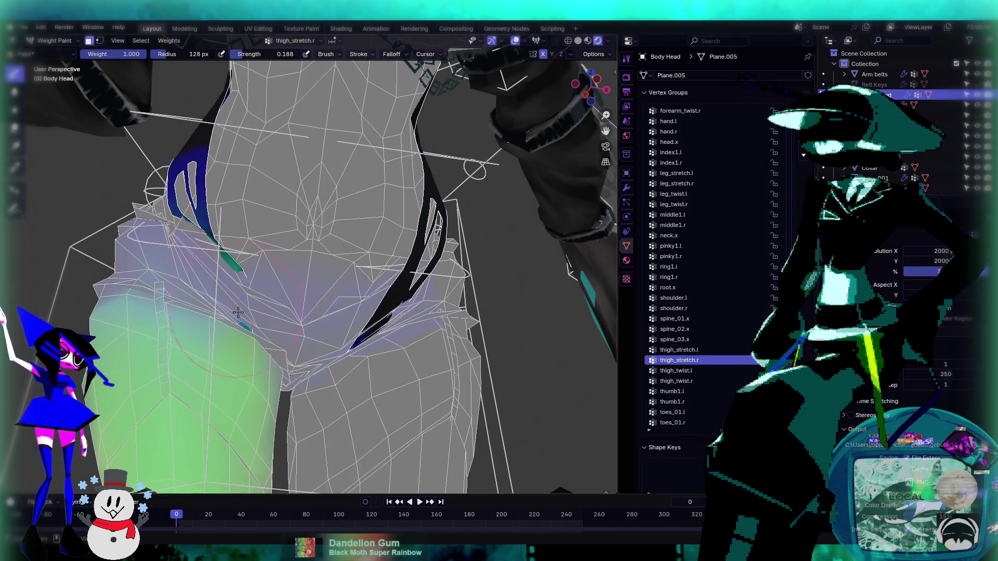
mouse_move(377, 347)
middle_down()
mouse_move(338, 329)
mouse_move(364, 312)
middle_up()
- Scroll the Vertex Groups list past the other thigh groups to settle on thigh_twist.l
ctrl+scroll(676, 289, up, 4)
ctrl+scroll(711, 344, down, 5)
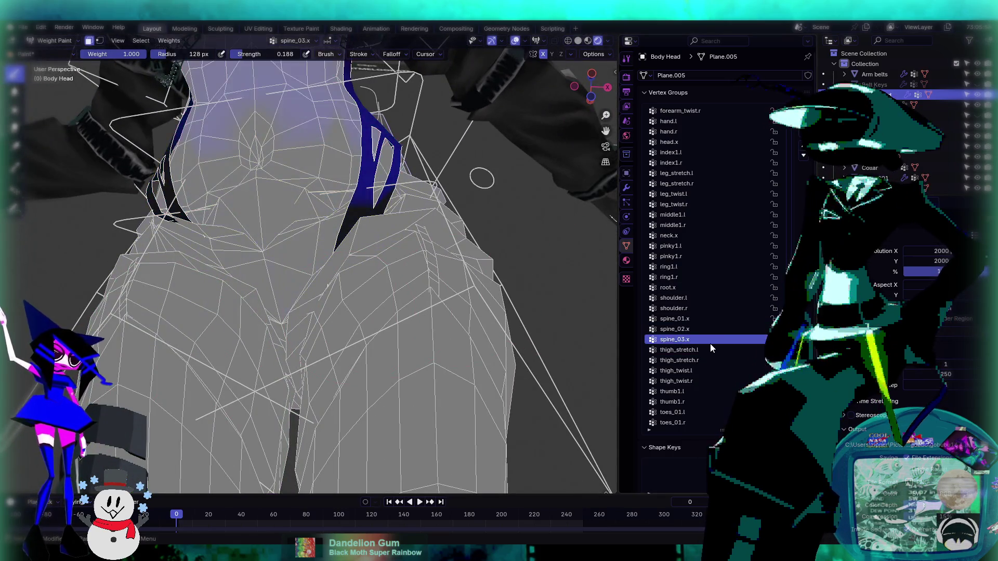
ctrl+scroll(710, 343, down, 1)
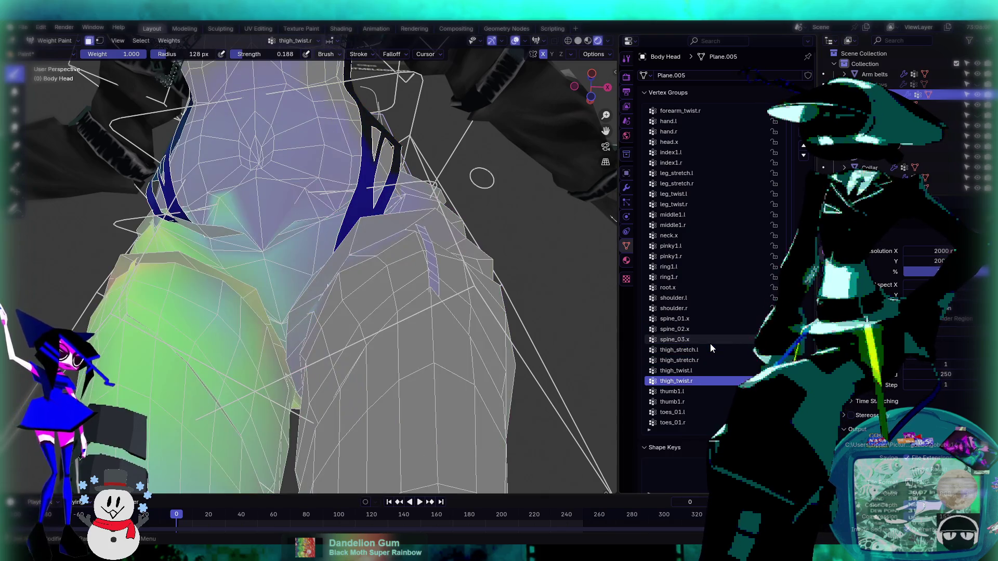
ctrl+scroll(710, 343, down, 1)
ctrl+scroll(710, 343, up, 1)
ctrl+scroll(711, 343, up, 3)
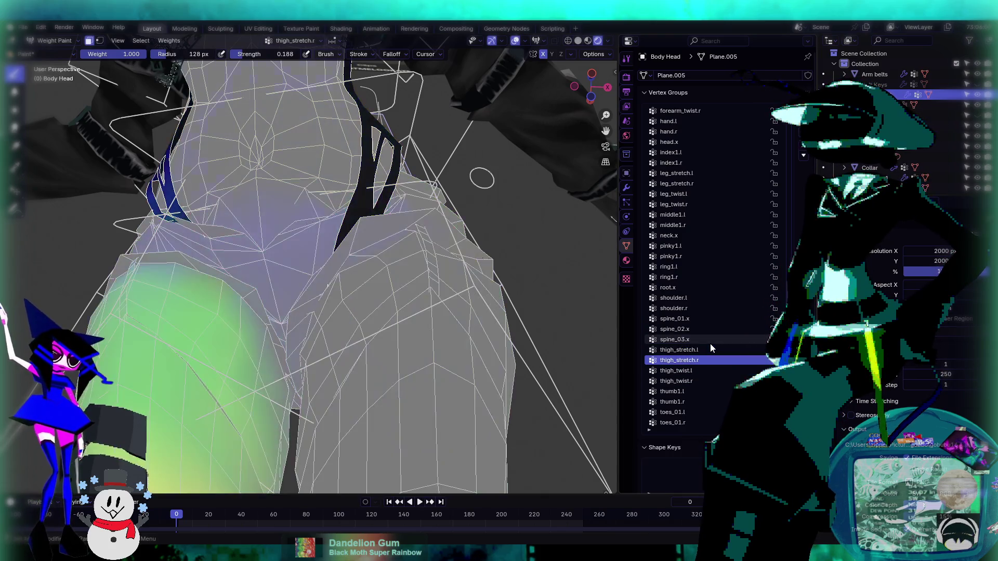
ctrl+scroll(710, 344, down, 2)
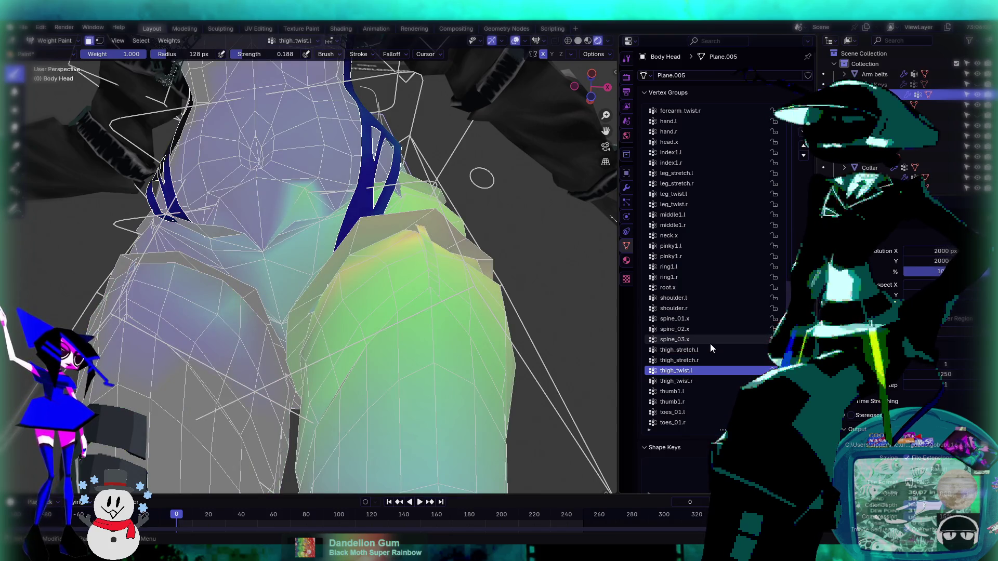
scroll(507, 161, up, 3)
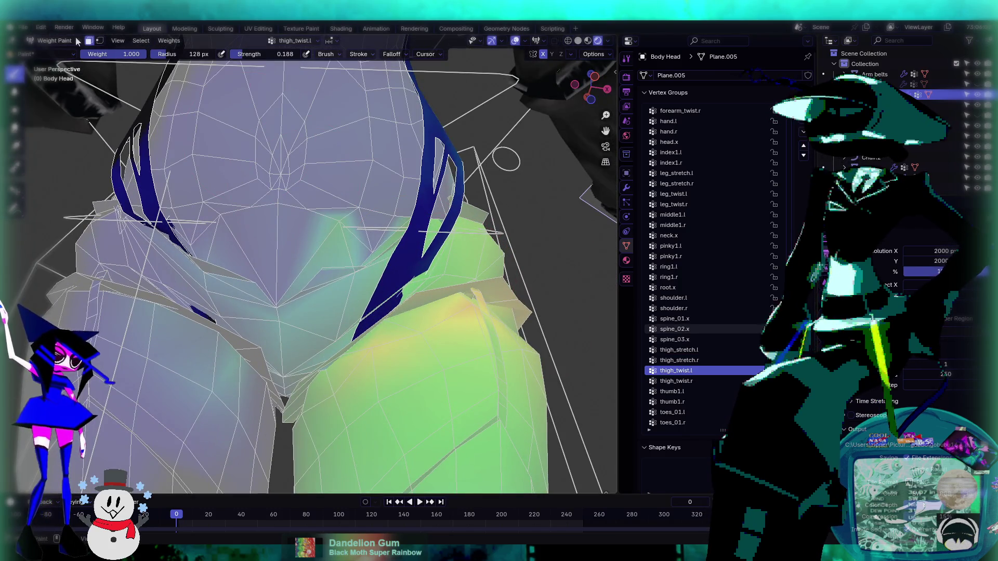
click(89, 40)
- Smooth the thigh_twist.l weights at the crotch with the Average tool
click(14, 109)
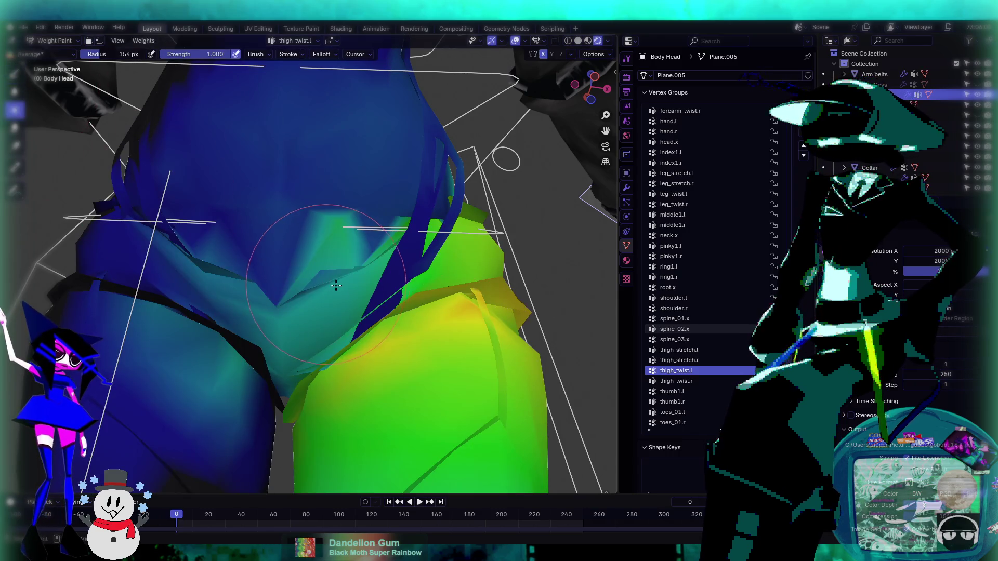
drag(337, 237, 333, 233)
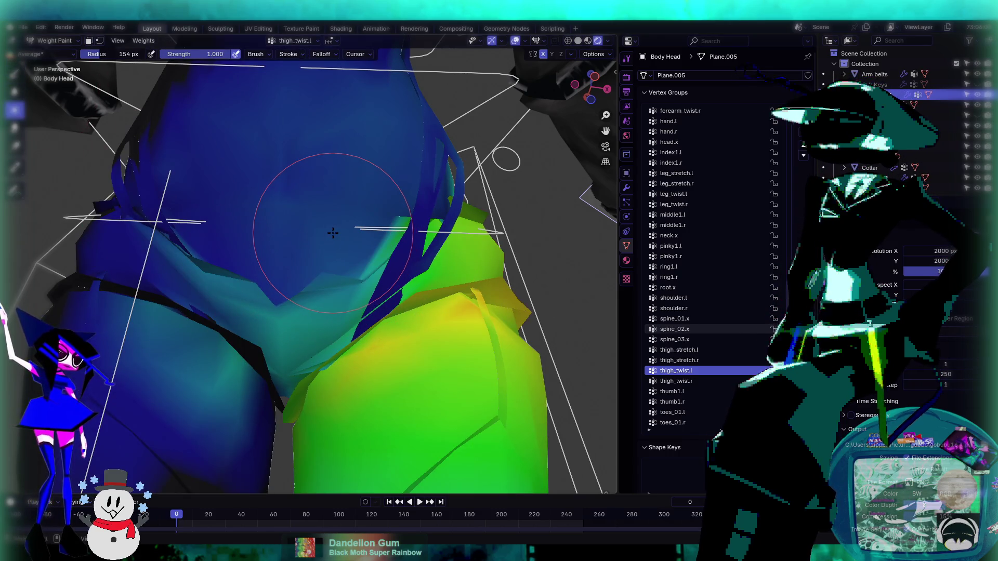
click(718, 381)
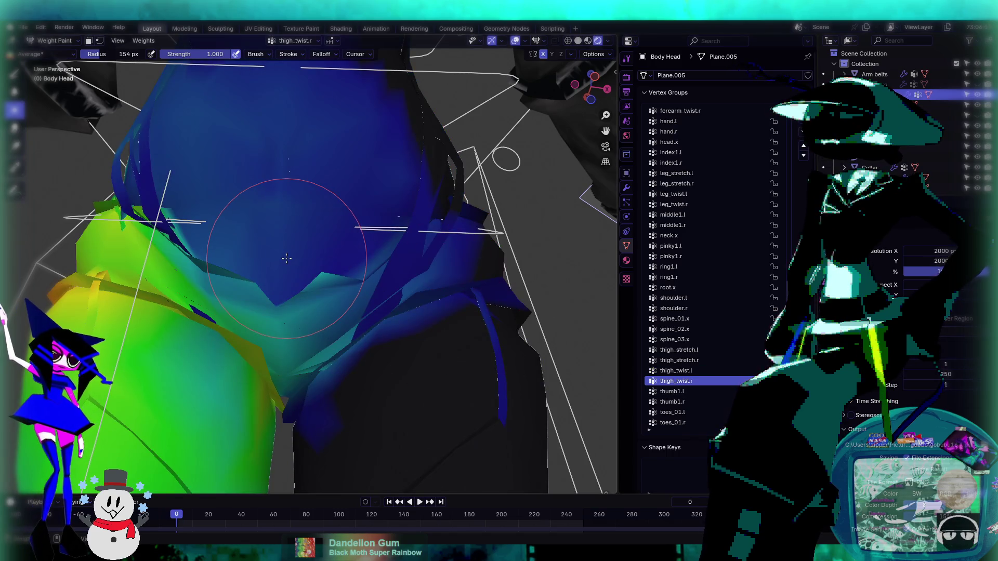
middle_drag(286, 258, 427, 293)
- Compare spine_01.x, thigh_stretch.l and thigh_twist.l weights, toggling face masking with M
ctrl+click(428, 293)
key(m)
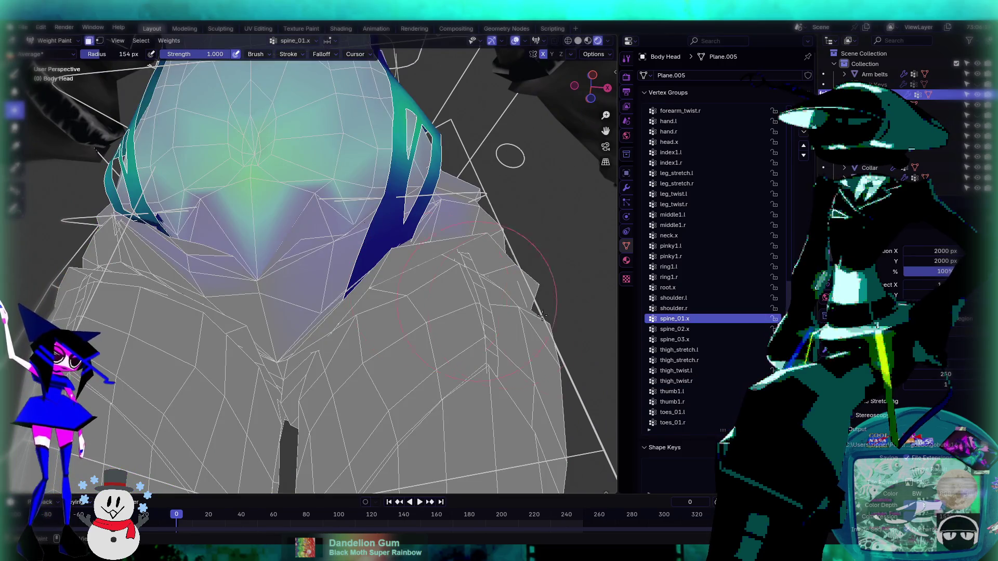
ctrl+click(448, 299)
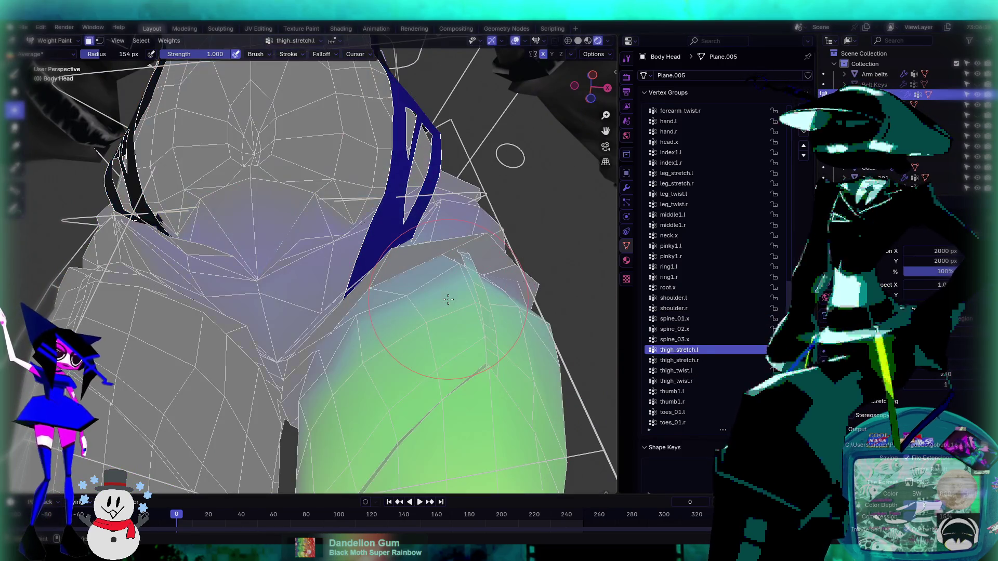
ctrl+click(448, 300)
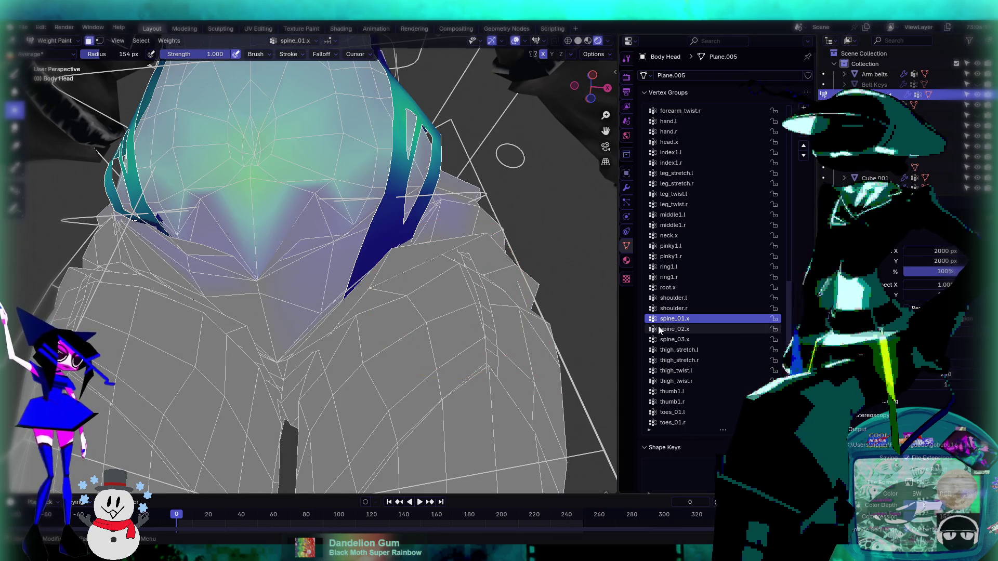
ctrl+click(517, 305)
key(m)
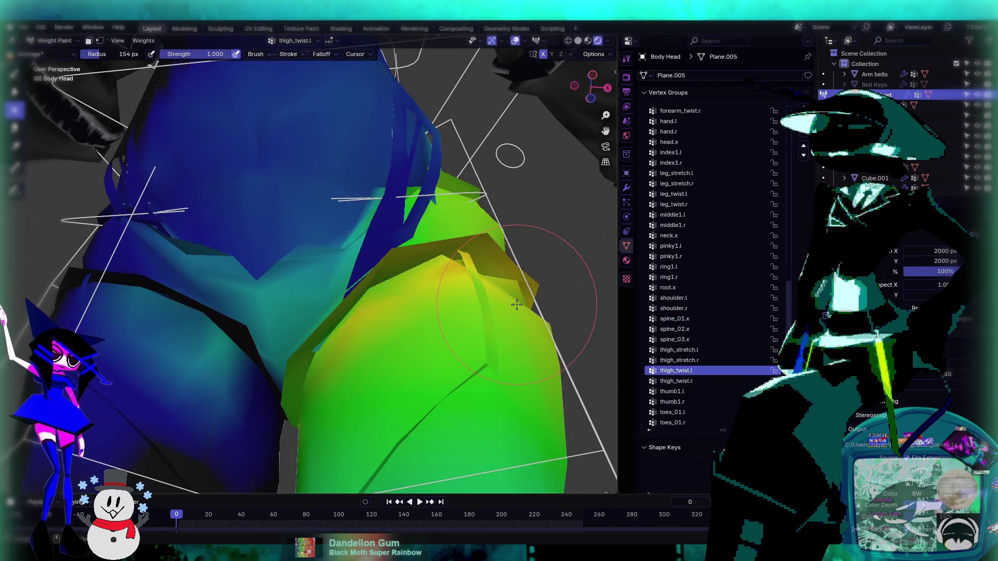
key(m)
click(666, 318)
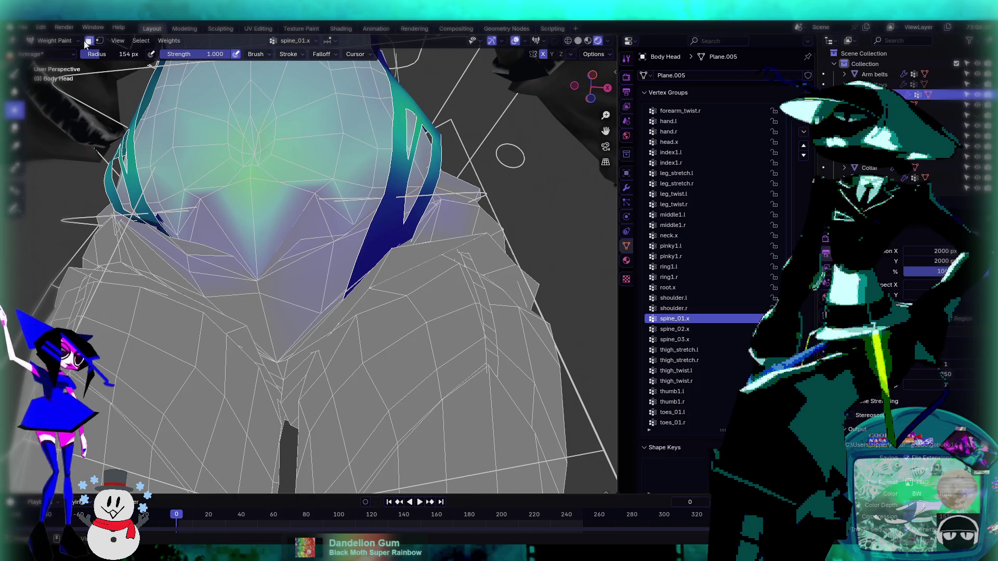
click(89, 40)
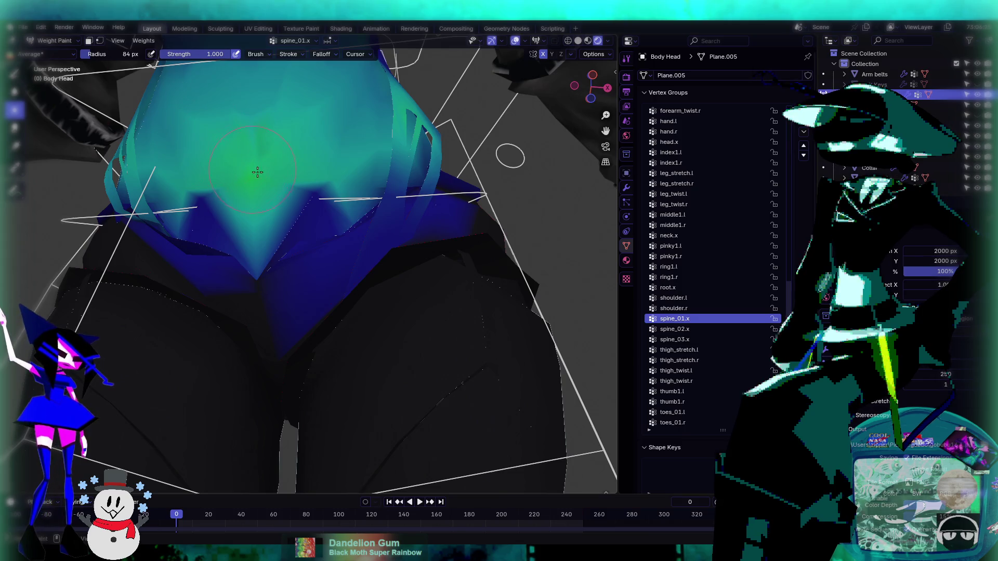
- Average the spine_01.x weights across the lower belly, then re-enable face masking and frame the body
drag(257, 172, 307, 193)
mouse_move(327, 189)
middle_down()
mouse_move(323, 171)
mouse_move(331, 259)
mouse_move(312, 218)
middle_up()
scroll(331, 259, up, 2)
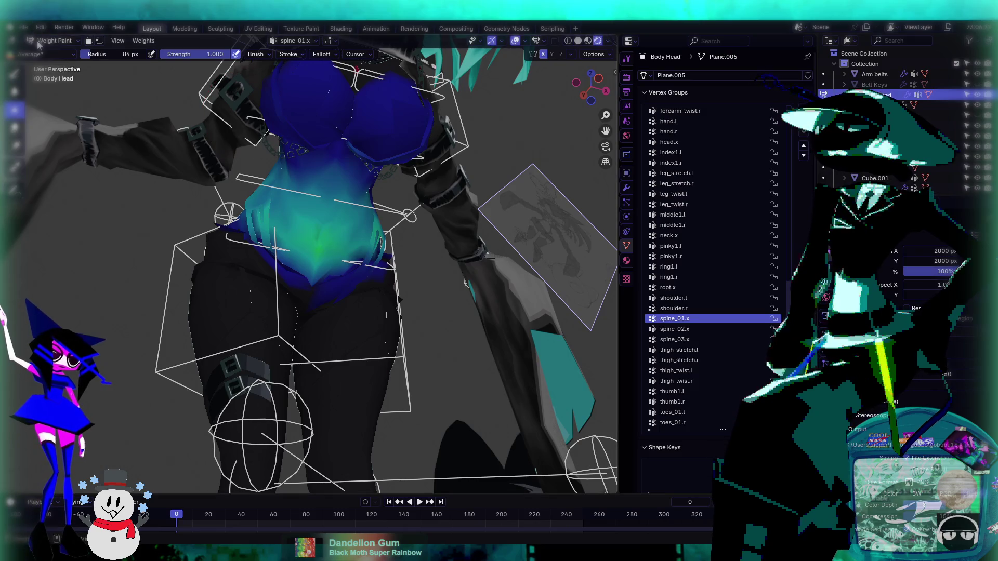
click(54, 40)
click(61, 98)
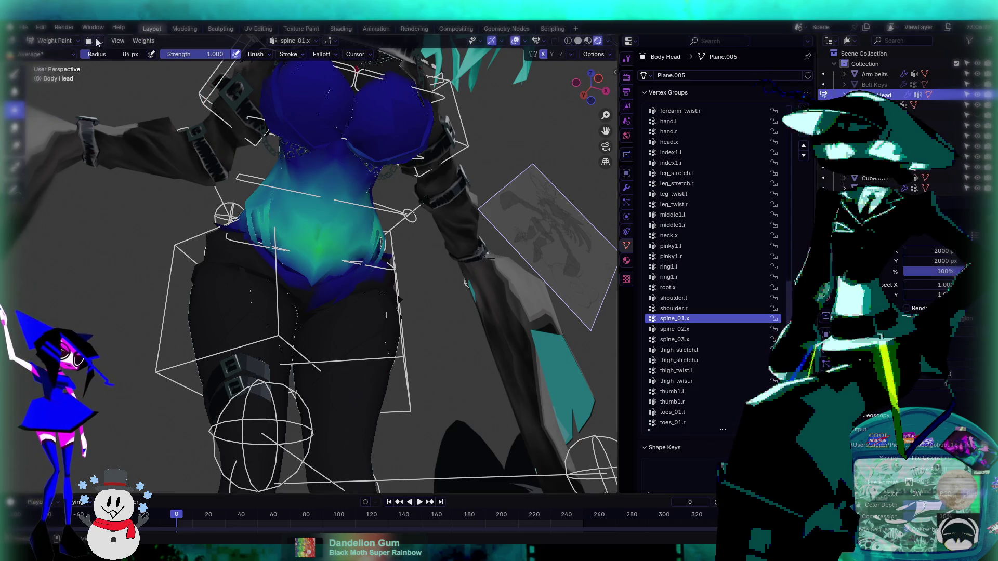
click(89, 40)
key(KP_Decimal)
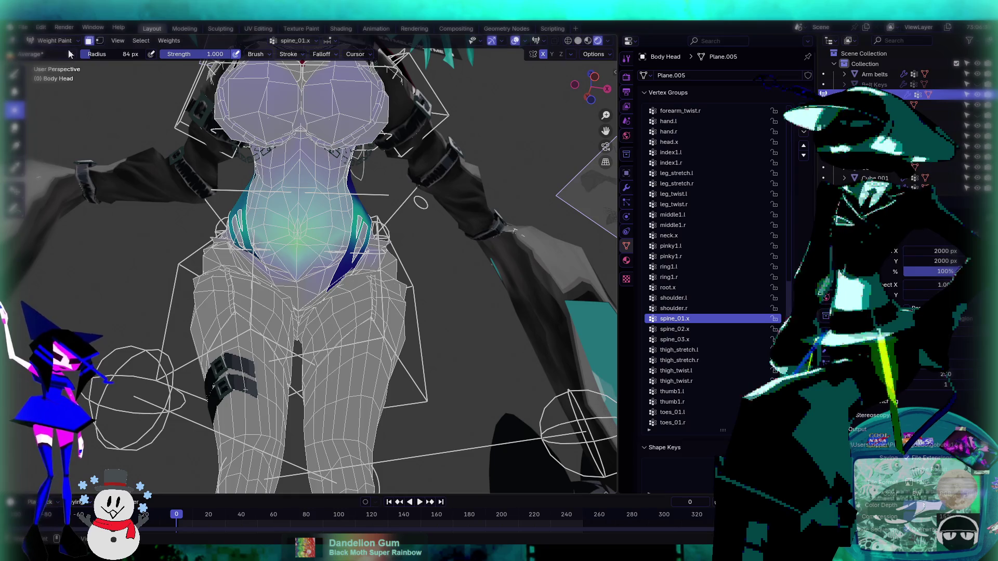
- Step through the vertex groups to bring up thigh_twist.l on the hips
click(715, 329)
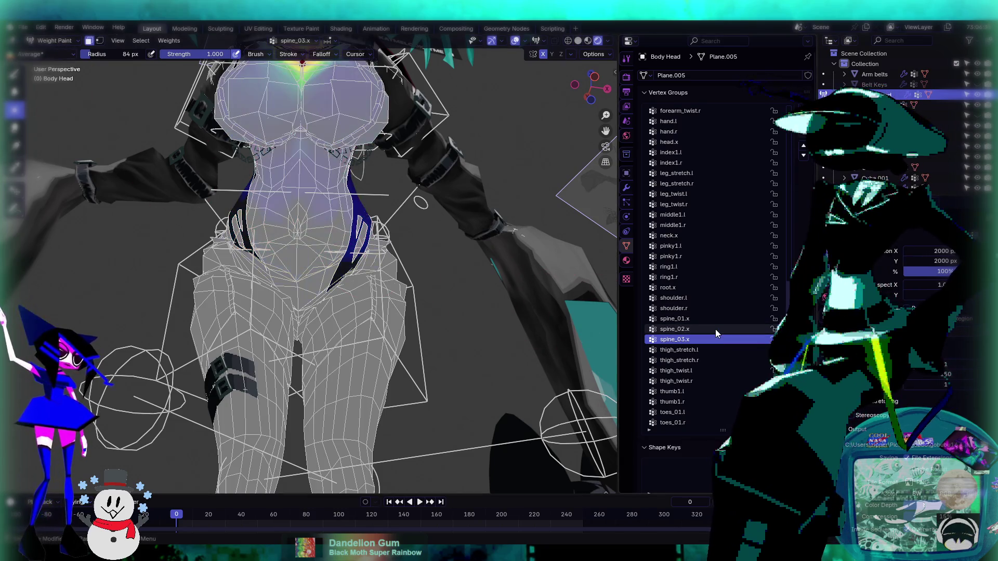
ctrl+scroll(715, 329, down, 2)
ctrl+scroll(715, 329, down, 2)
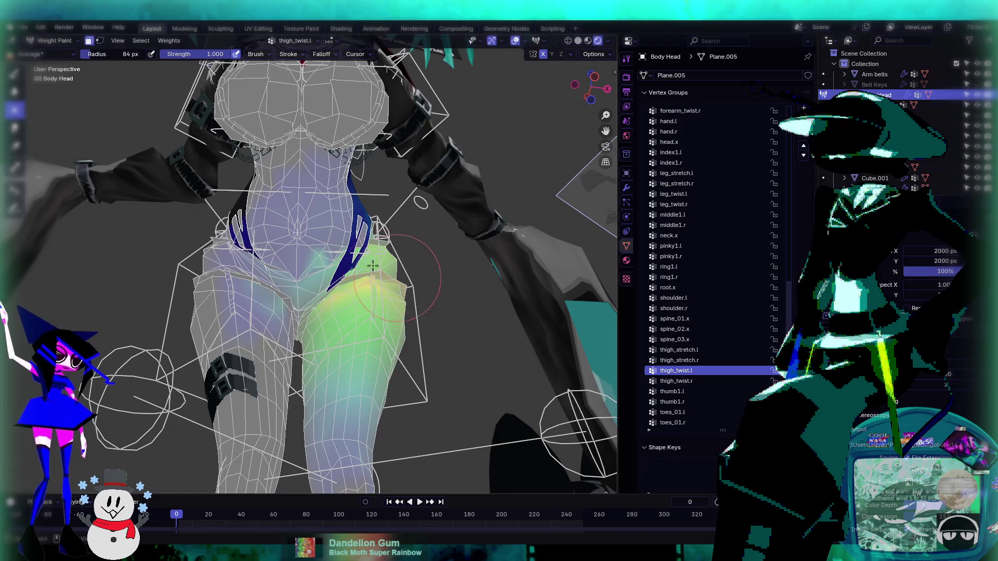
scroll(360, 256, up, 3)
click(15, 74)
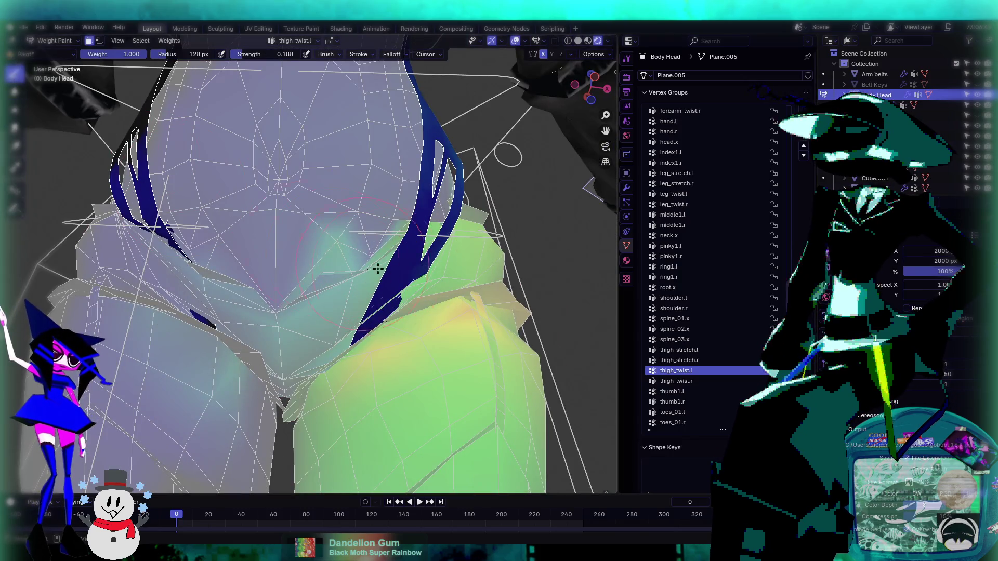
- Paint full thigh_twist.l weight over the left thigh strap and compare it with thigh_twist.r
mouse_move(453, 261)
mouse_down()
mouse_move(374, 317)
mouse_move(401, 326)
mouse_move(369, 312)
mouse_move(358, 343)
mouse_up()
mouse_move(431, 273)
mouse_down()
mouse_move(375, 292)
mouse_move(357, 311)
mouse_up()
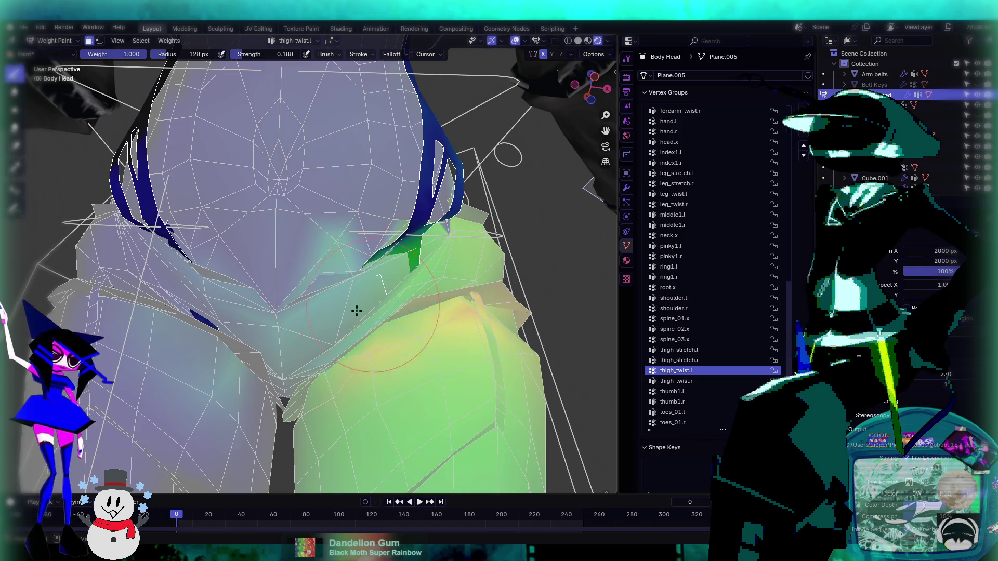
drag(462, 248, 391, 265)
mouse_move(407, 261)
middle_down()
mouse_move(415, 257)
mouse_move(389, 265)
middle_up()
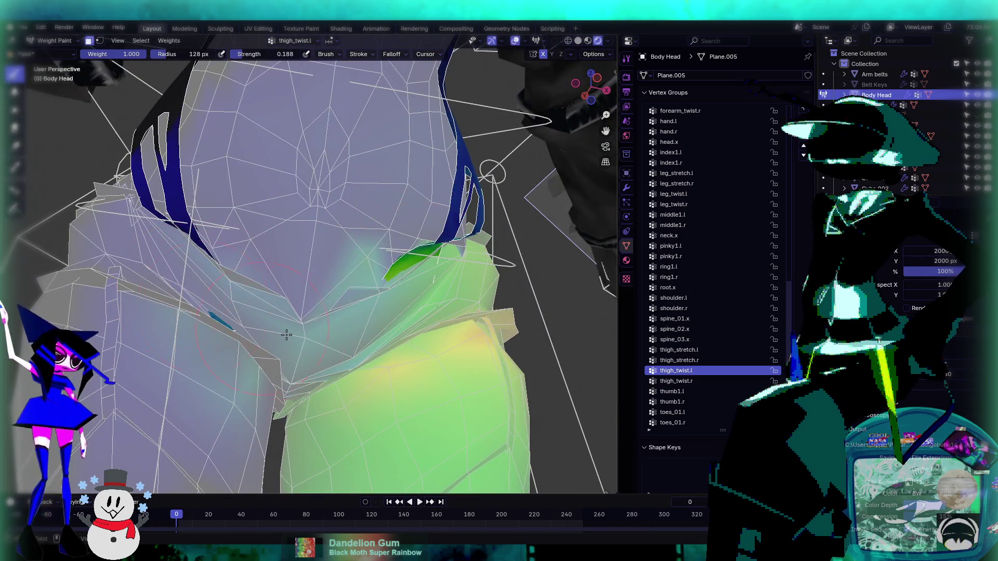
scroll(383, 289, down, 5)
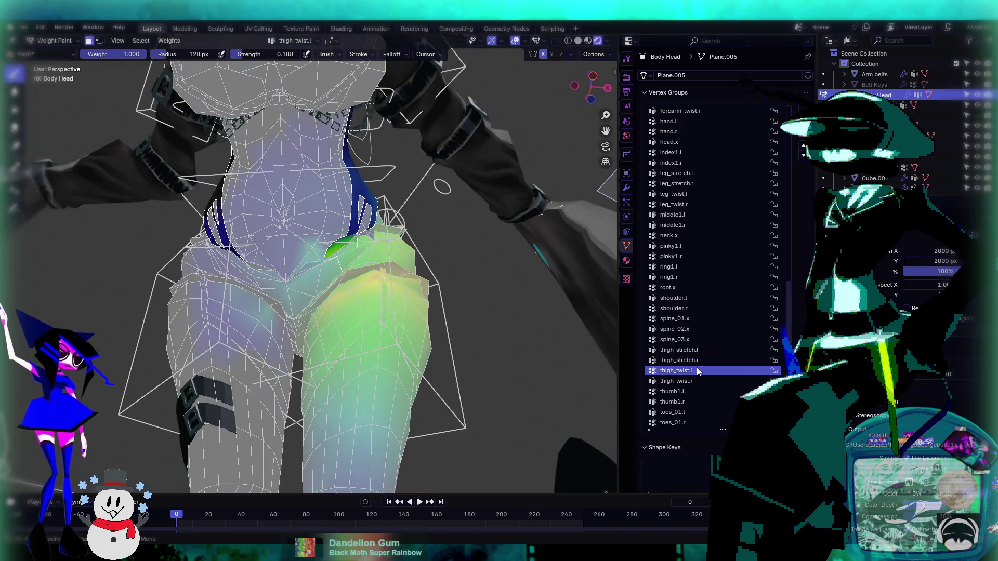
click(693, 380)
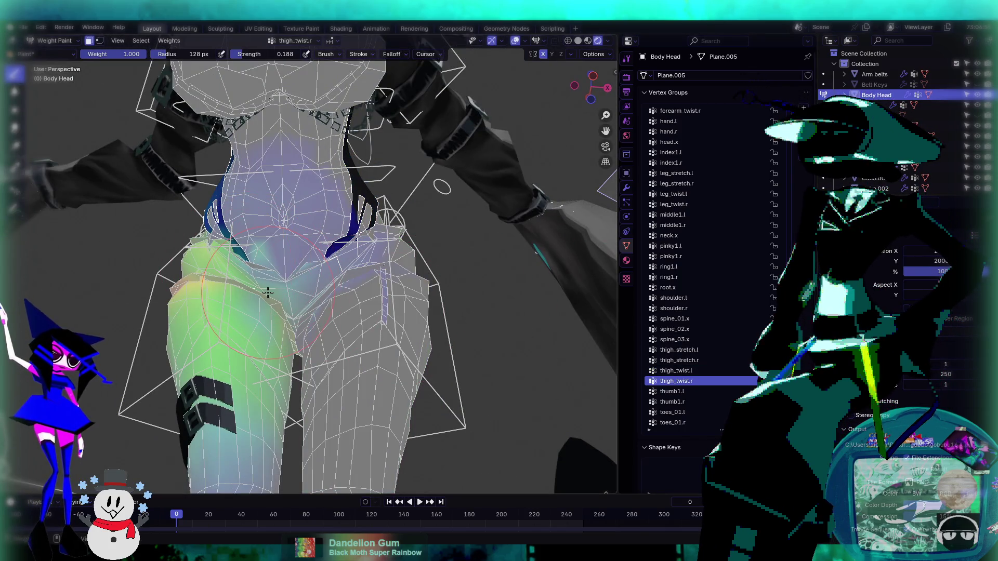
middle_drag(379, 274, 437, 266)
click(677, 371)
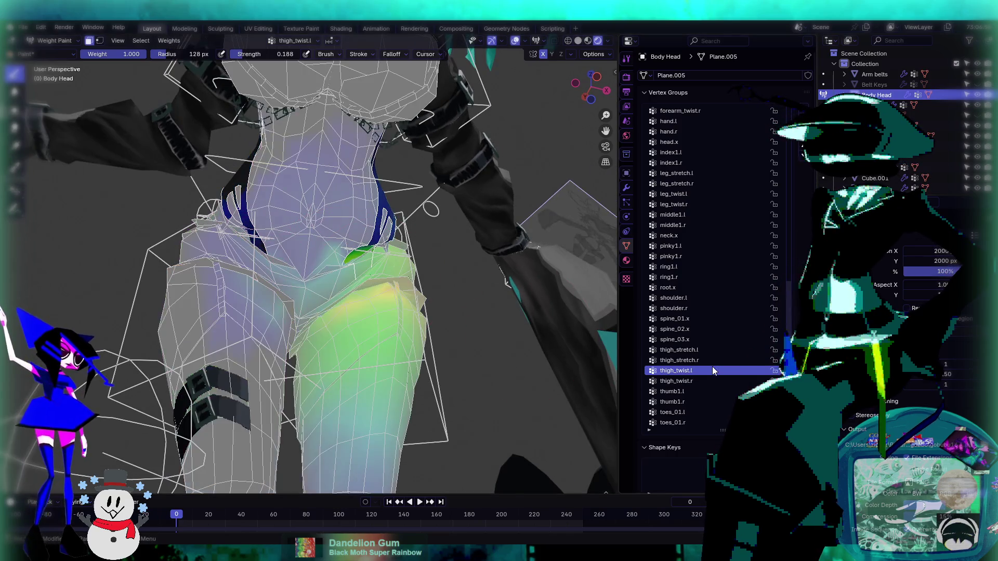
key(shift+space)
- Blur, then average, the thigh_twist.l weights around the hip strap piece
key(b)
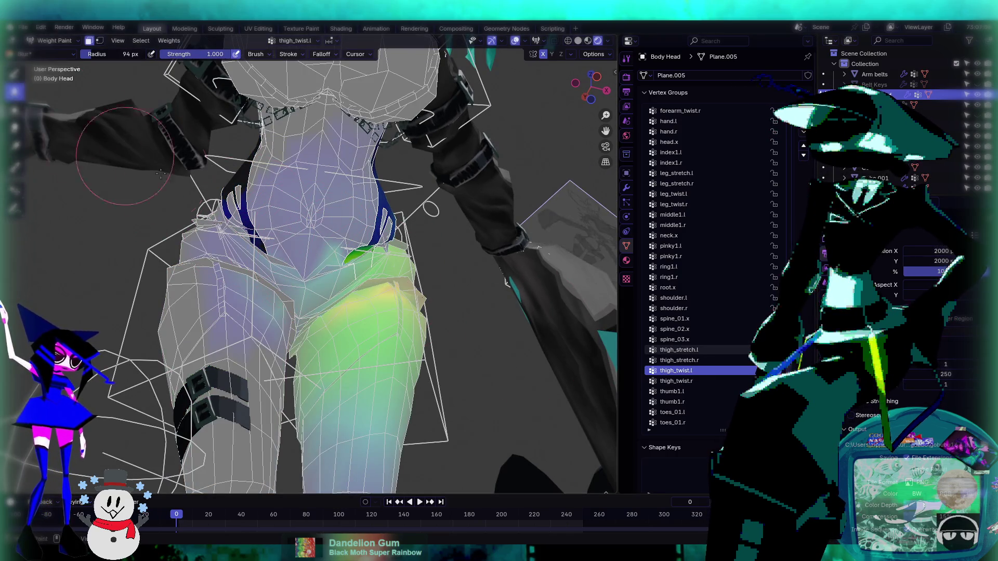
drag(314, 242, 327, 260)
middle_drag(411, 287, 375, 291)
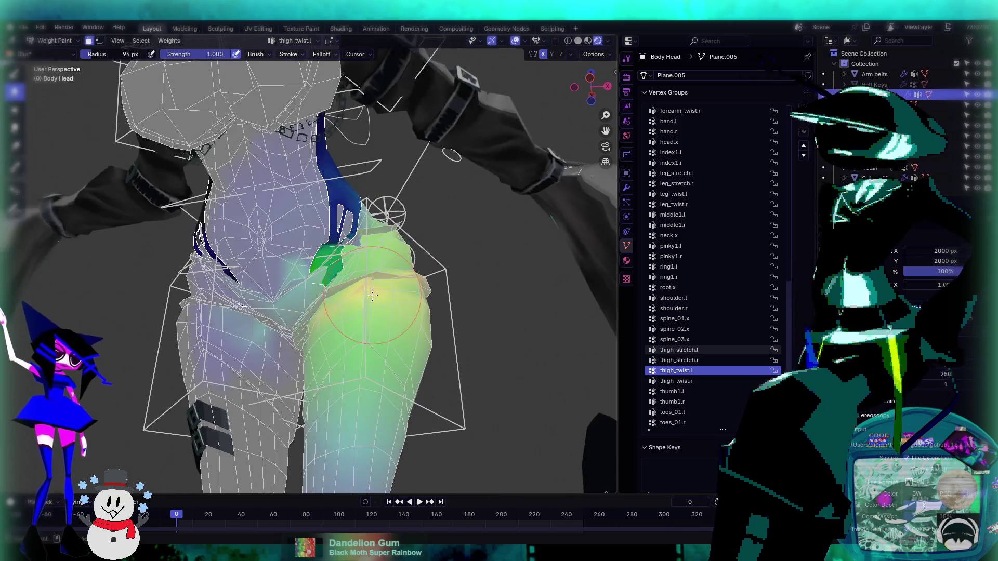
click(675, 381)
click(681, 370)
scroll(212, 233, up, 4)
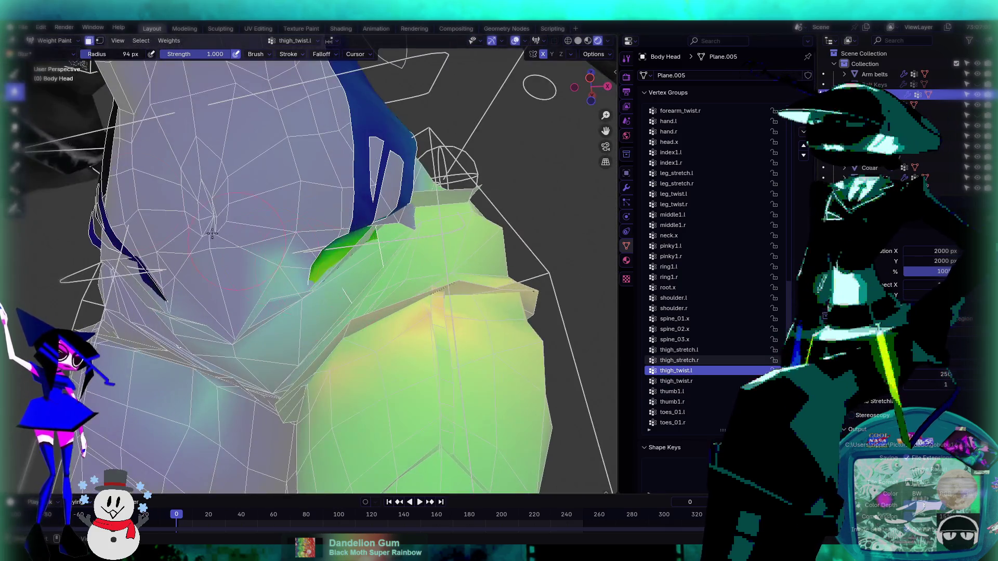
click(14, 110)
drag(354, 250, 444, 197)
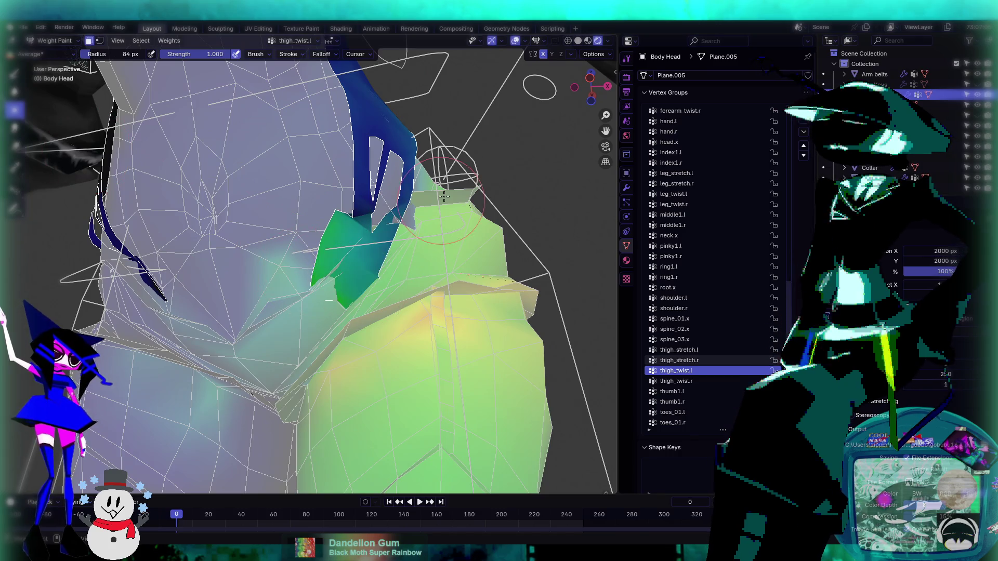
- Review thigh_twist.r from a frontal hip view, then return to the Draw brush
ctrl+click(390, 253)
middle_drag(390, 254, 480, 296)
ctrl+scroll(717, 344, down, 4)
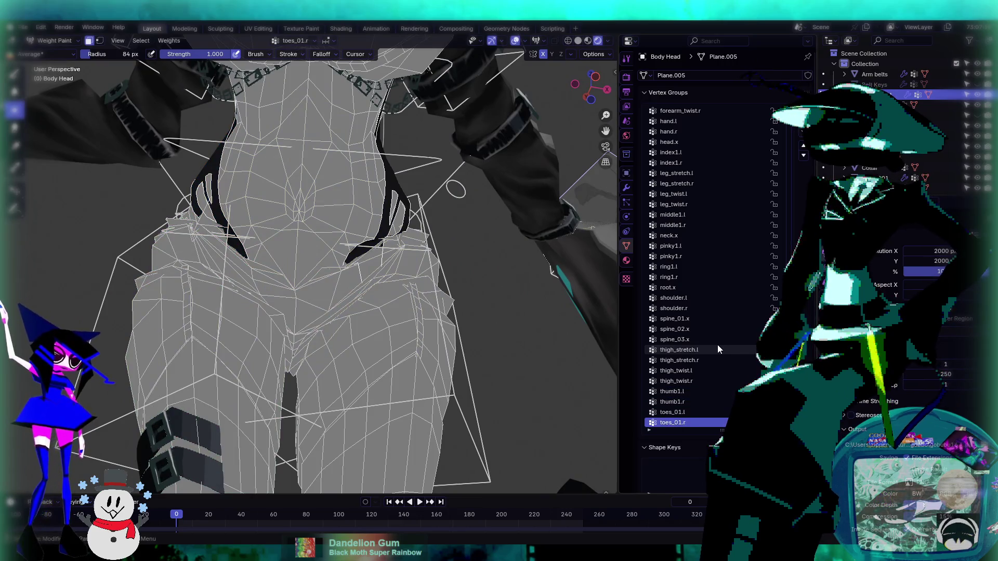
ctrl+scroll(718, 345, up, 5)
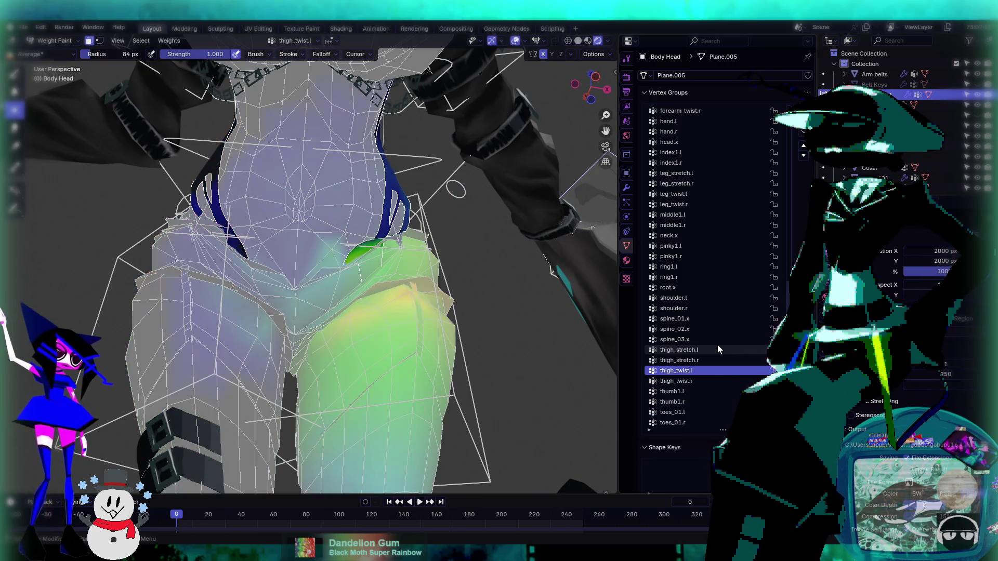
ctrl+scroll(717, 344, up, 1)
middle_drag(166, 197, 151, 188)
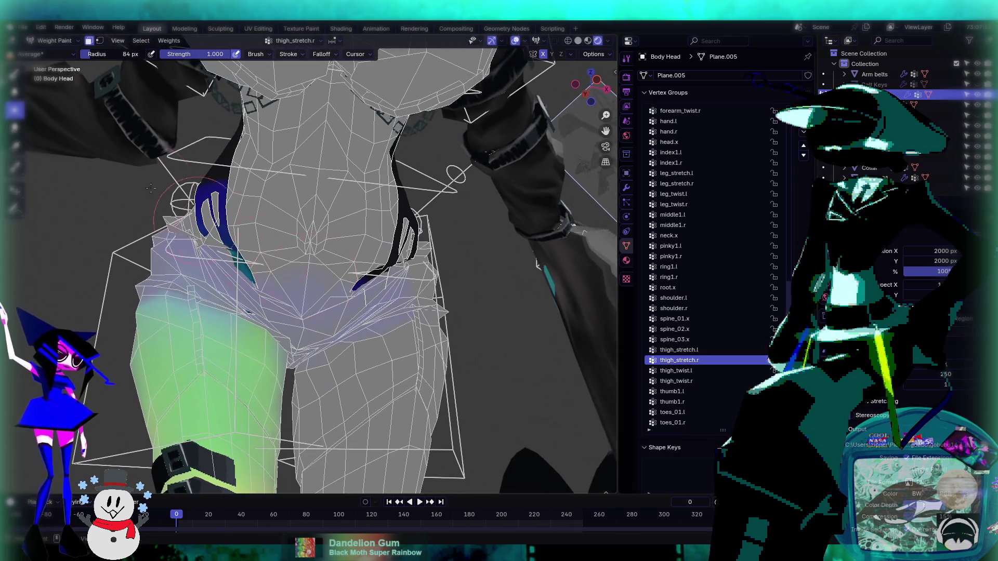
key(1)
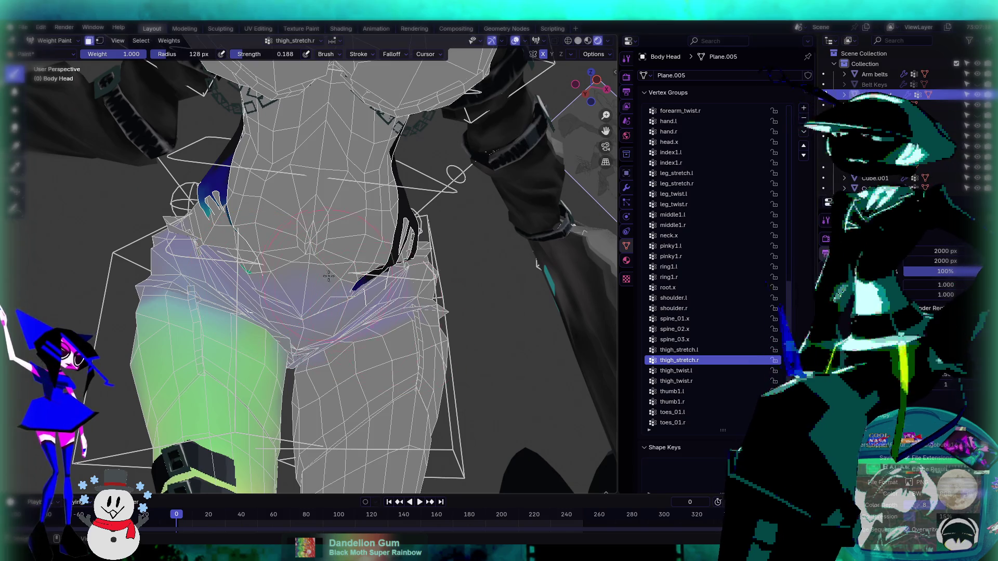
ctrl+scroll(691, 356, down, 1)
ctrl+scroll(691, 357, up, 1)
ctrl+scroll(691, 356, up, 4)
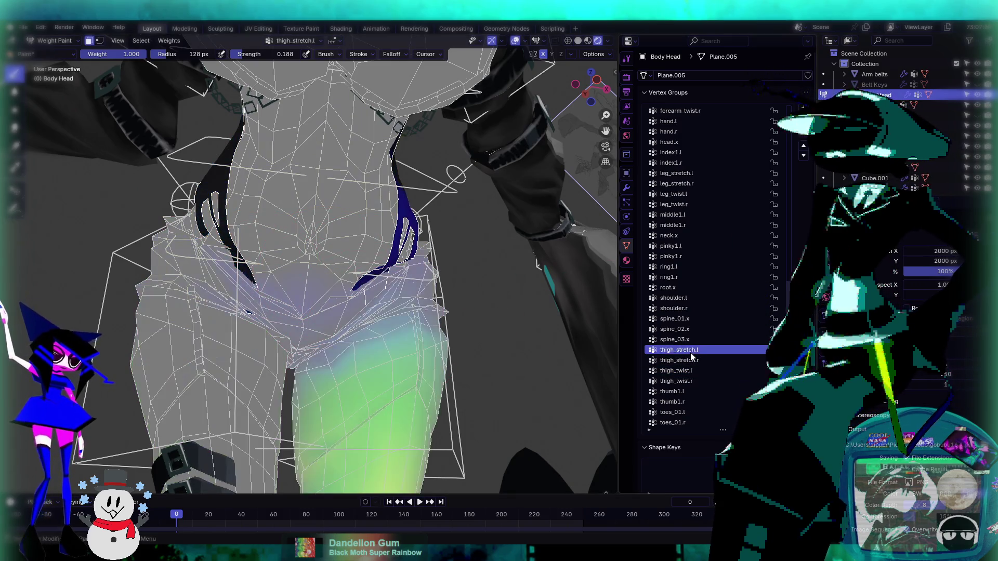
ctrl+scroll(690, 352, up, 2)
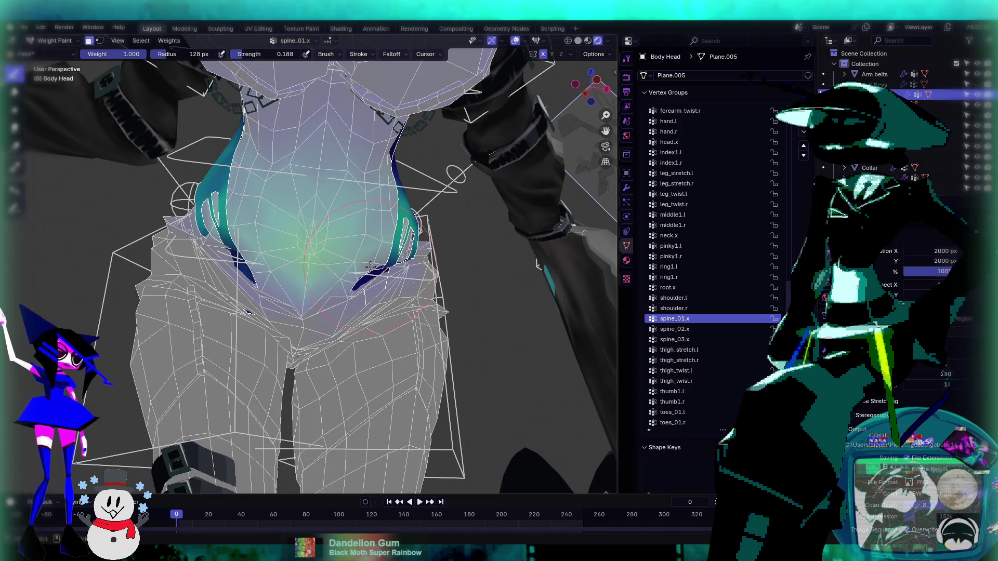
- Orbit the view to face the hips and switch to a smoothing brush
ctrl+scroll(671, 329, up, 1)
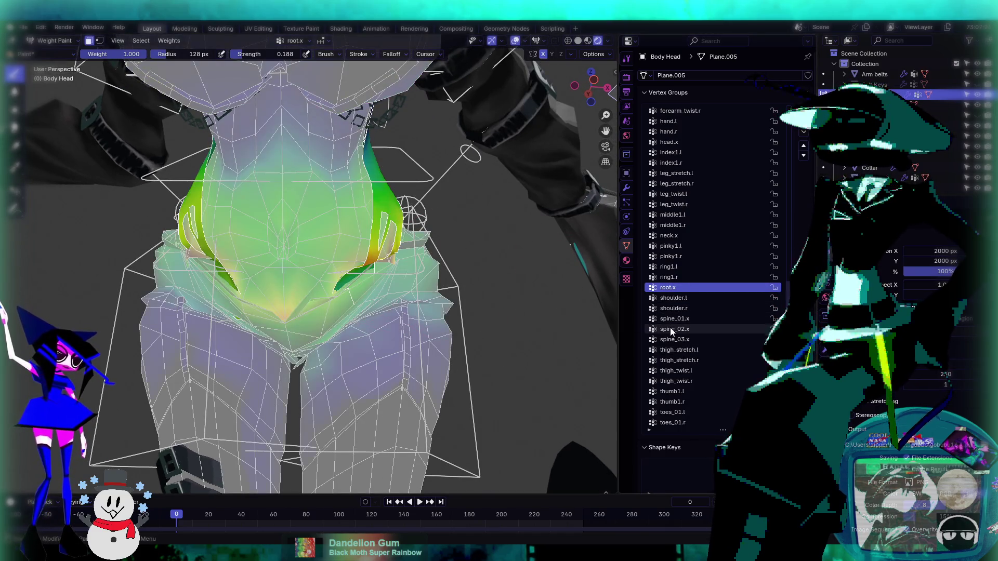
mouse_move(354, 260)
middle_down()
mouse_move(308, 244)
mouse_move(294, 215)
middle_up()
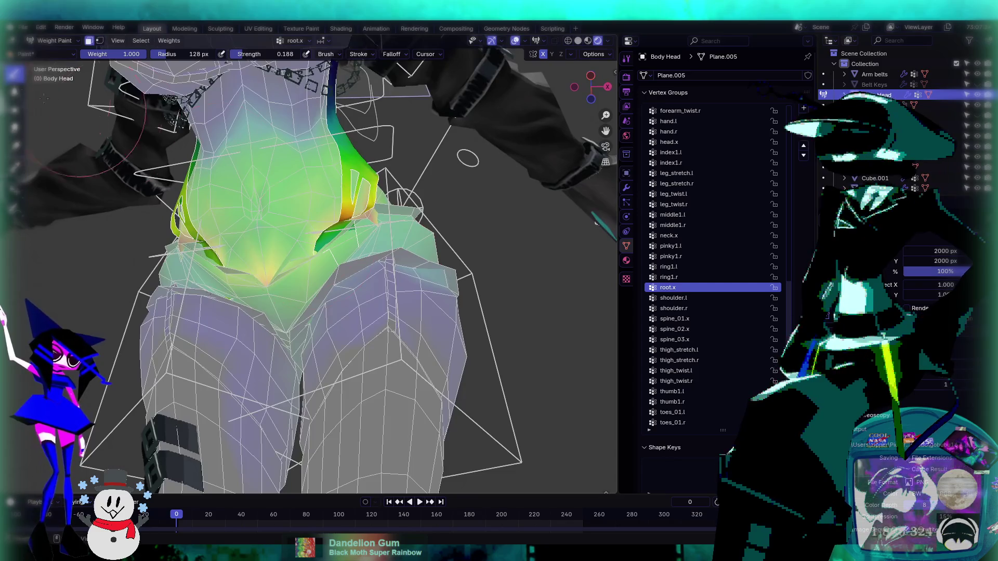
key(shift+space)
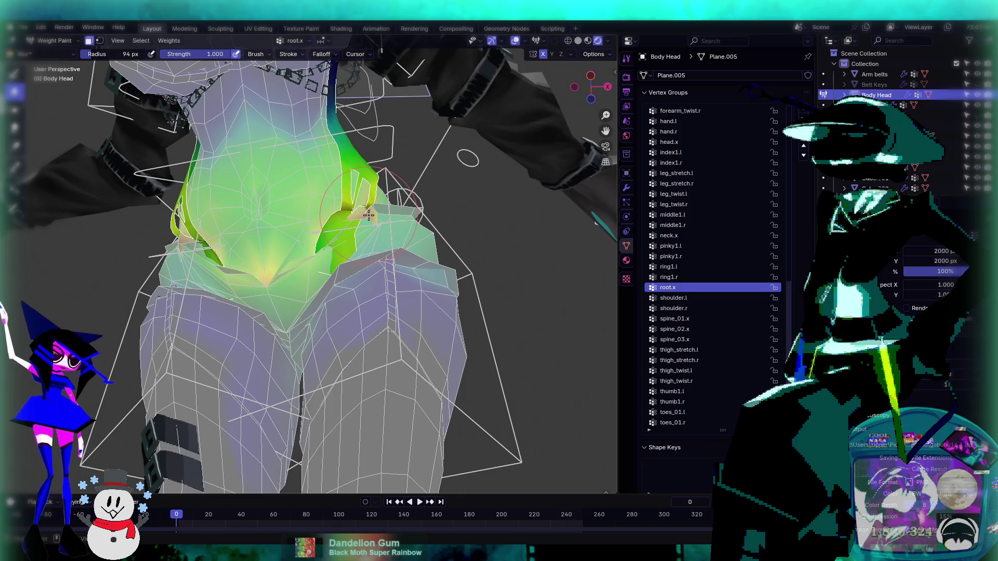
middle_drag(369, 215, 249, 256)
middle_drag(269, 291, 293, 248)
middle_drag(271, 289, 316, 253)
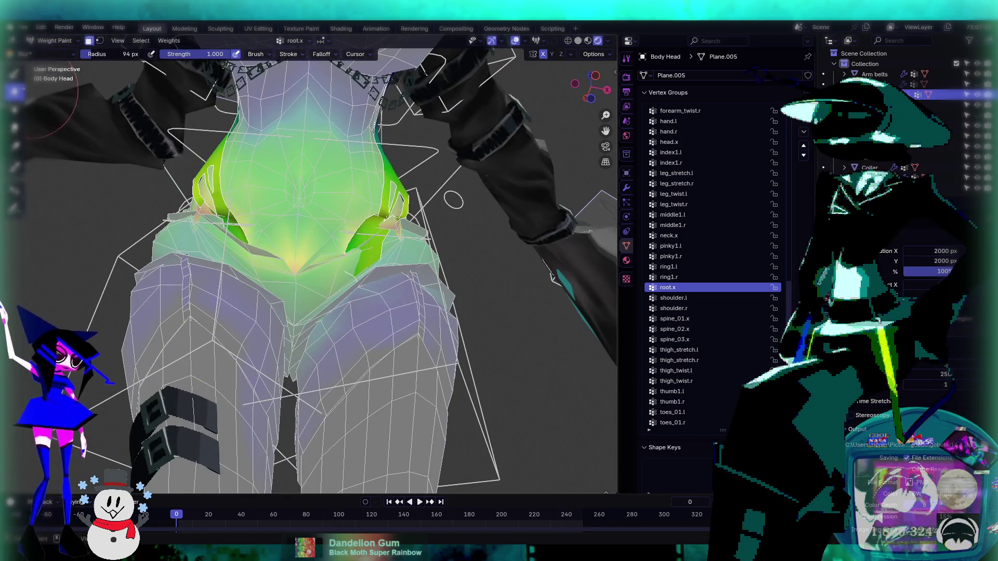
- Paint full root.x weight on the right and left hip sides, checking both from the front
key(1)
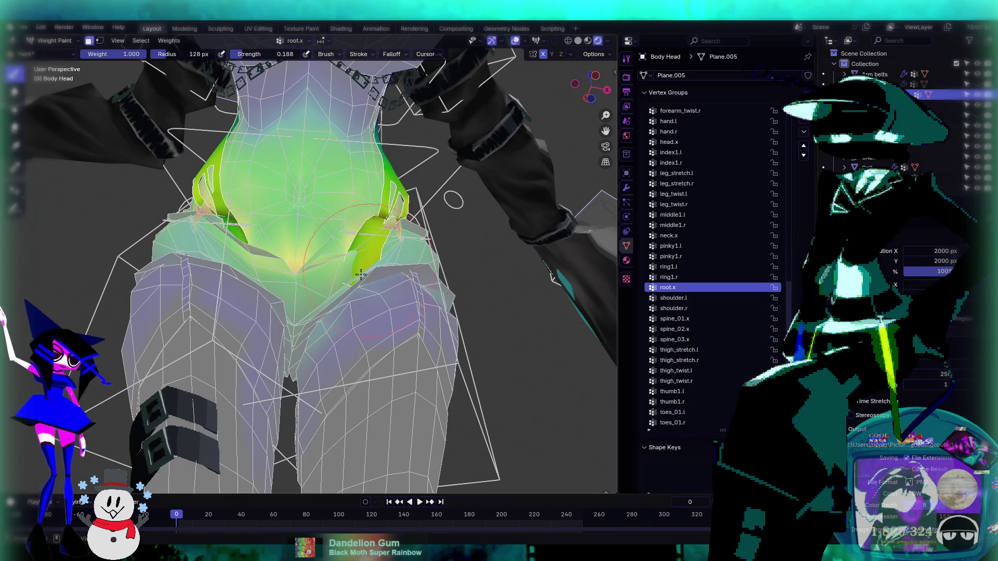
drag(360, 274, 361, 275)
middle_drag(361, 275, 360, 301)
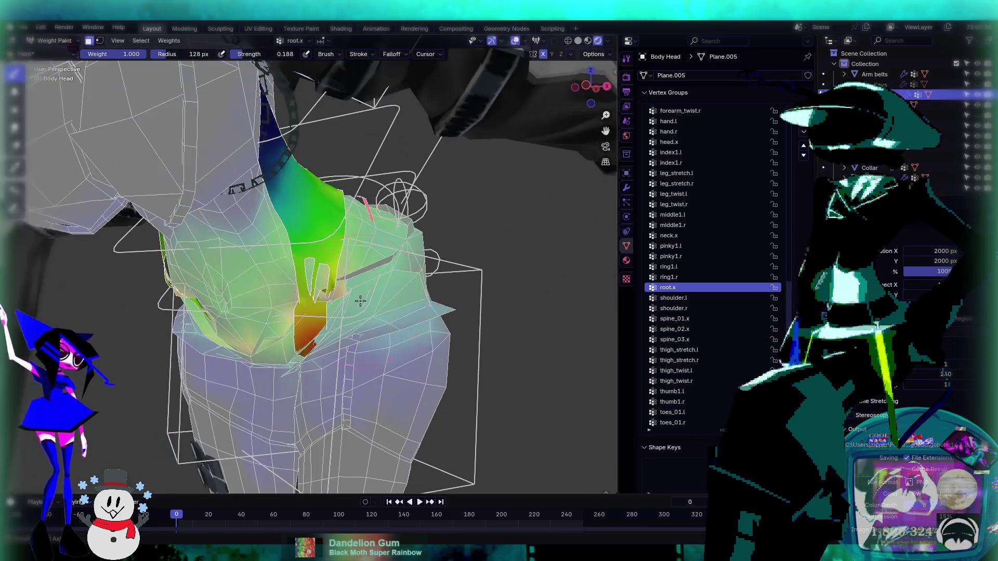
drag(312, 322, 332, 308)
middle_drag(328, 307, 366, 303)
mouse_move(223, 262)
mouse_down()
mouse_move(256, 290)
mouse_move(222, 273)
mouse_up()
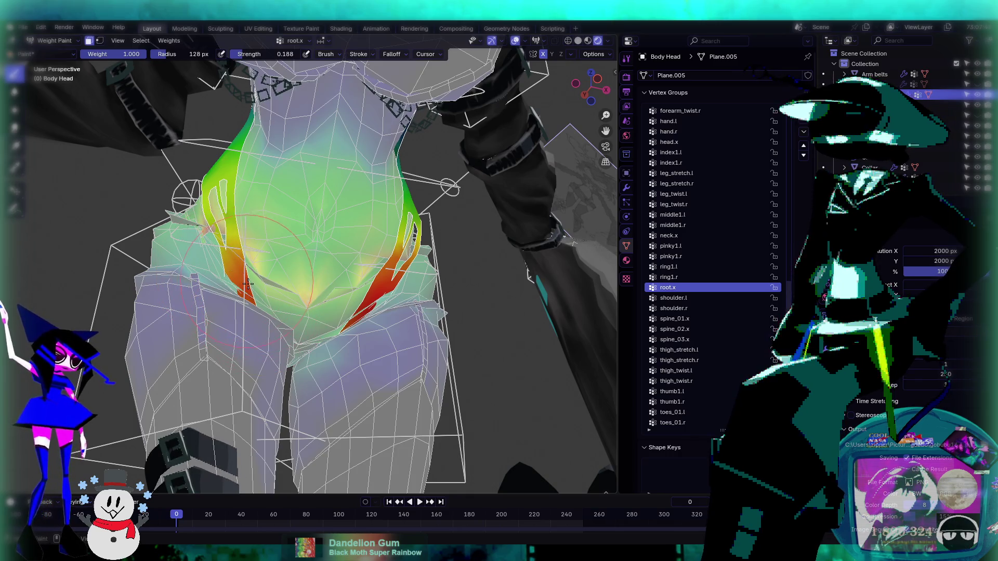
middle_drag(352, 314, 370, 292)
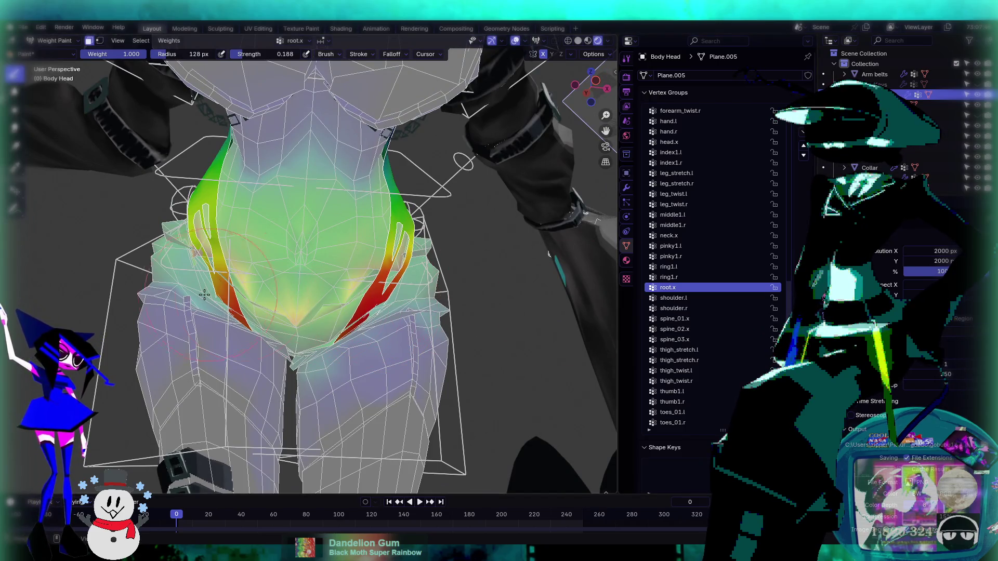
middle_drag(204, 294, 245, 273)
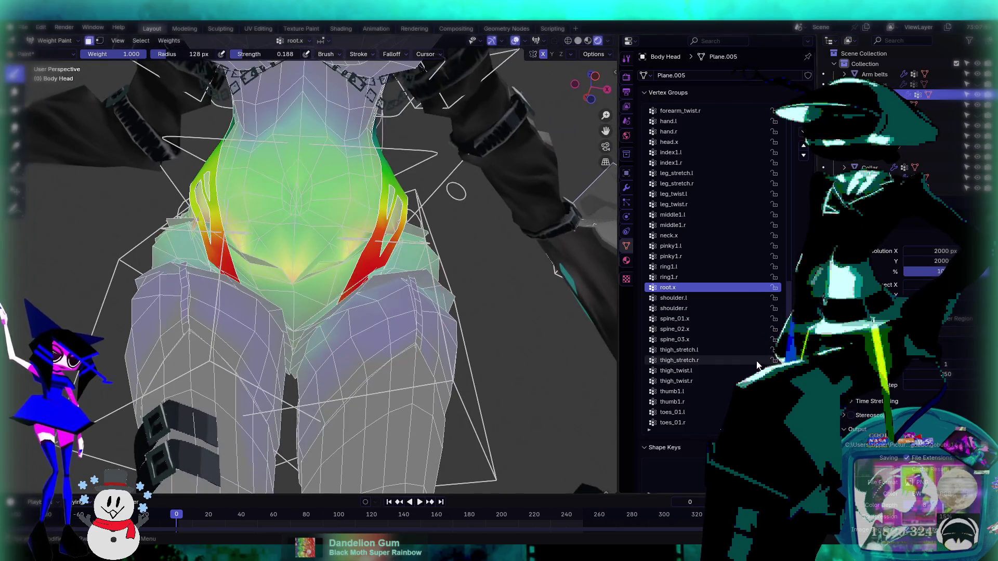
key(Up)
key(Up)
key(Up)
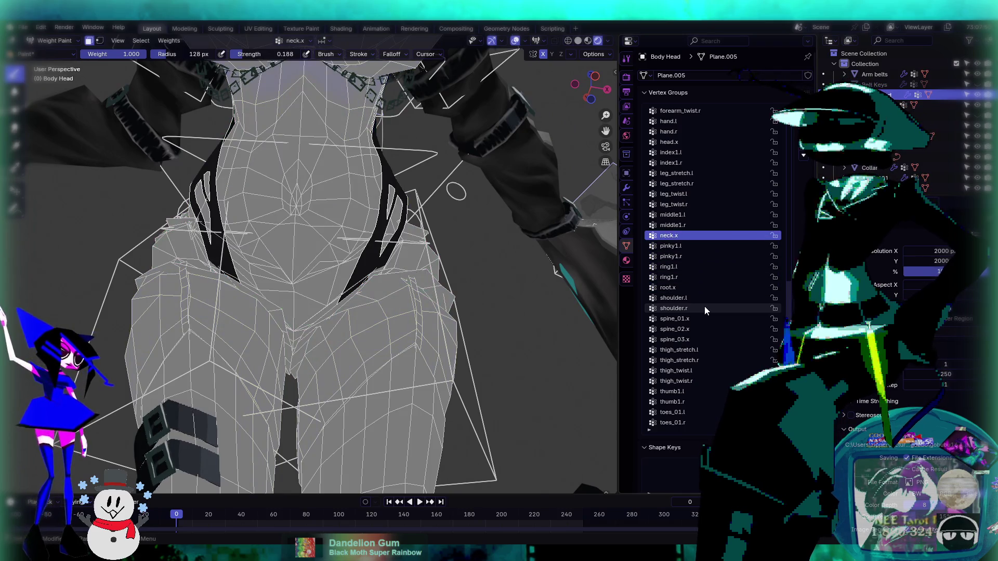
- Step up the vertex groups to thigh_twist.l and paint weight onto the strap by the thigh
key(Up)
key(Up)
key(Up)
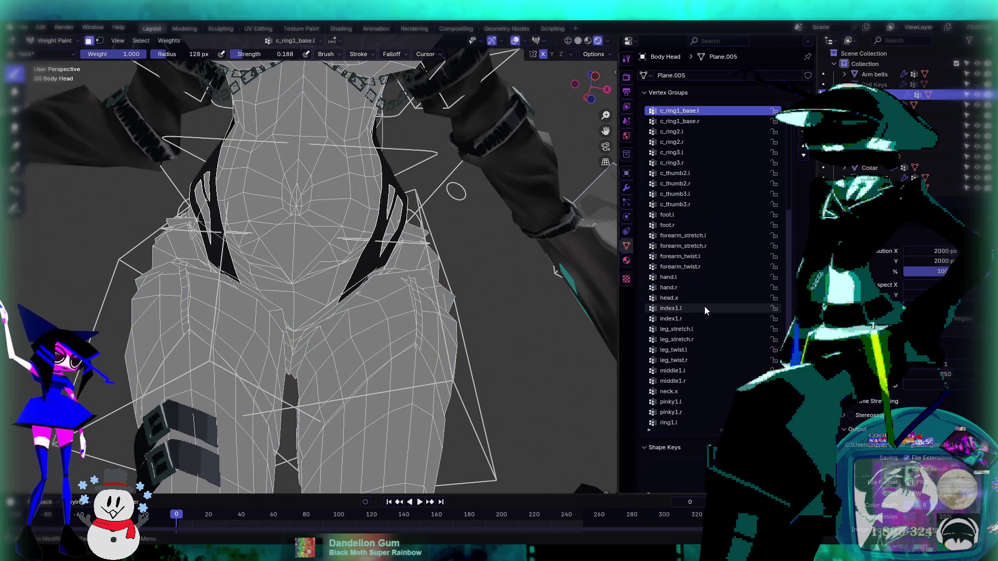
key(Up)
key(Up)
key(Up)
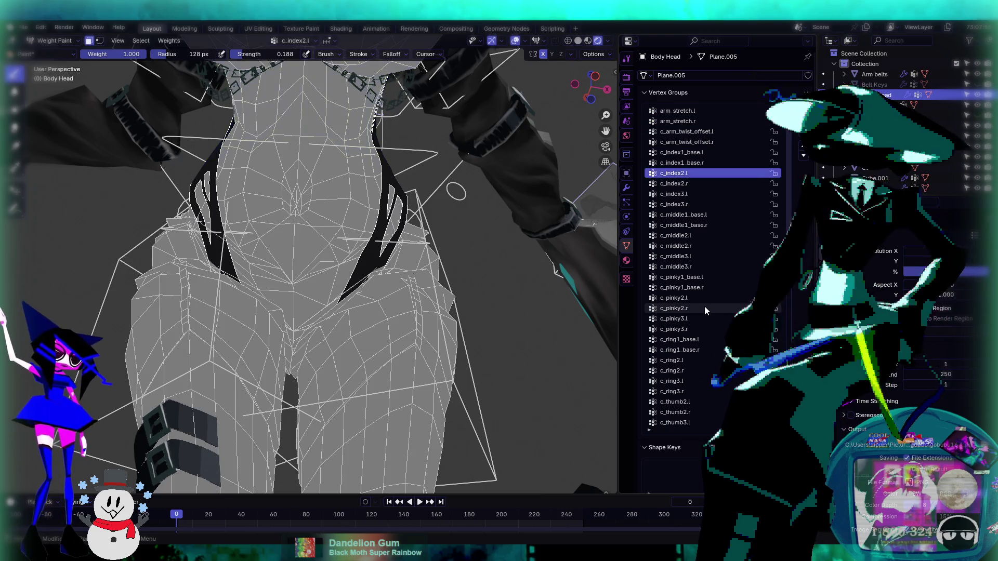
key(Up)
key(Up)
key(Up)
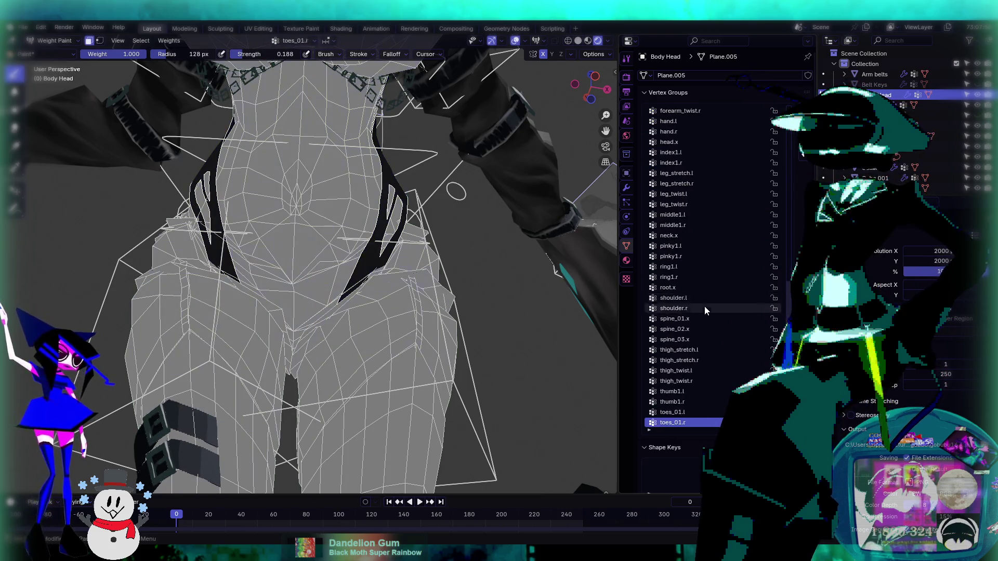
key(Up)
key(Up)
key(Up)
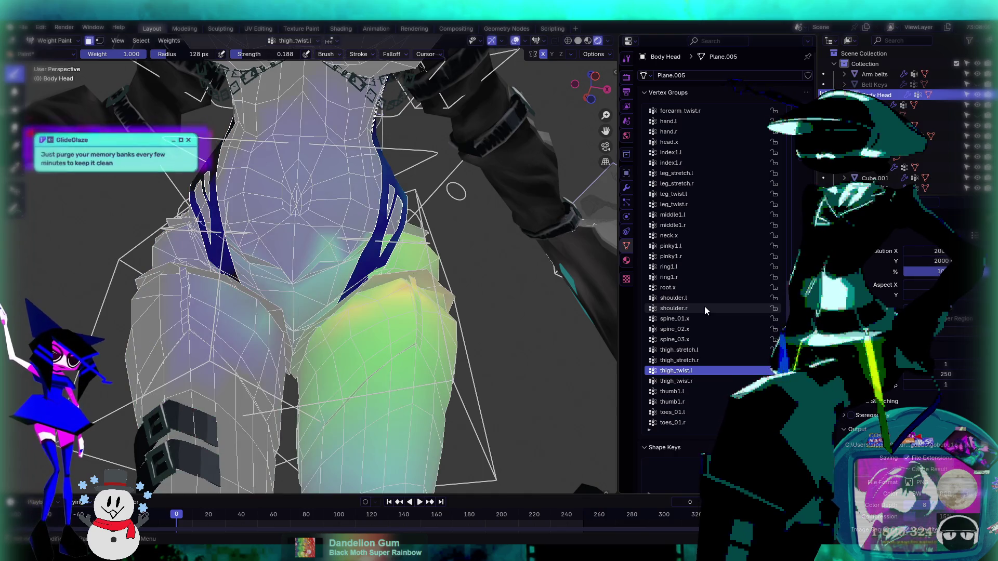
drag(370, 255, 364, 280)
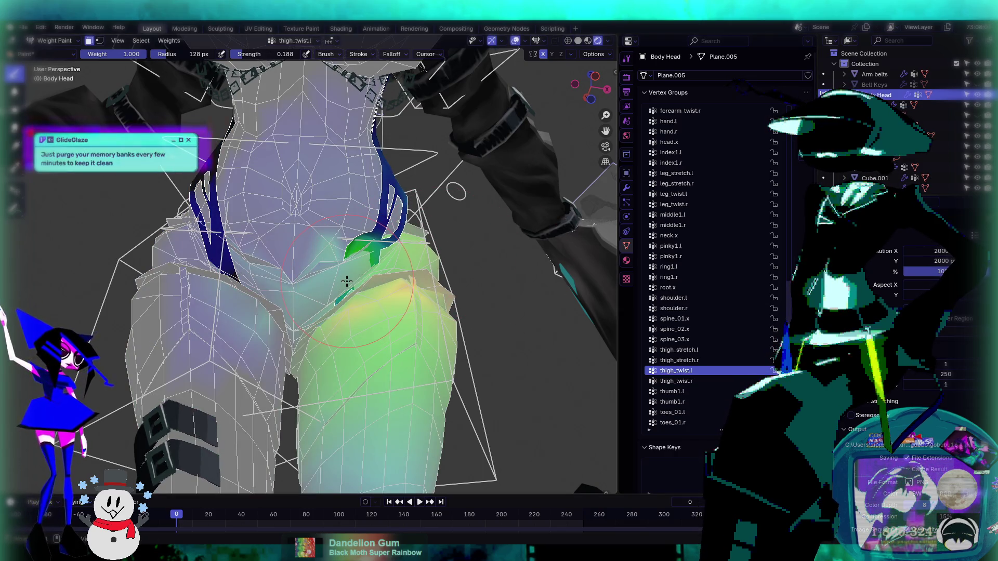
- Check root.x and neighbouring vertex groups, then return to thigh_twist.l
click(668, 287)
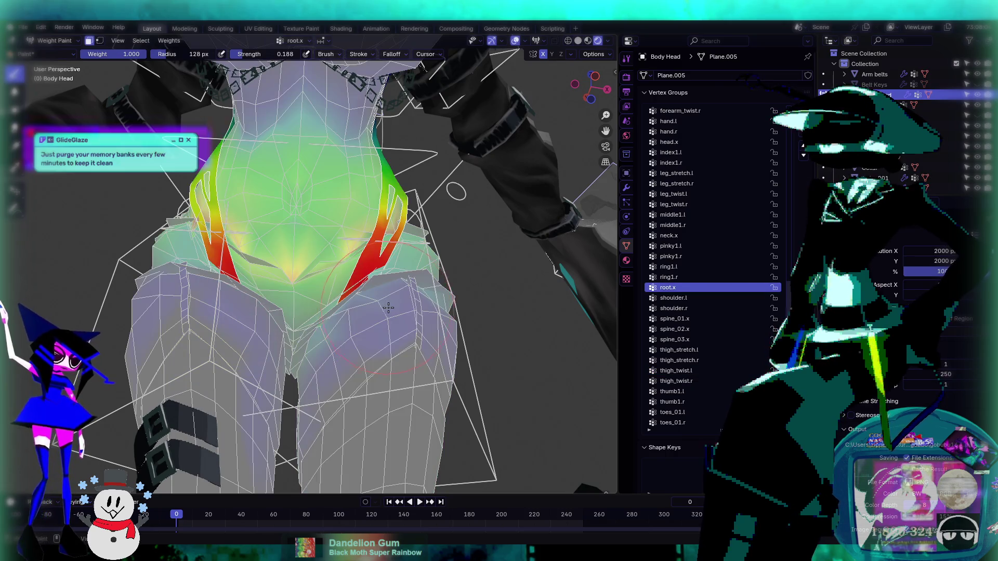
key(Down)
key(Down)
key(Down)
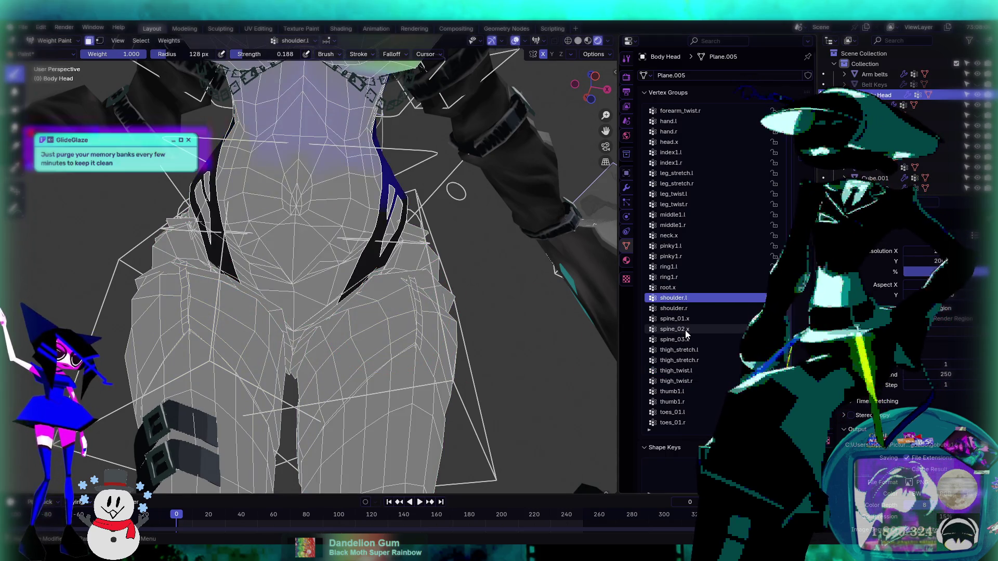
key(Up)
key(Up)
key(Up)
key(Down)
key(Up)
key(Up)
key(Up)
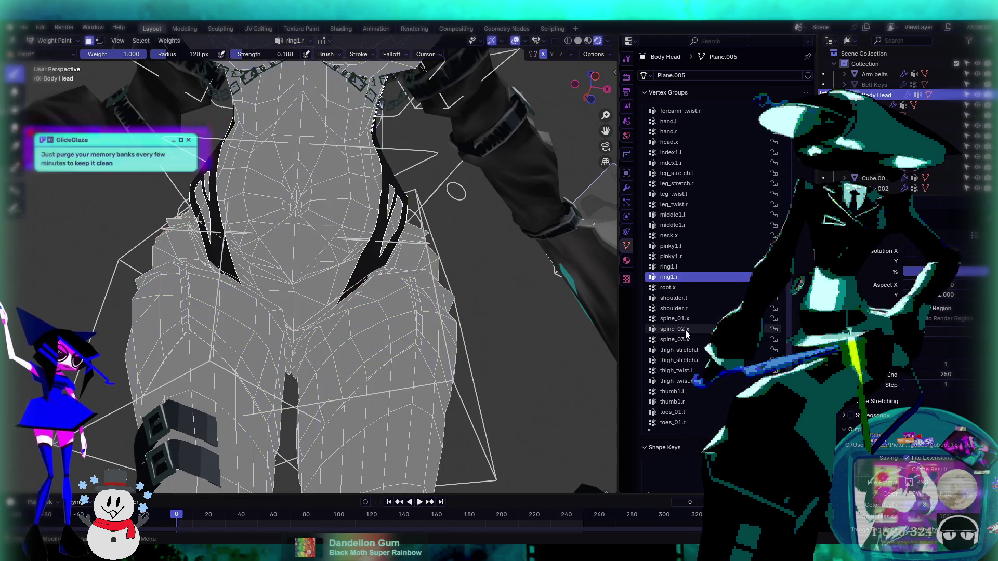
key(Up)
key(Up)
key(Up)
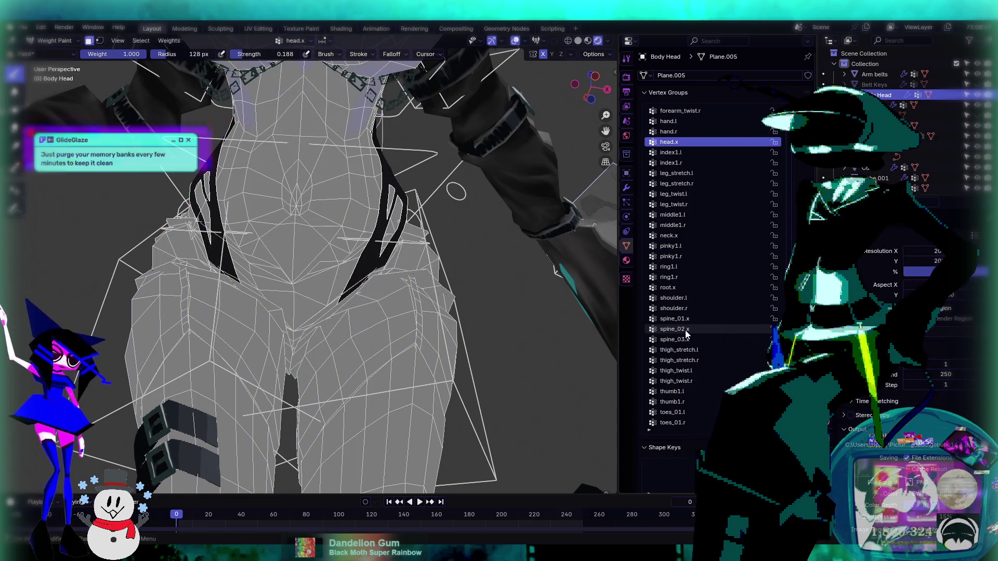
key(Down)
key(Down)
key(Down)
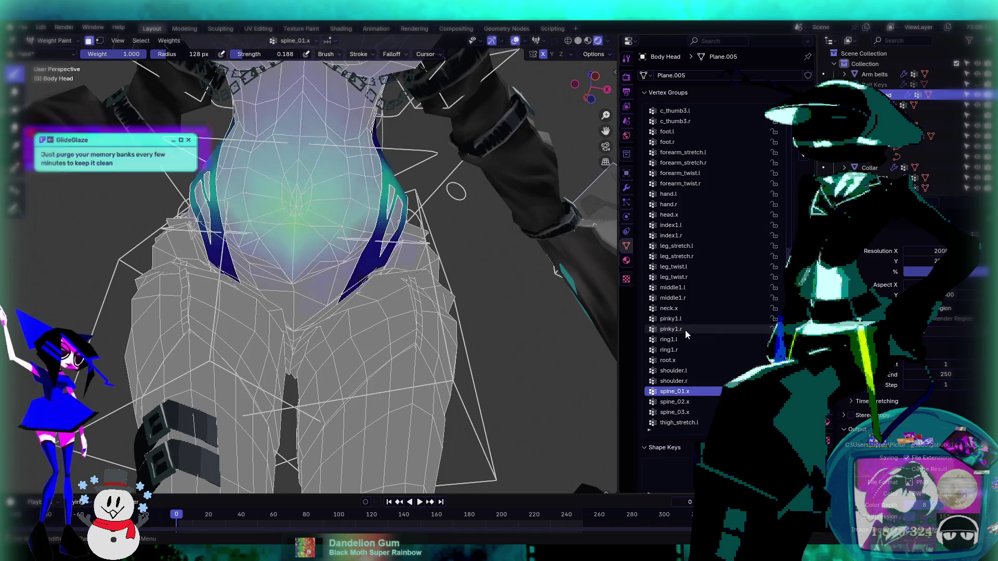
key(Up)
key(Up)
key(Up)
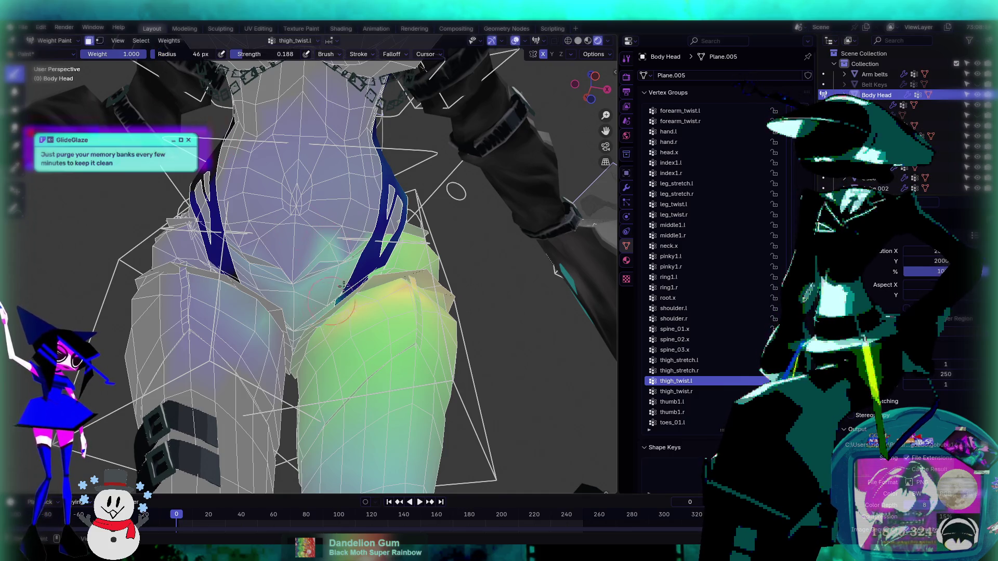
- Paint thigh_twist.l onto the dark-blue strip, then step through the groups to thigh_stretch.l
drag(343, 286, 356, 281)
scroll(412, 281, up, 5)
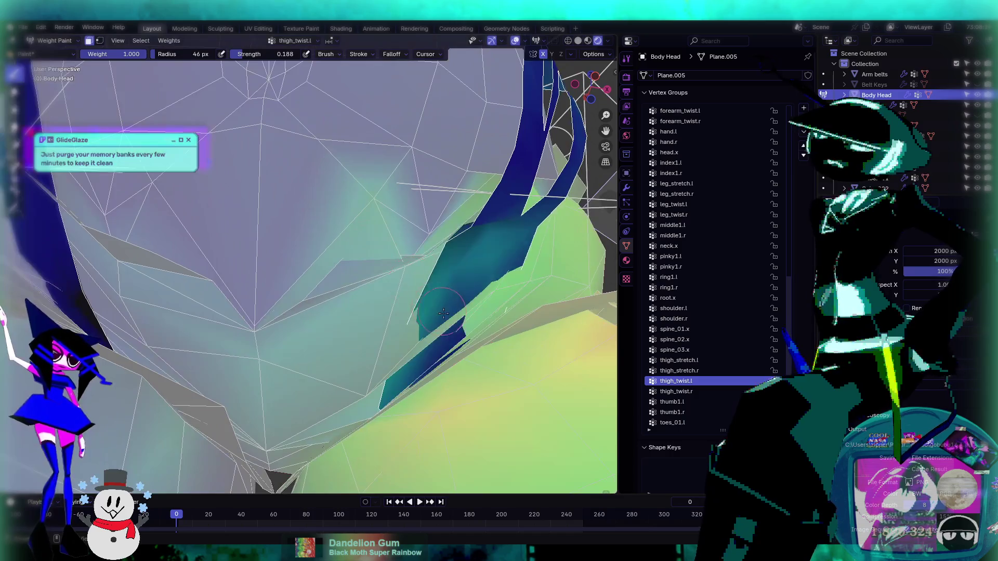
key(Up)
key(Up)
key(Up)
key(Down)
key(Down)
key(Down)
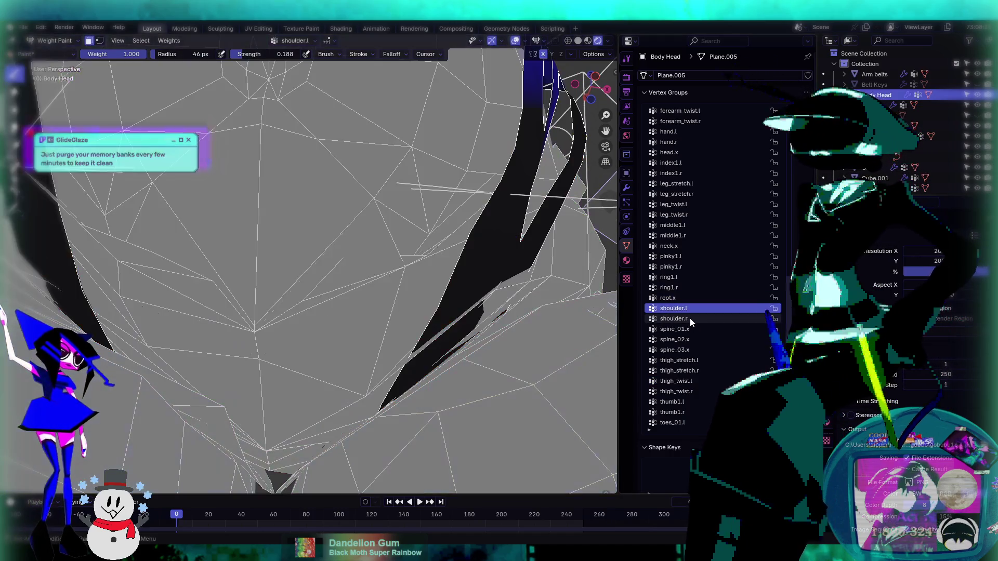
key(Down)
key(Down)
key(Down)
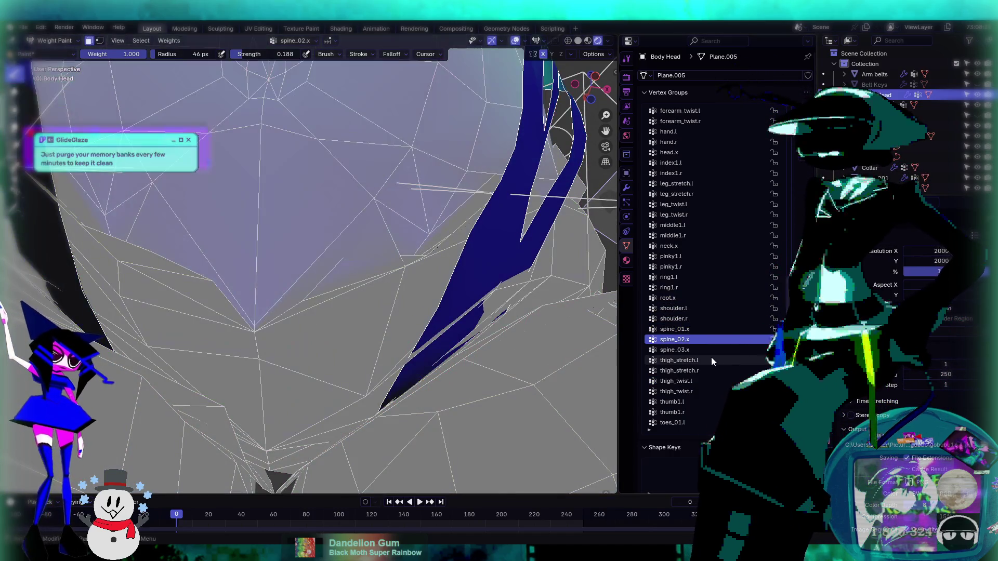
click(711, 360)
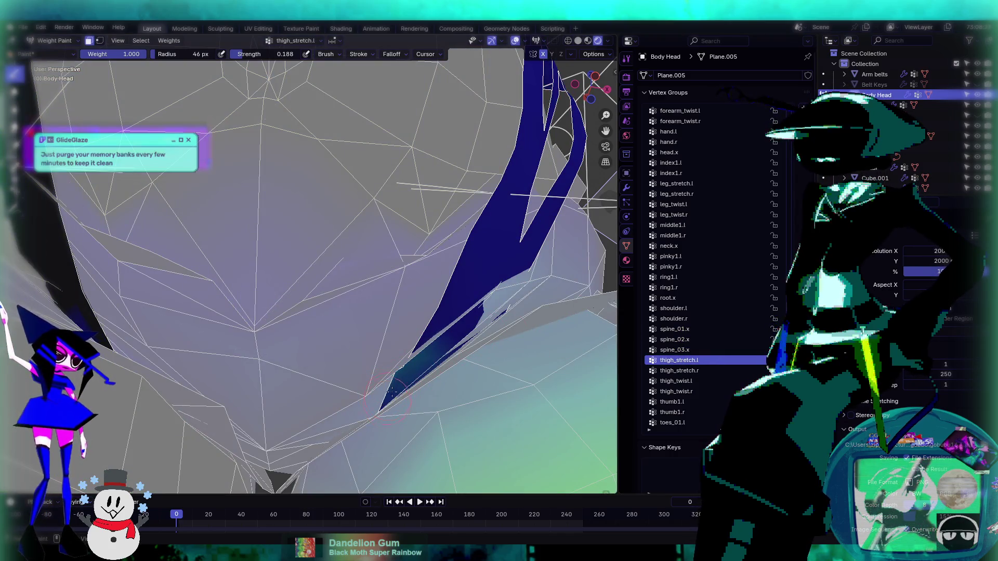
- Paint thigh_stretch.l weight over the unweighted blue hip faces, undoing one stray stroke
mouse_move(392, 391)
middle_down()
mouse_move(560, 414)
mouse_move(426, 345)
mouse_move(485, 334)
mouse_move(427, 293)
middle_up()
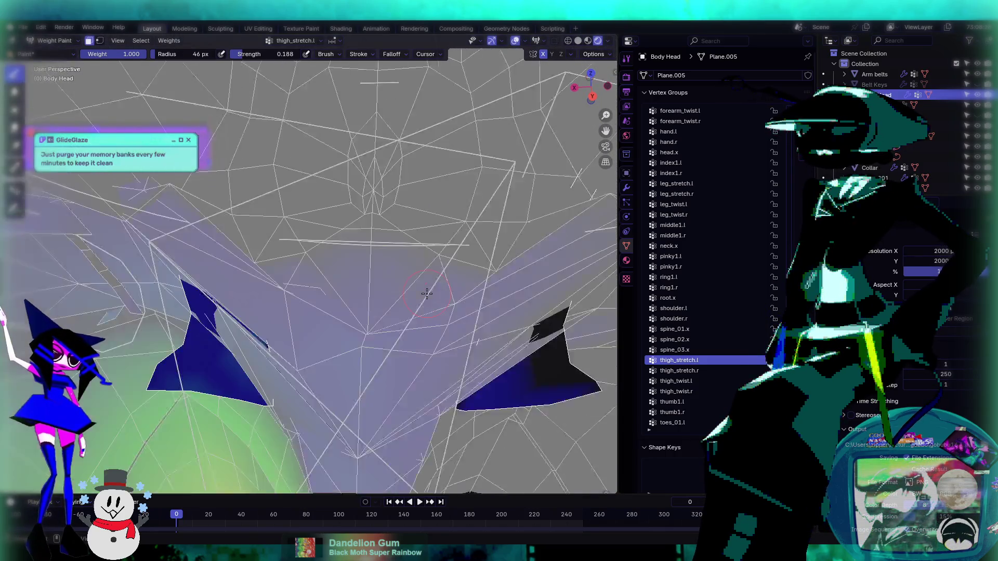
scroll(426, 294, up, 2)
drag(258, 397, 367, 423)
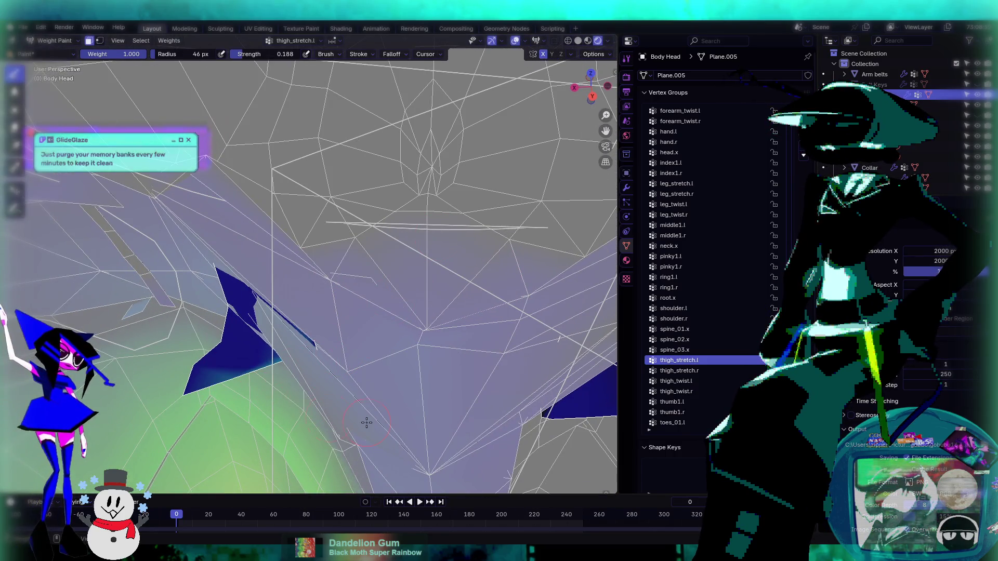
mouse_move(245, 383)
mouse_down()
mouse_move(228, 382)
mouse_move(202, 336)
mouse_move(216, 318)
mouse_move(212, 266)
mouse_up()
click(184, 311)
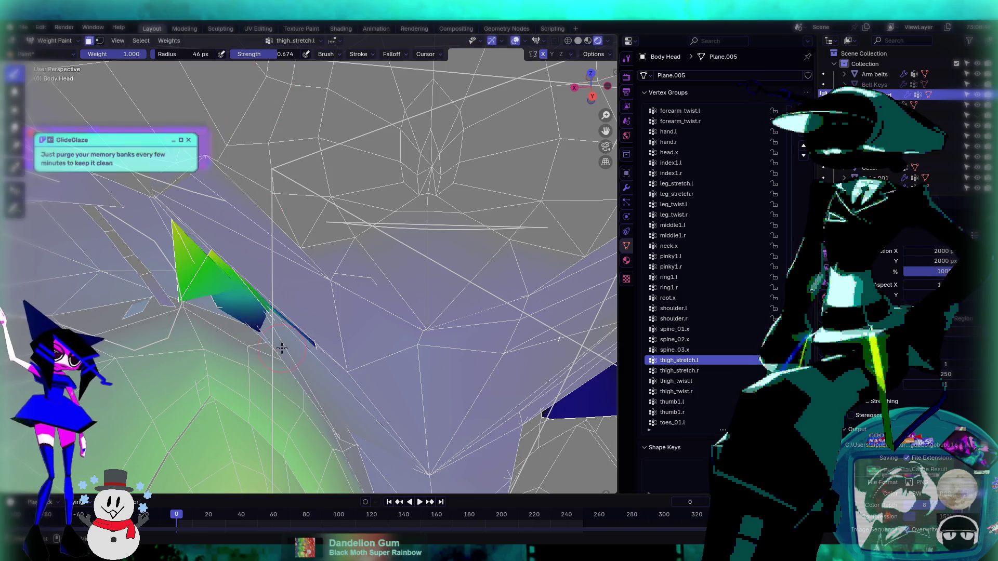
scroll(228, 265, down, 5)
mouse_move(227, 265)
middle_down()
mouse_move(297, 311)
mouse_move(334, 307)
middle_up()
scroll(298, 311, up, 4)
drag(318, 373, 328, 376)
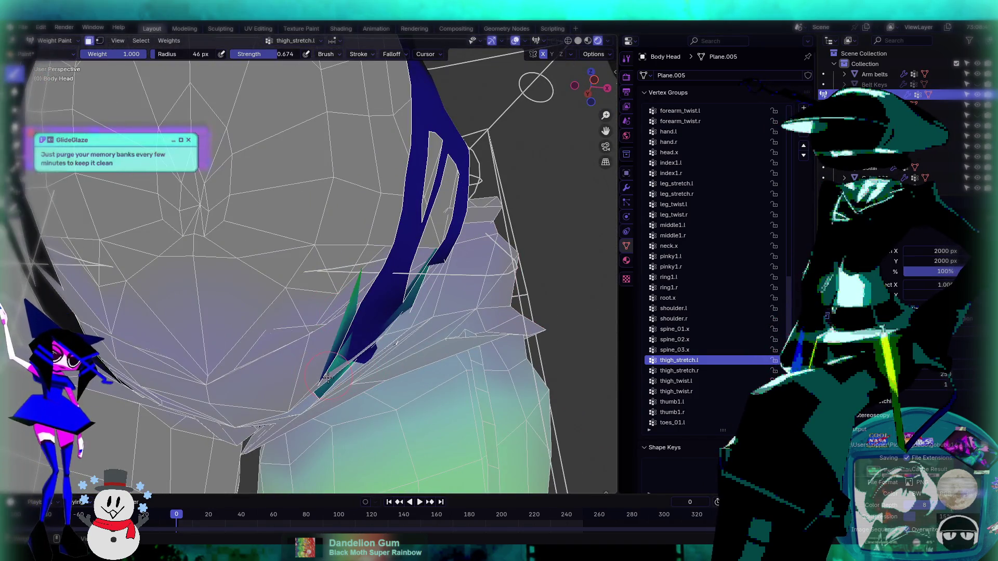
key(ctrl+z)
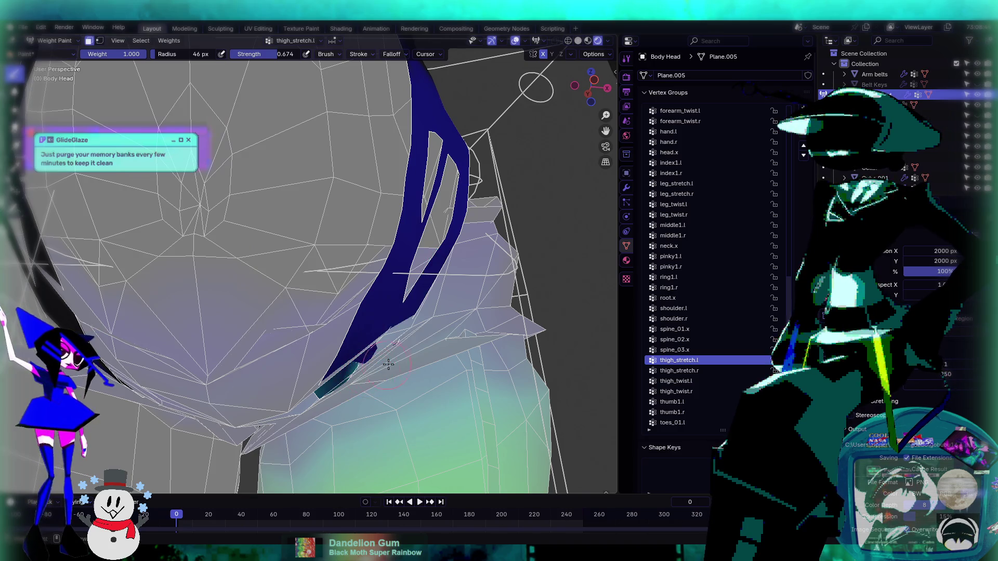
- Pan over the blue strip and switch to root.x, then a thigh twist group
shift+middle_drag(374, 364, 380, 295)
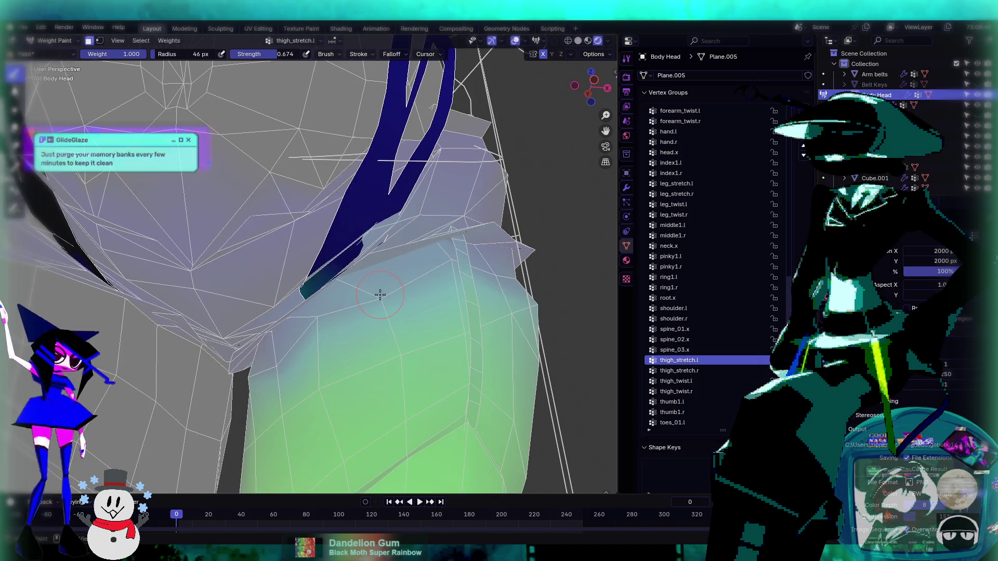
scroll(380, 295, down, 5)
scroll(366, 263, up, 7)
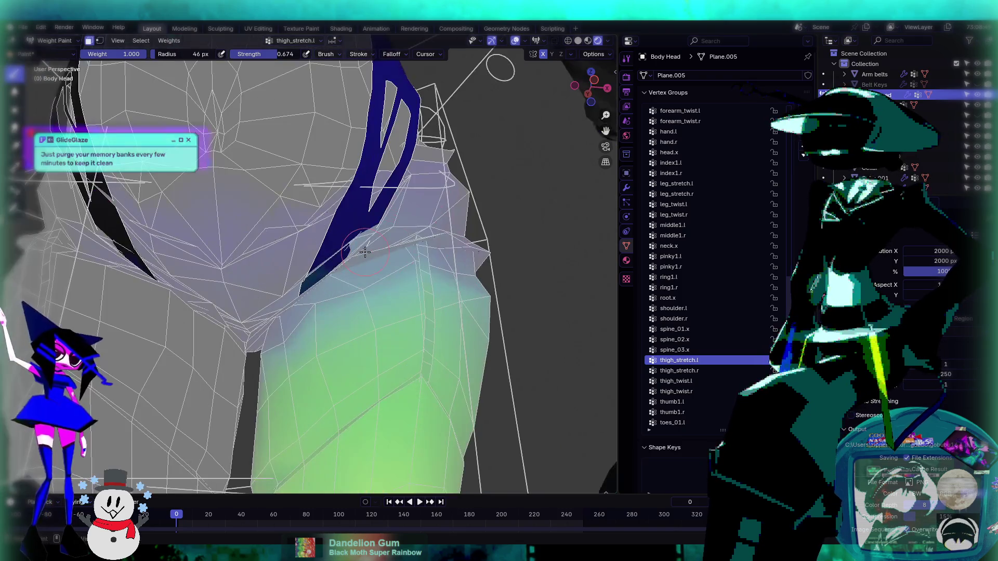
ctrl+click(348, 244)
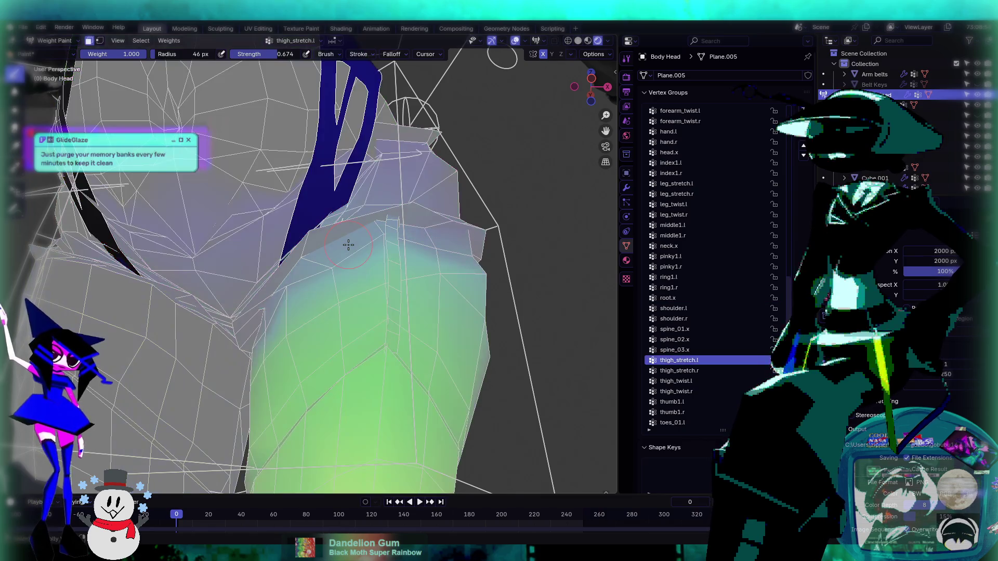
click(748, 382)
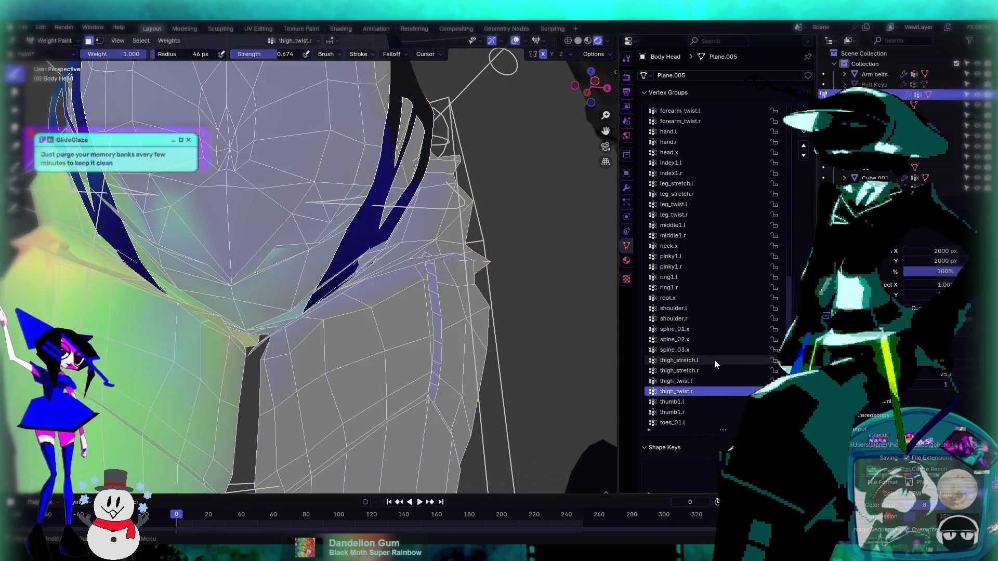
- Paint thigh twist weight onto the blue strip and small patch beside the strap
drag(324, 301, 382, 234)
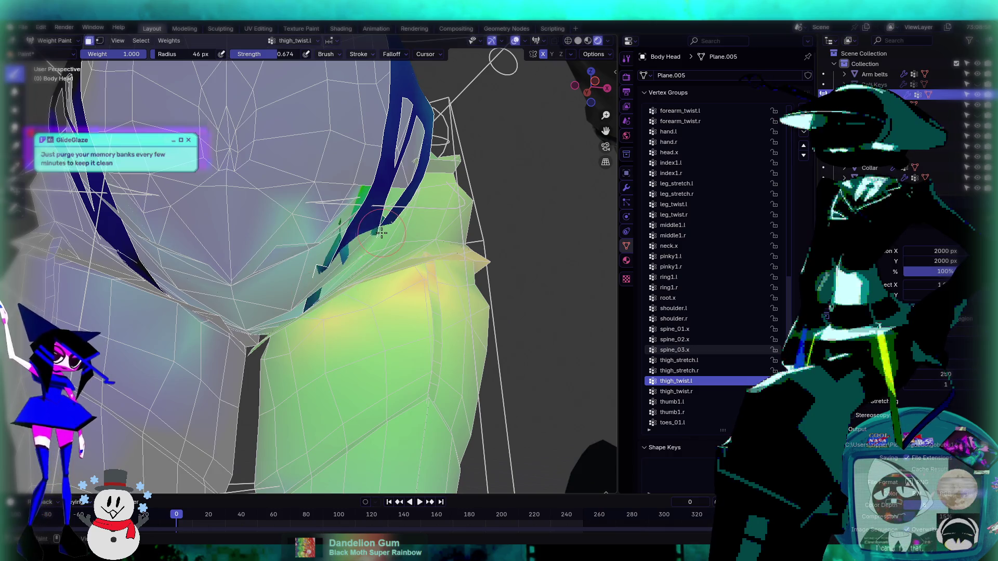
mouse_move(327, 281)
mouse_down()
mouse_move(343, 218)
mouse_move(342, 264)
mouse_up()
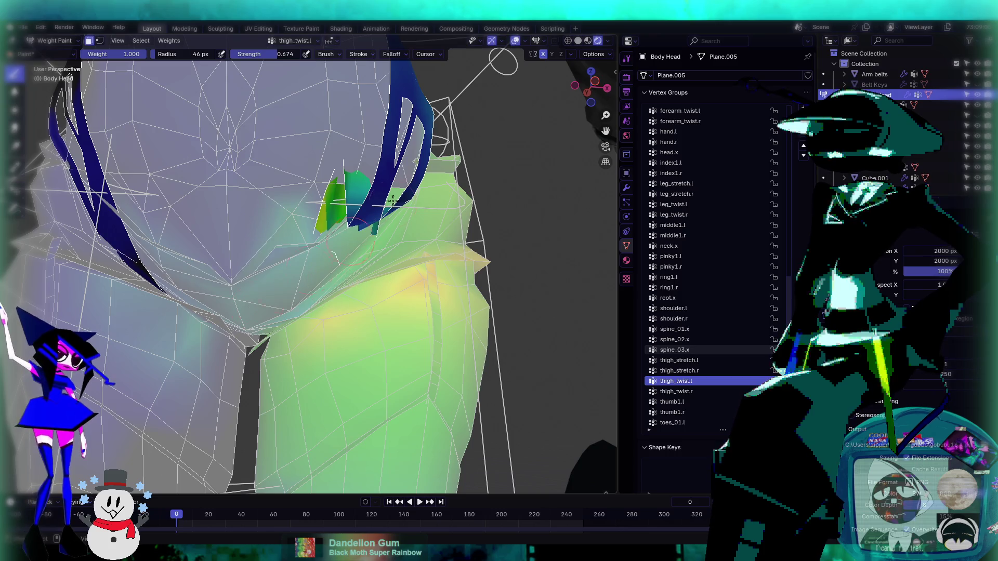
middle_drag(393, 200, 309, 233)
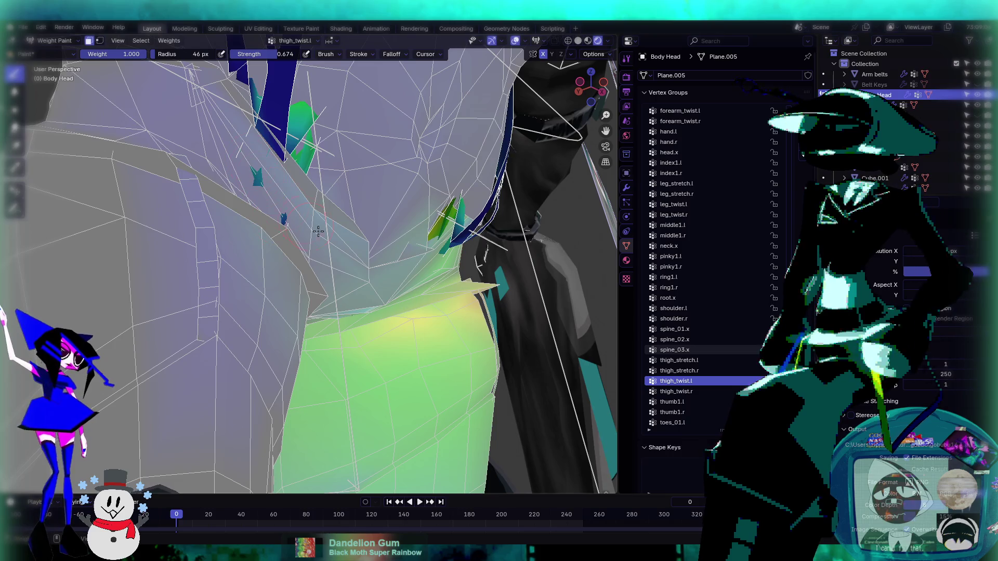
middle_drag(318, 231, 298, 238)
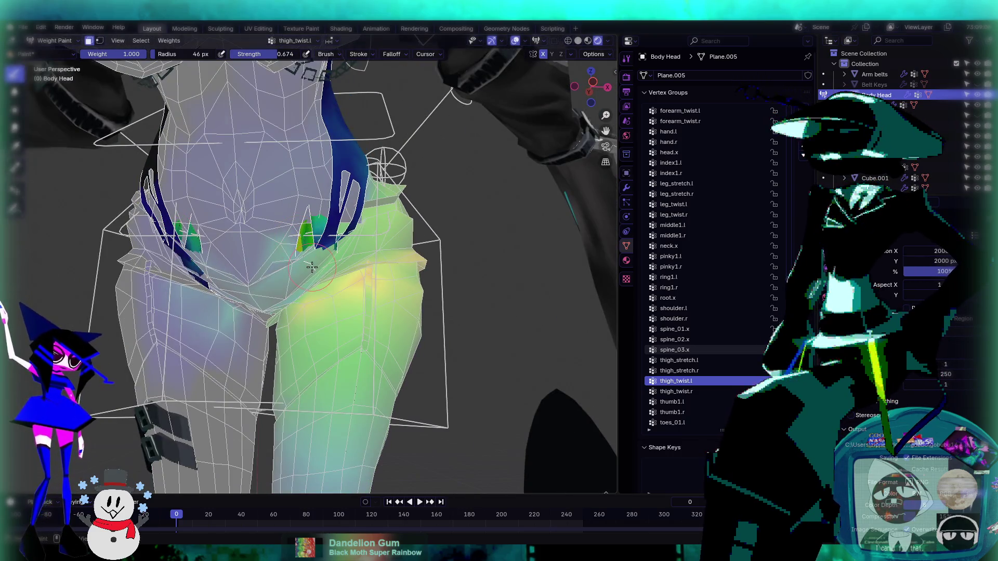
- Reselect thigh_stretch.l, check the hip weights, and switch back to Object Mode
ctrl+click(349, 265)
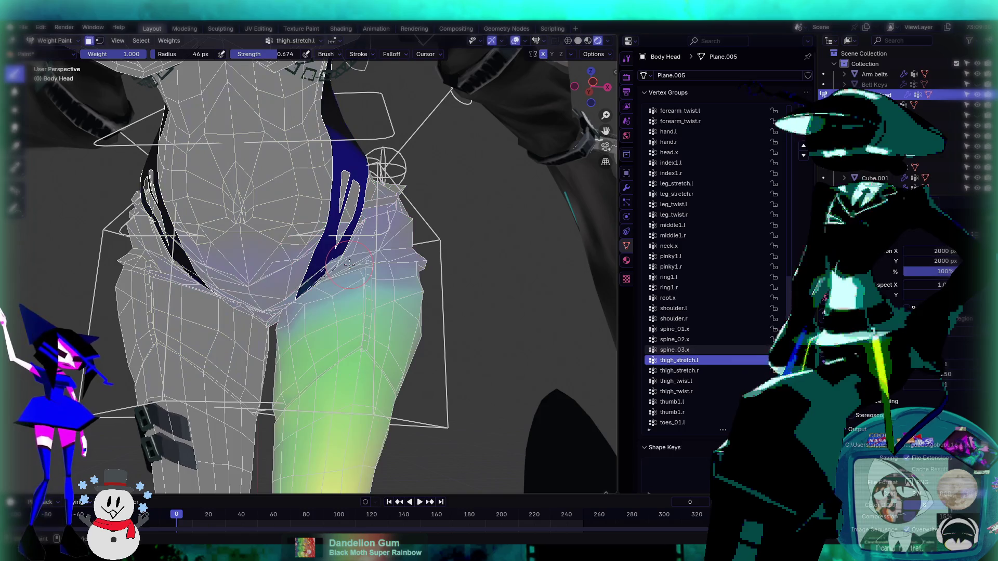
scroll(351, 263, up, 3)
middle_drag(353, 260, 363, 257)
scroll(369, 254, down, 3)
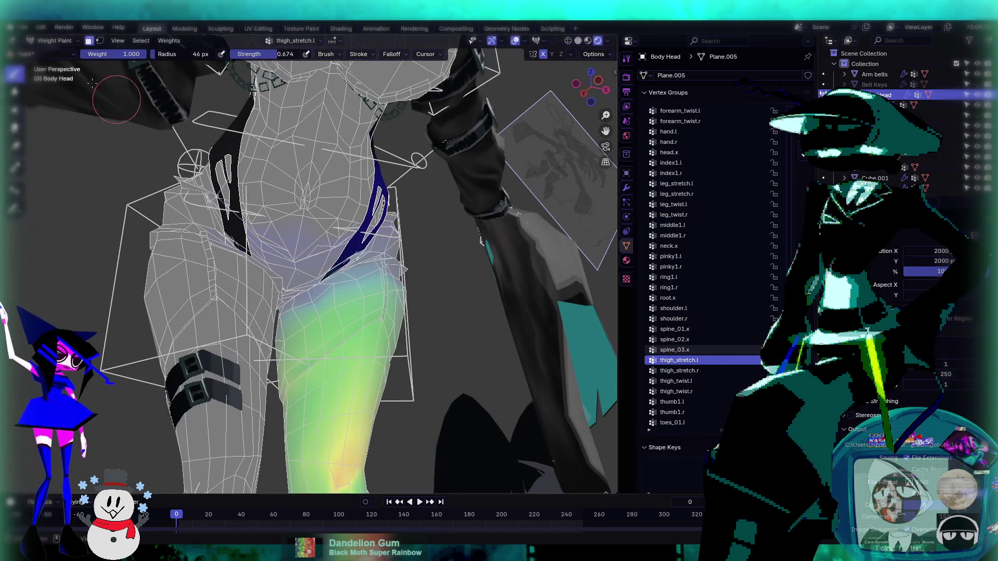
click(59, 46)
click(52, 55)
scroll(383, 245, up, 2)
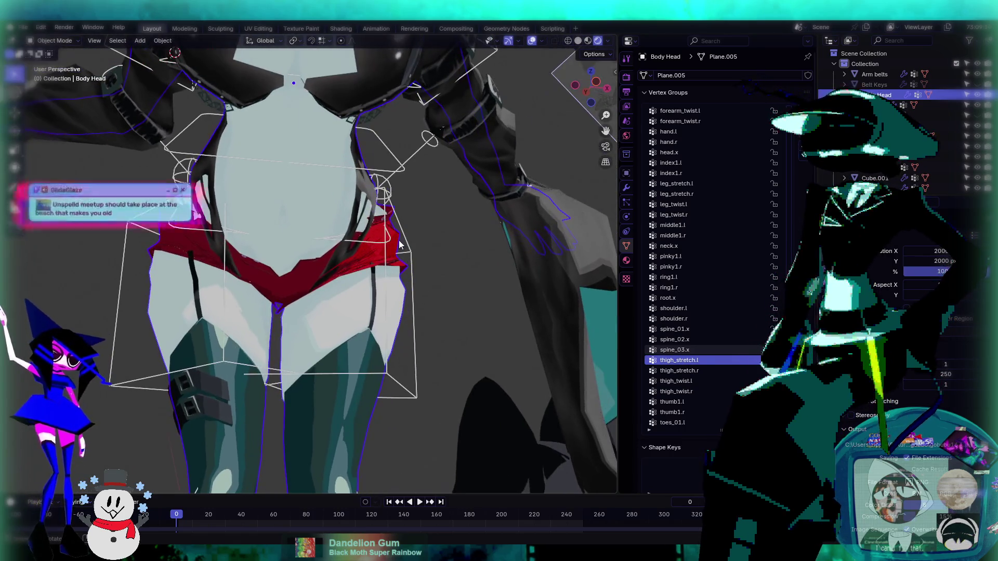
click(384, 244)
middle_drag(313, 239, 136, 101)
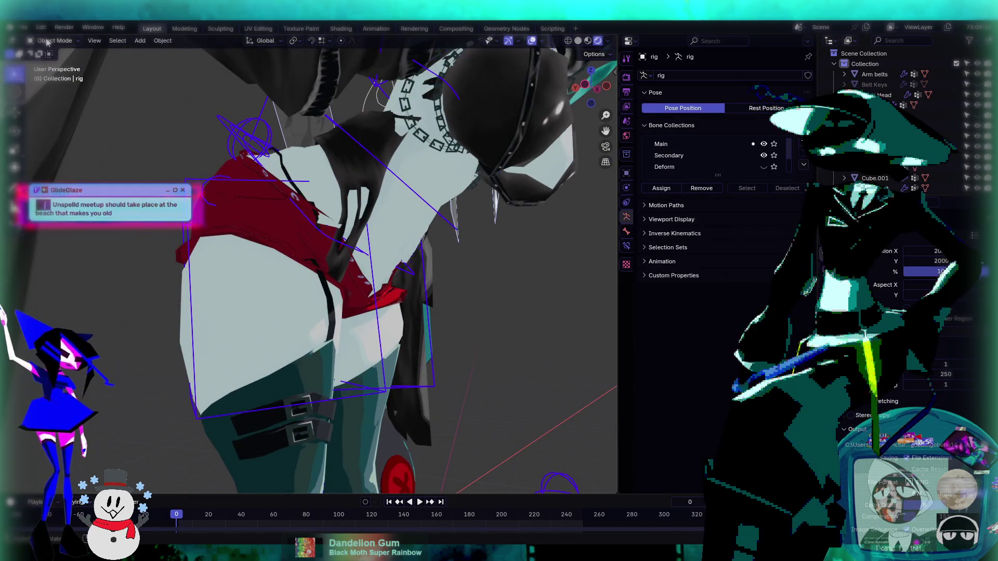
key(ctrl+Tab)
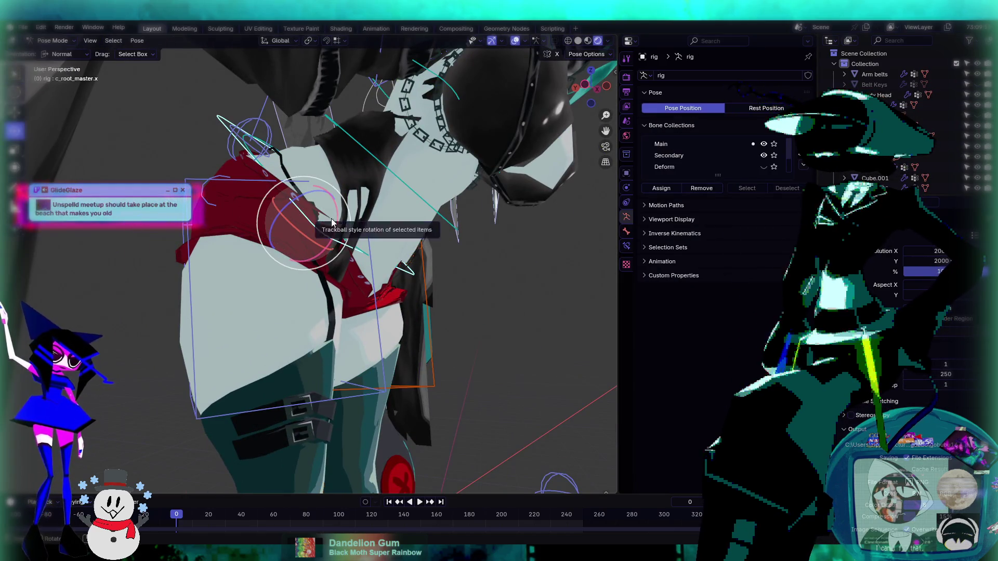
drag(331, 222, 304, 108)
mouse_move(417, 201)
middle_down()
mouse_move(316, 221)
mouse_move(285, 215)
middle_up()
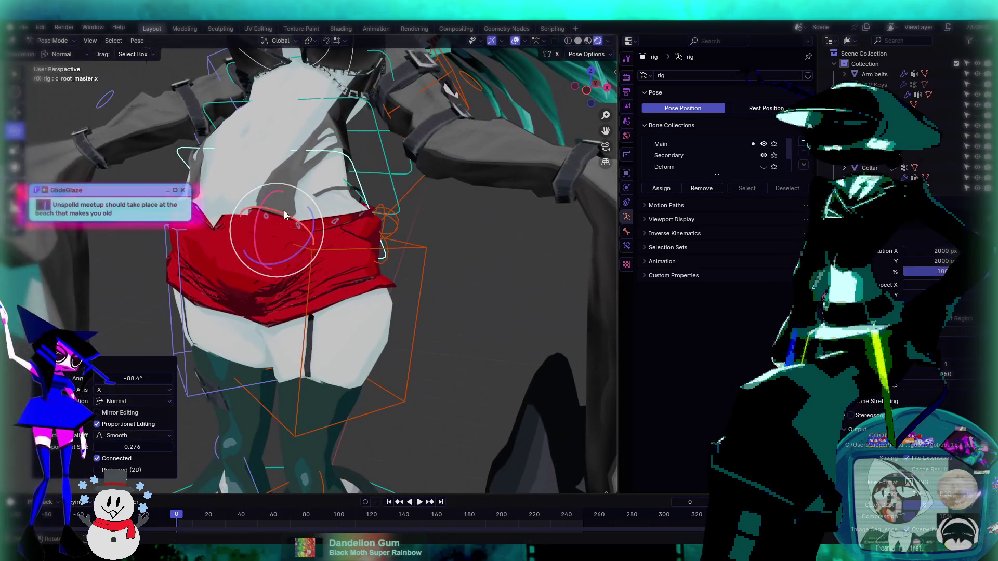
drag(285, 214, 245, 235)
mouse_move(245, 235)
middle_down()
mouse_move(352, 287)
mouse_move(270, 314)
mouse_move(481, 254)
mouse_move(531, 212)
mouse_move(415, 249)
middle_up()
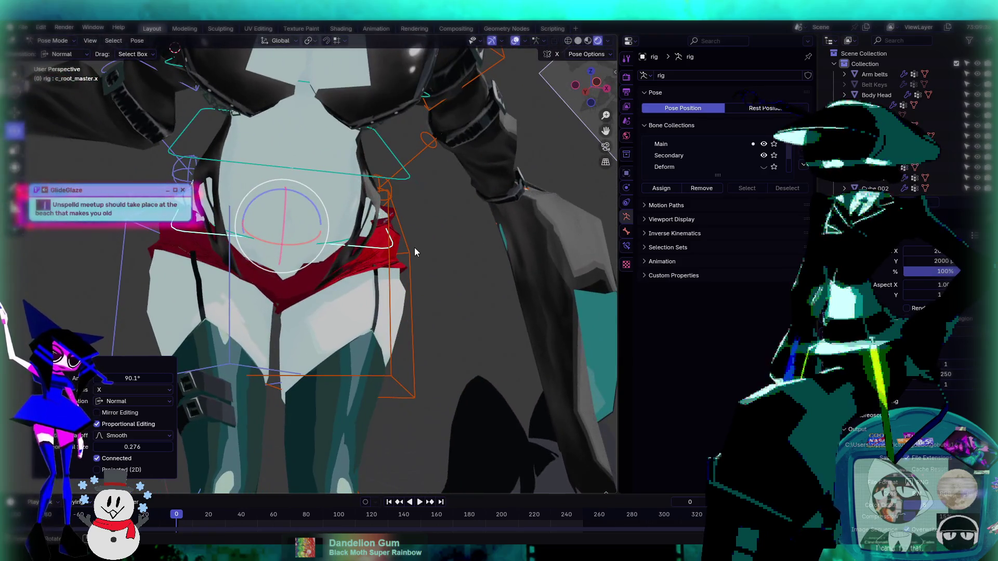
key(ctrl+z)
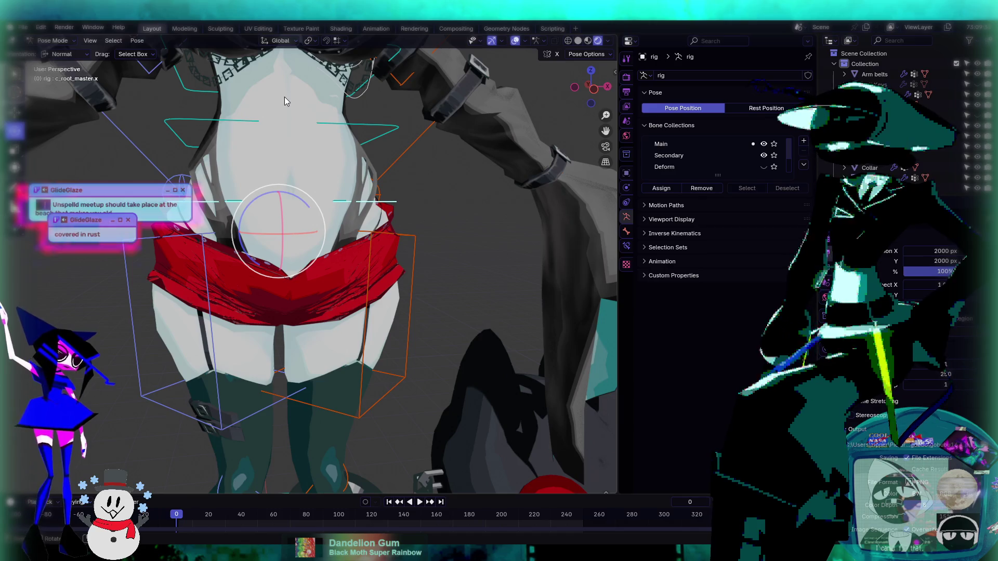
mouse_move(200, 114)
middle_down()
mouse_move(277, 154)
mouse_move(263, 165)
middle_up()
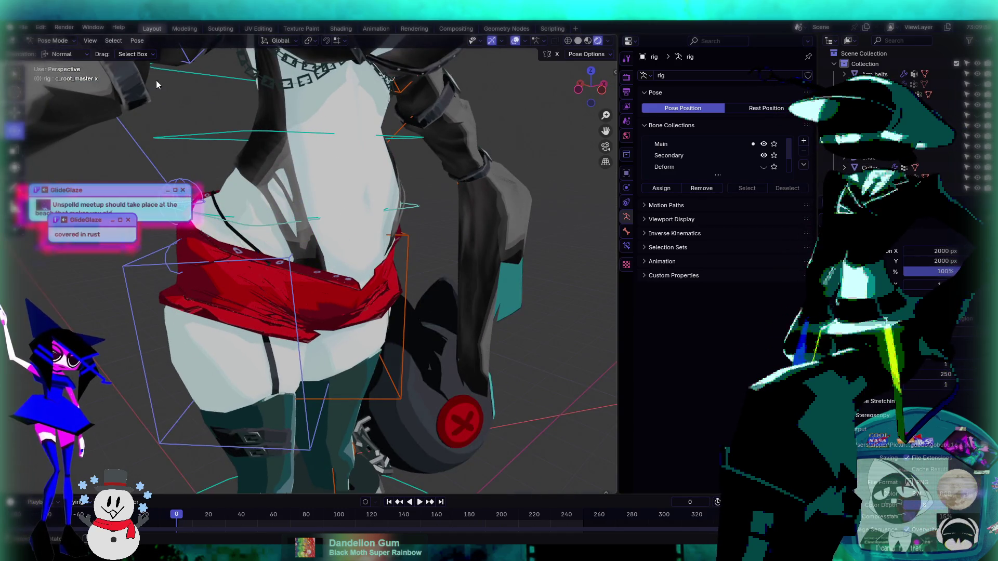
key(ctrl+Tab)
click(269, 158)
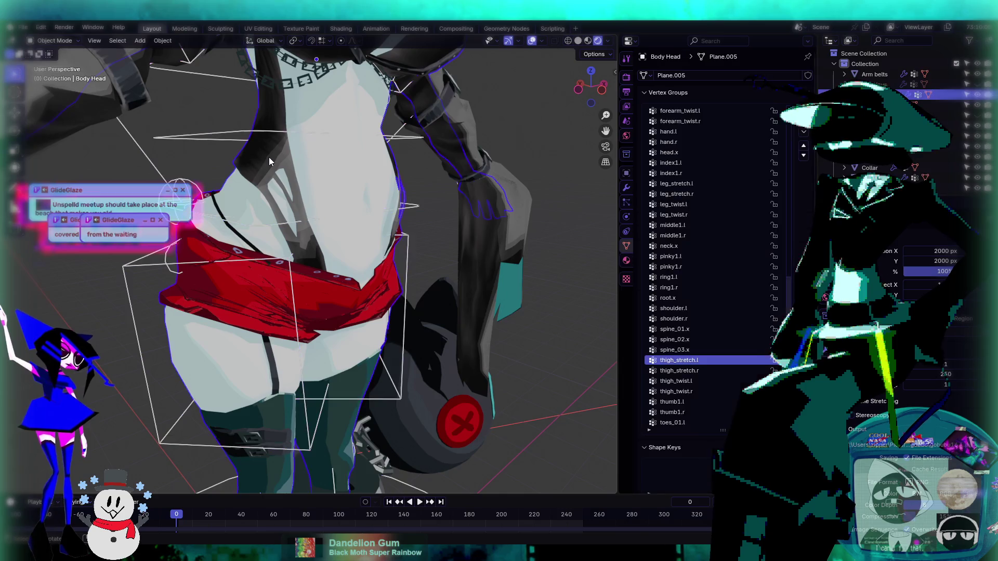
mouse_move(276, 166)
shift+middle_down()
mouse_move(360, 218)
mouse_move(171, 103)
shift+middle_up()
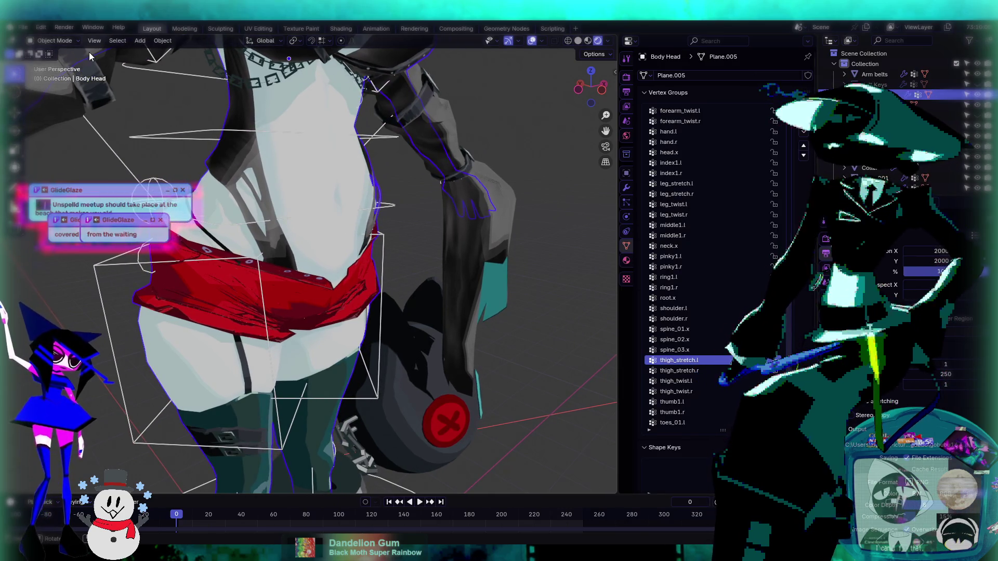
- Put Body Head into Edit Mode and select a vertex on the strap
click(67, 41)
click(73, 64)
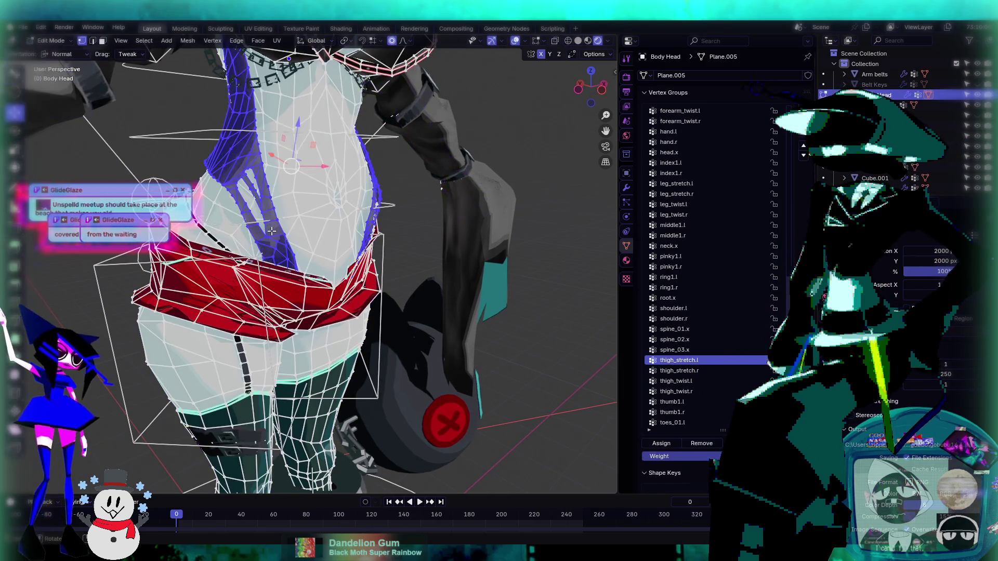
scroll(246, 237, up, 5)
scroll(245, 237, up, 3)
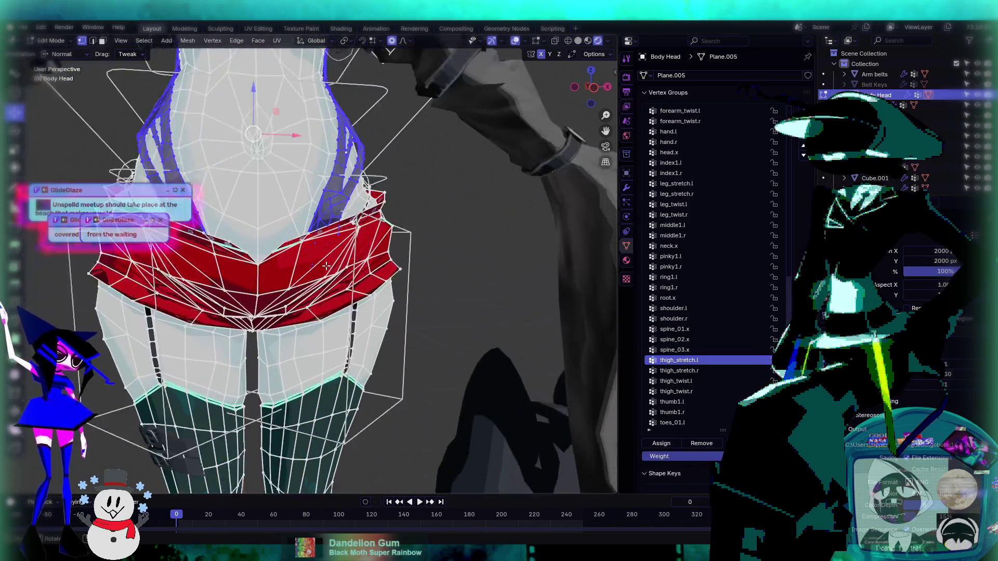
mouse_move(246, 237)
middle_down()
mouse_move(416, 255)
mouse_move(436, 239)
mouse_move(297, 252)
mouse_move(236, 296)
middle_up()
click(233, 328)
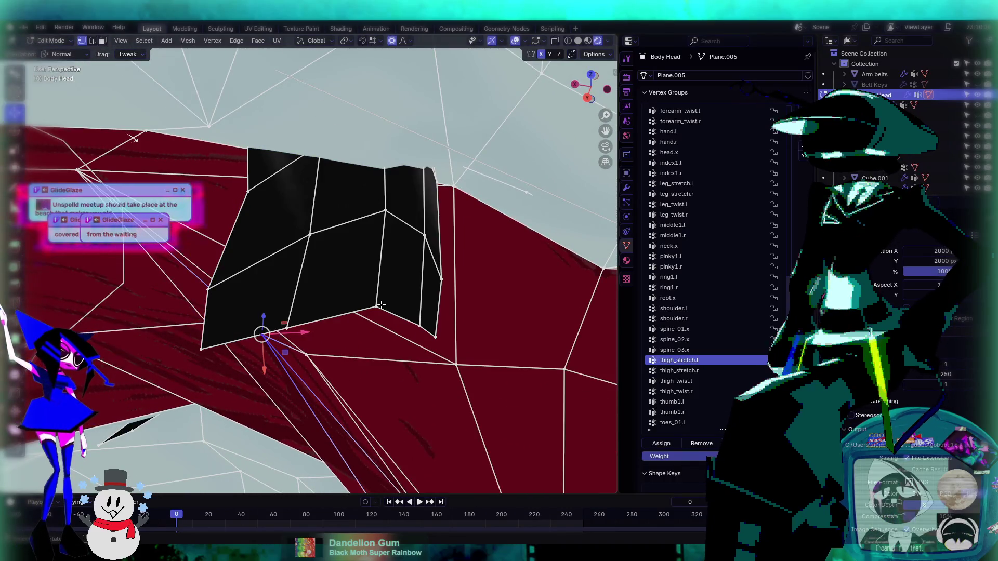
middle_drag(381, 305, 181, 118)
- Add the strap's vertical edge and twice slide the selection along normals with proportional editing
click(92, 41)
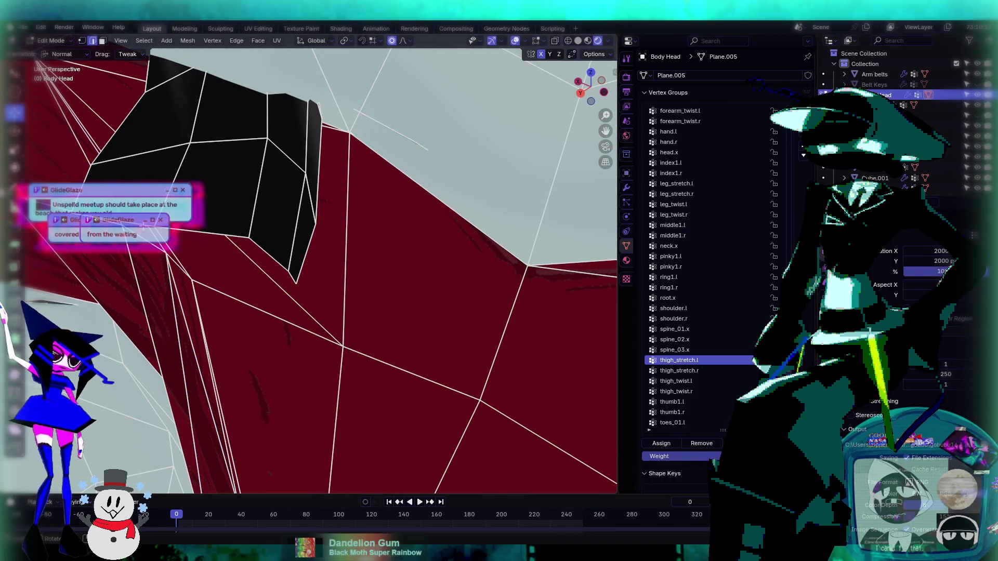
shift+click(292, 269)
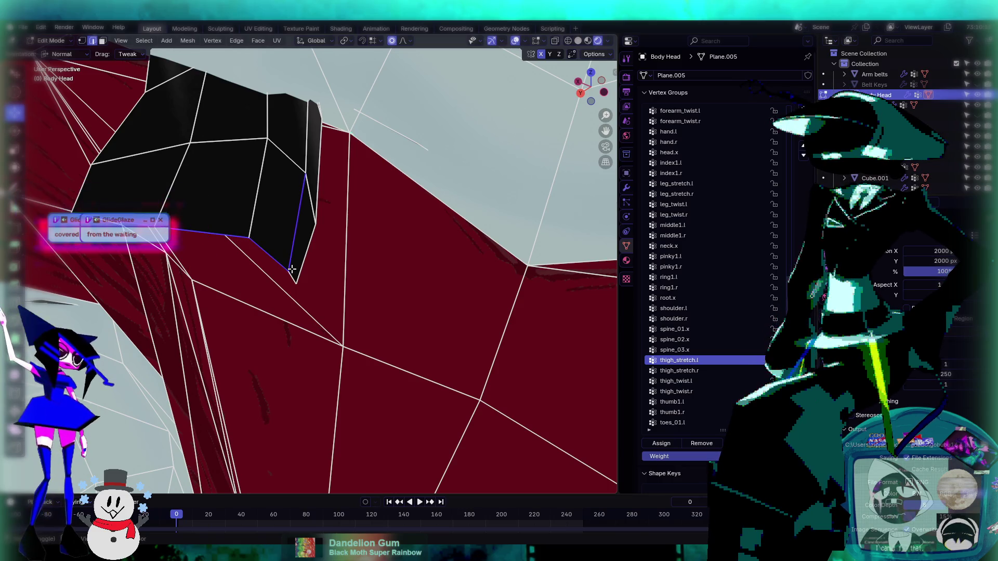
middle_drag(294, 277, 241, 242)
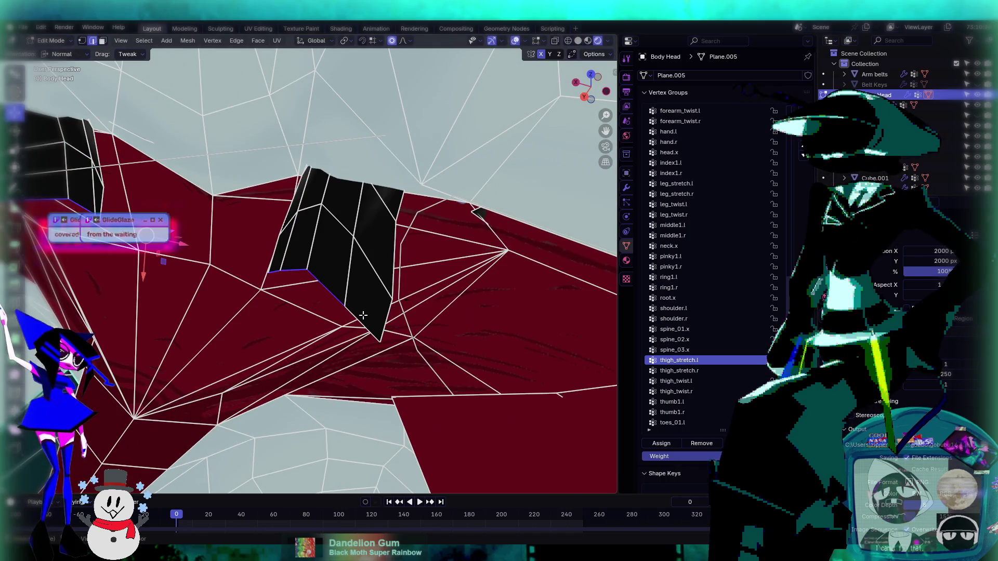
mouse_move(456, 258)
middle_down()
mouse_move(370, 220)
mouse_move(453, 251)
mouse_move(230, 250)
middle_up()
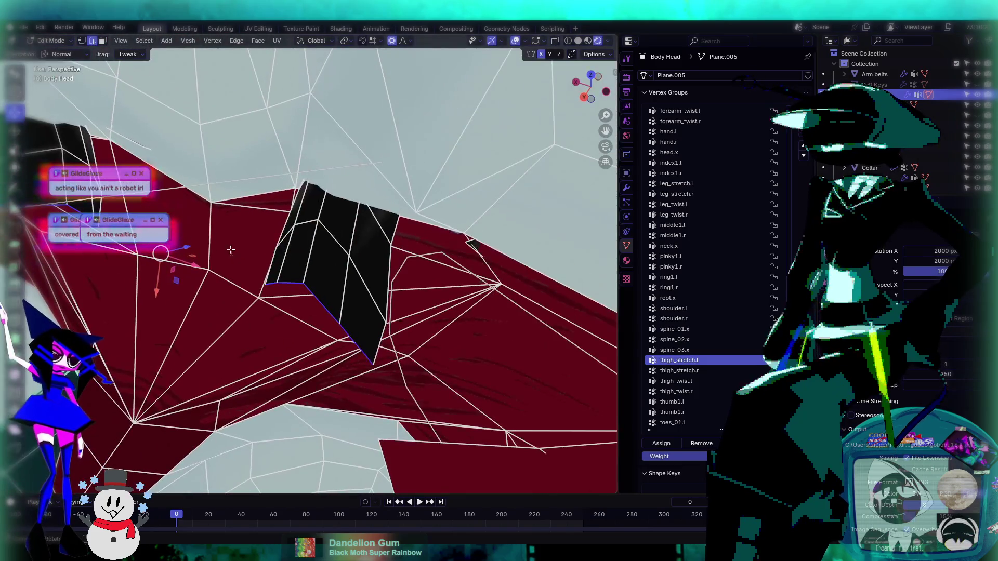
key(g)
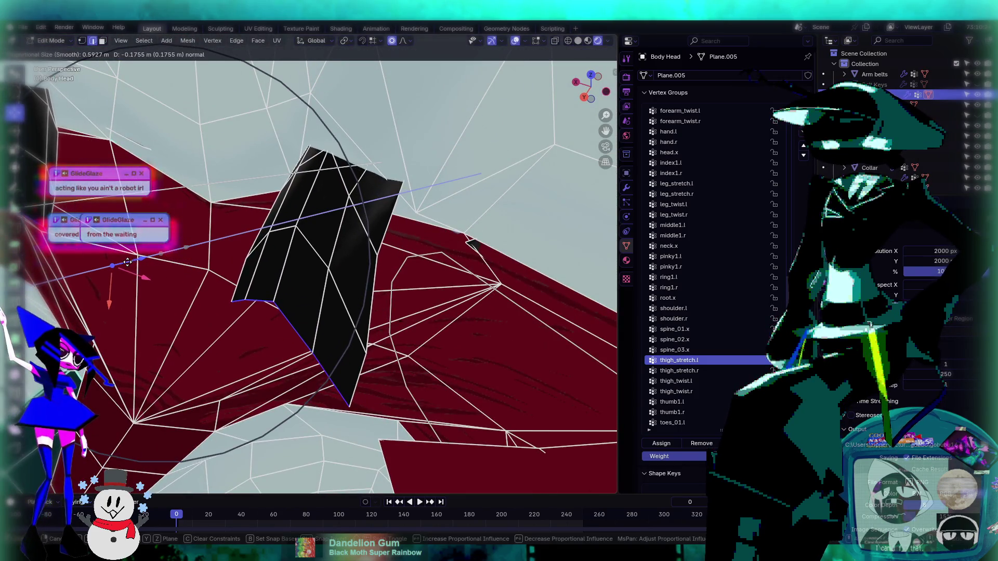
click(131, 263)
mouse_move(131, 262)
middle_down()
mouse_move(296, 286)
mouse_move(325, 258)
middle_up()
key(g)
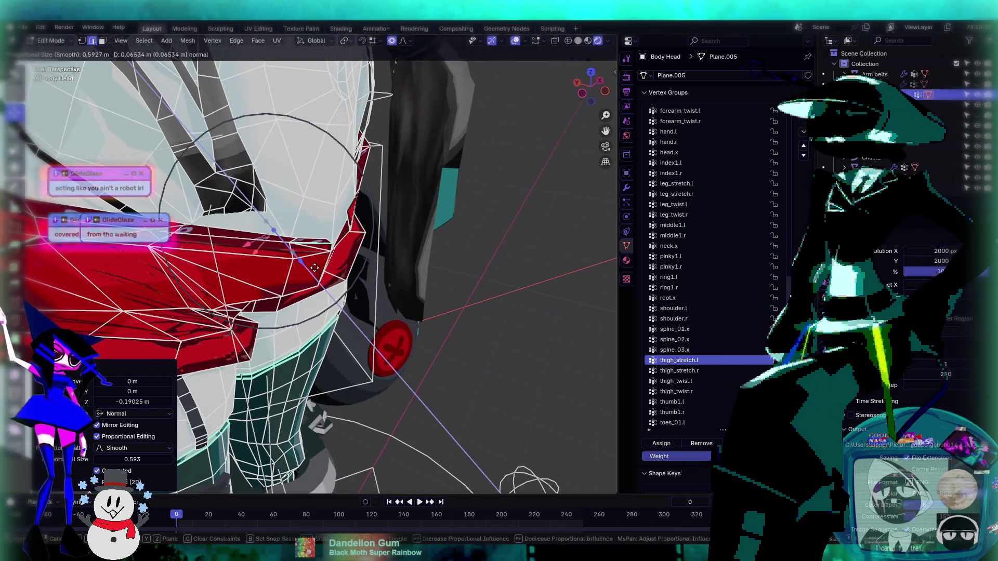
click(330, 281)
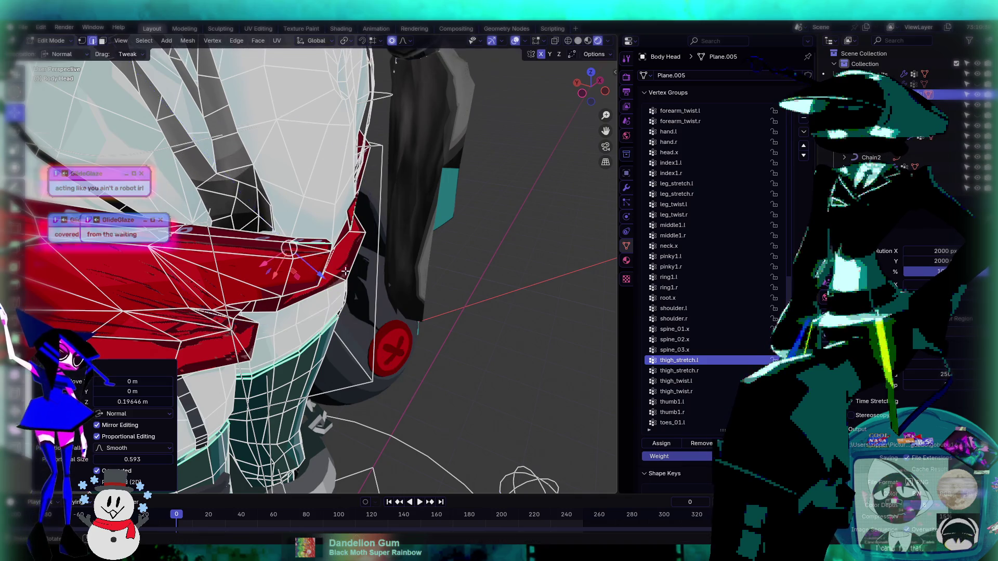
mouse_move(329, 281)
middle_down()
mouse_move(385, 265)
mouse_move(382, 253)
middle_up()
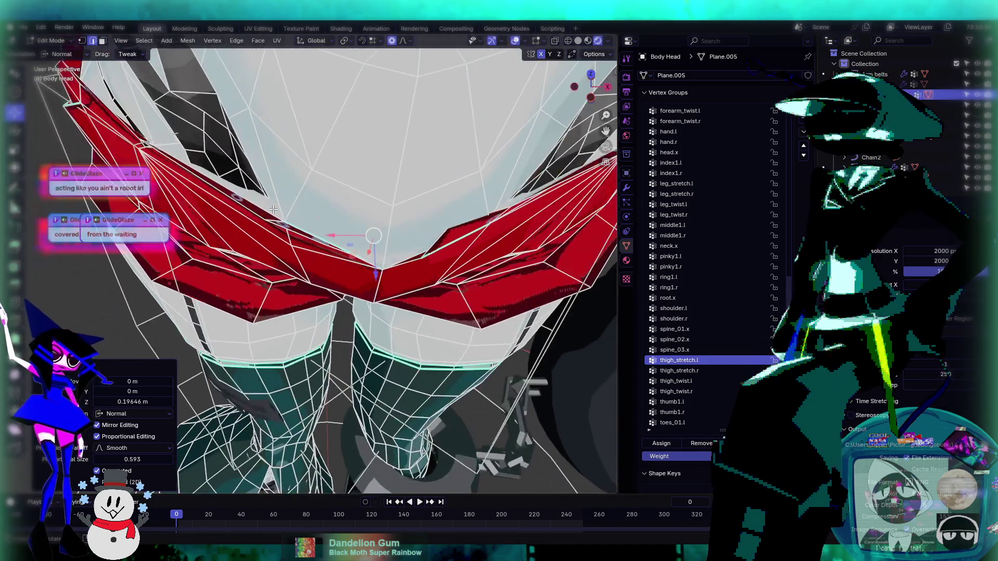
- Raise the black-face edge loop 0.021778 m with smooth proportional falloff, then return to Object Mode
scroll(381, 248, up, 6)
alt+click(353, 258)
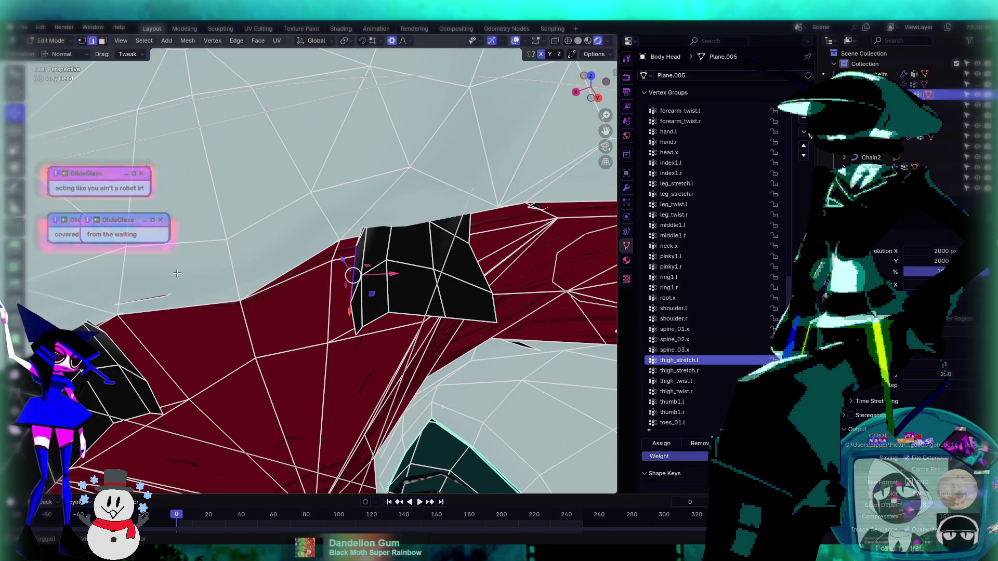
shift+middle_drag(178, 273, 378, 251)
drag(292, 229, 274, 242)
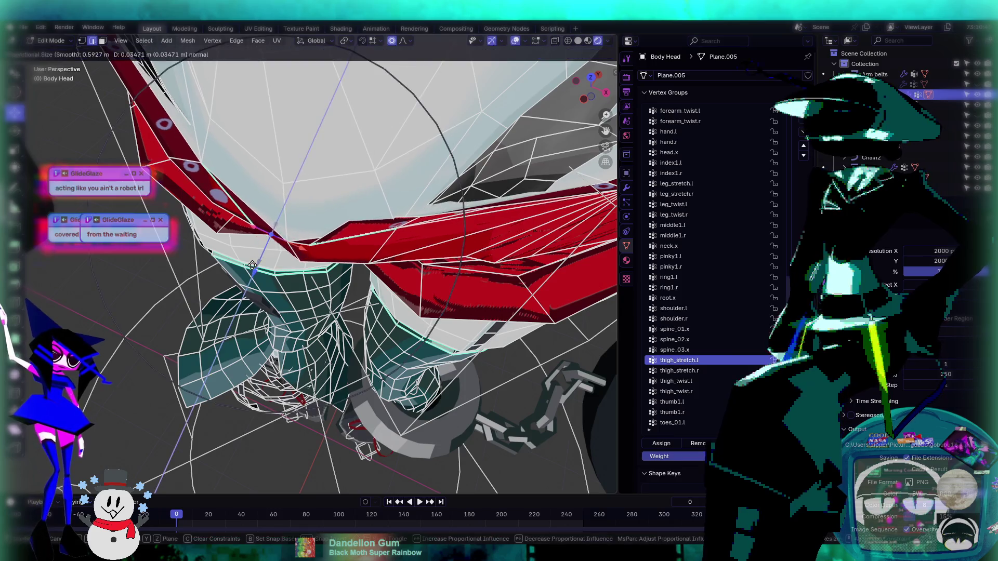
drag(288, 228, 303, 231)
scroll(304, 227, up, 5)
mouse_move(303, 231)
middle_down()
mouse_move(394, 187)
mouse_move(406, 243)
mouse_move(454, 253)
mouse_move(468, 207)
mouse_move(339, 229)
mouse_move(361, 234)
mouse_move(422, 200)
mouse_move(399, 238)
mouse_move(417, 204)
mouse_move(299, 223)
middle_up()
scroll(343, 224, up, 4)
scroll(339, 231, down, 5)
key(Tab)
scroll(291, 234, up, 4)
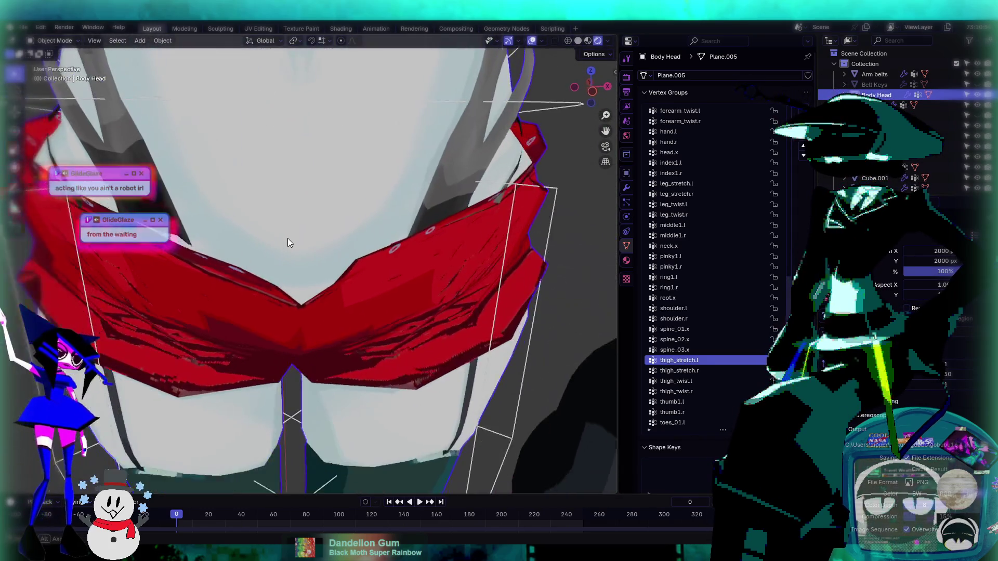
- Select the rig, enter Pose Mode, and rotate the hip bone 47.6° on X
mouse_move(270, 256)
middle_down()
mouse_move(338, 243)
mouse_move(321, 241)
mouse_move(298, 205)
mouse_move(274, 222)
mouse_move(322, 251)
mouse_move(435, 261)
mouse_move(403, 236)
mouse_move(447, 233)
mouse_move(330, 244)
mouse_move(324, 254)
mouse_move(279, 261)
mouse_move(329, 261)
mouse_move(421, 223)
mouse_move(327, 298)
middle_up()
scroll(376, 225, down, 5)
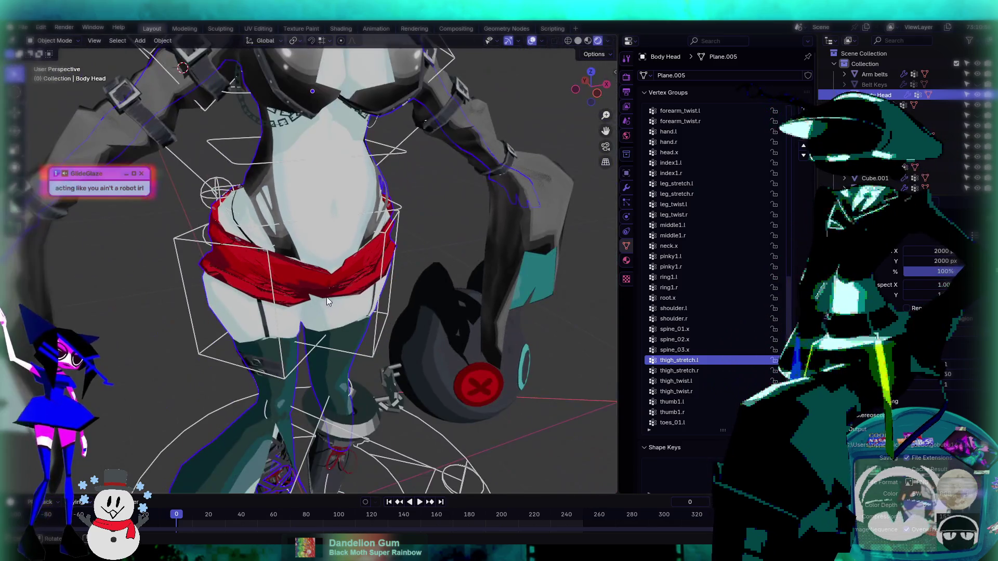
click(369, 352)
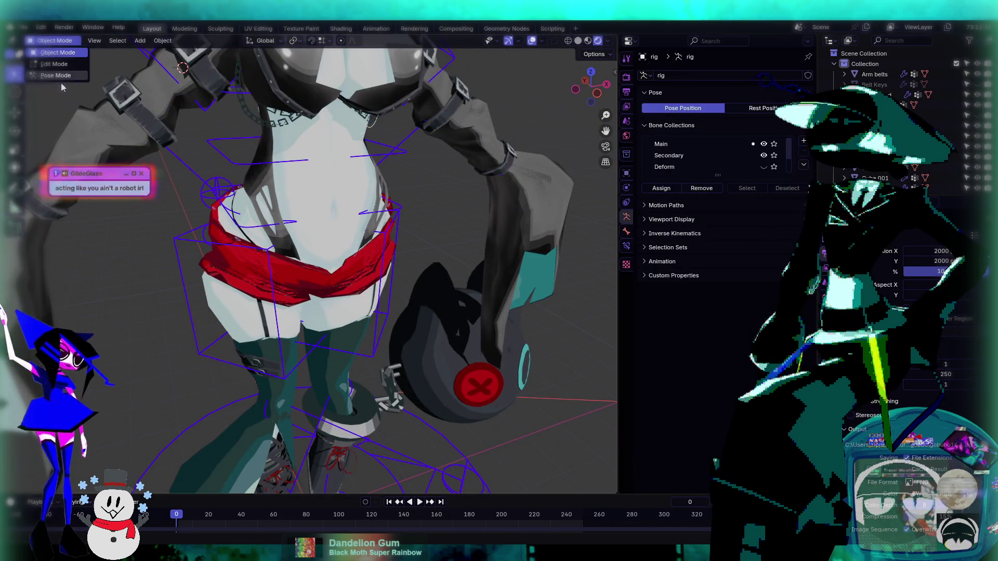
click(56, 76)
middle_drag(322, 223, 267, 238)
key(r)
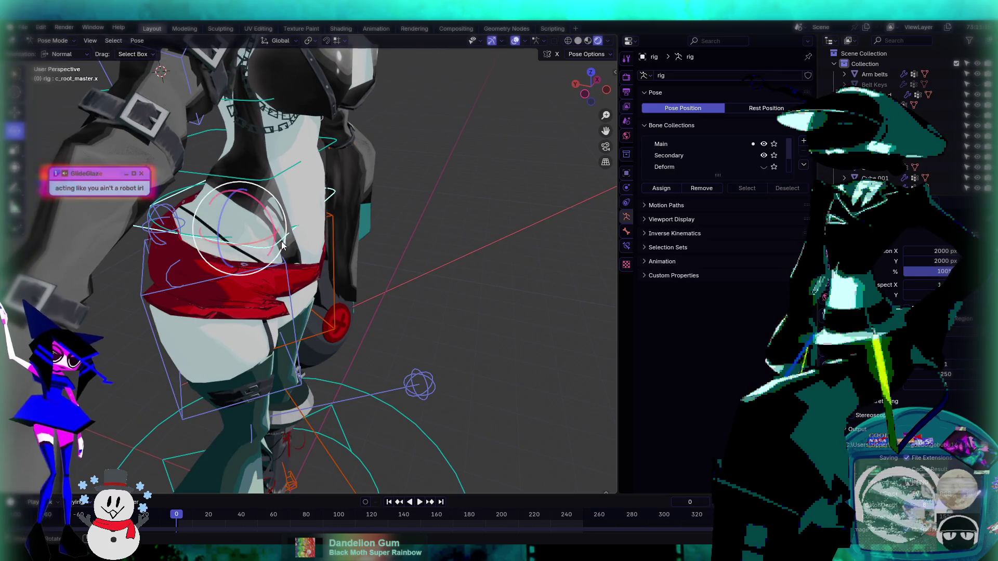
click(241, 181)
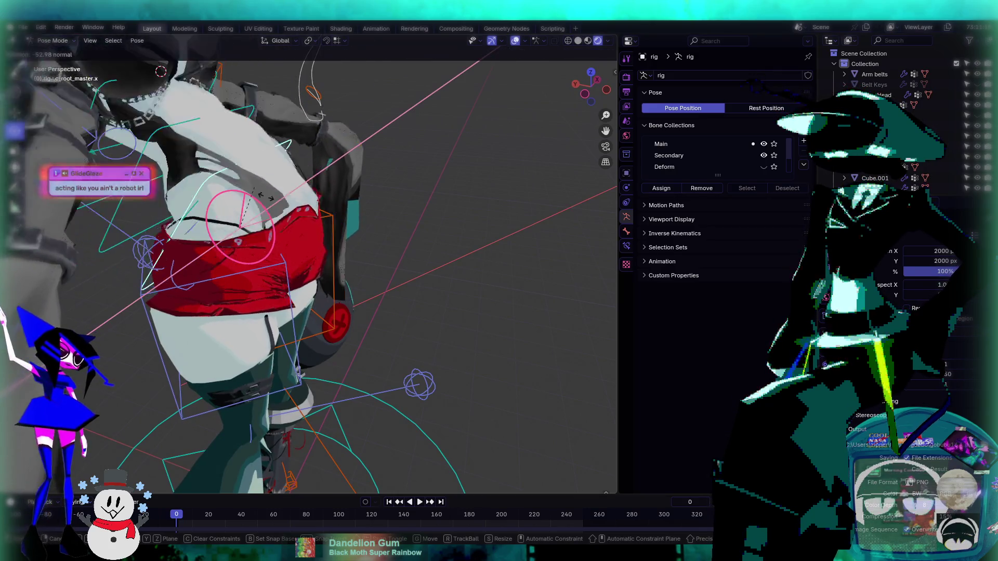
- Apply a trackball rotation to the hip, return the rig to Object Mode, and select Body Head
mouse_move(240, 181)
middle_down()
mouse_move(301, 264)
mouse_move(246, 196)
mouse_move(291, 234)
mouse_move(318, 207)
middle_up()
scroll(317, 207, up, 3)
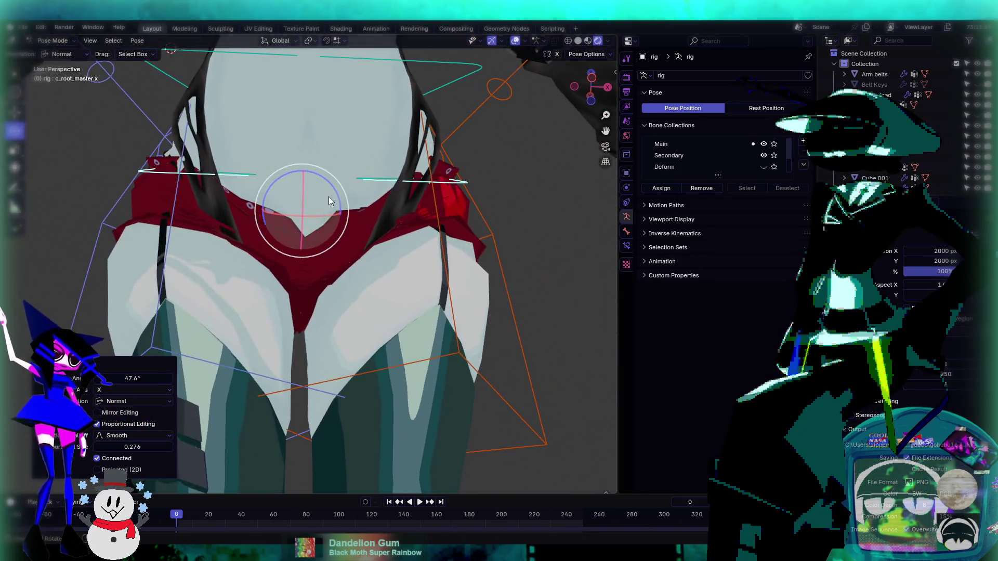
key(r)
key(r)
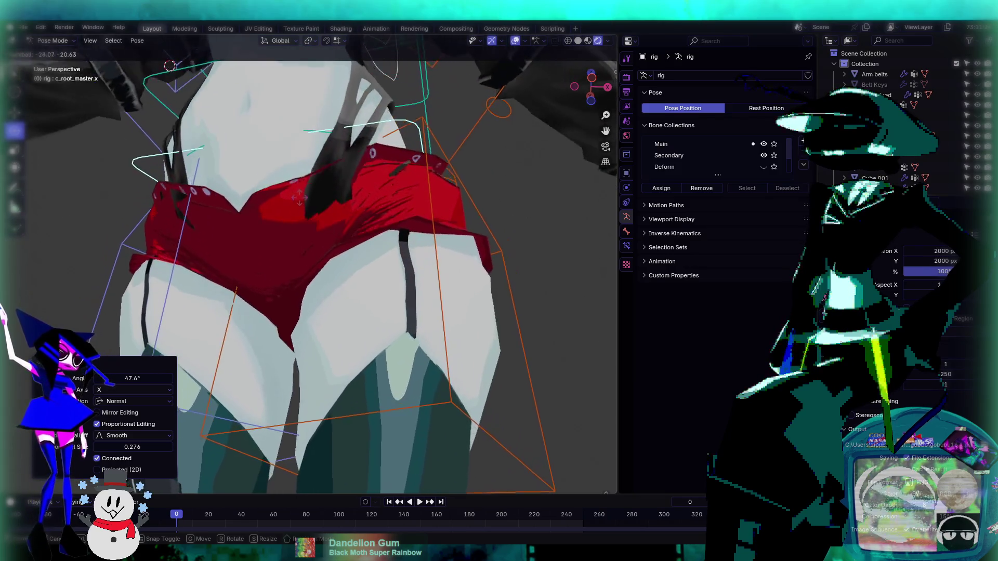
key(Return)
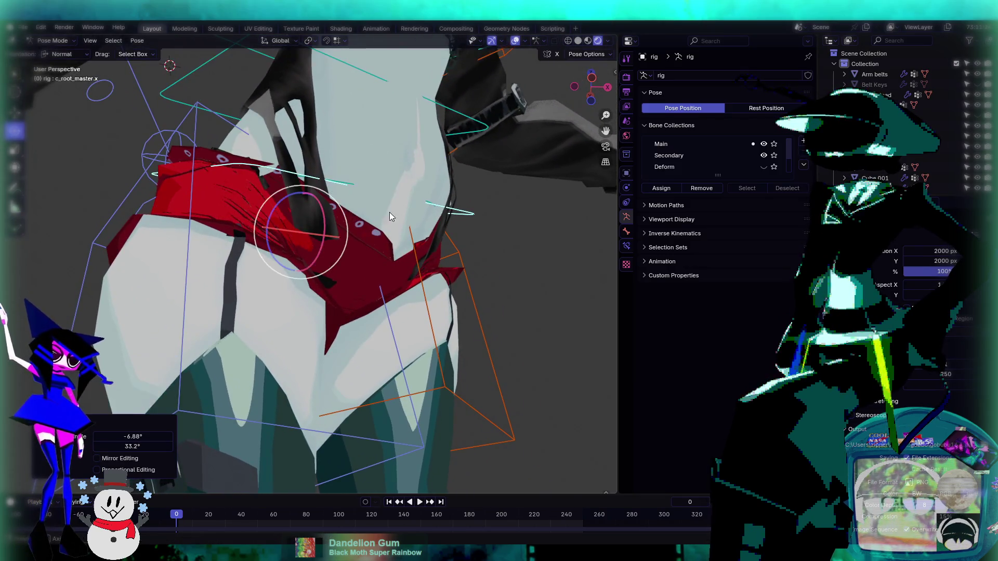
mouse_move(389, 212)
middle_down()
mouse_move(312, 217)
mouse_move(289, 230)
mouse_move(189, 71)
middle_up()
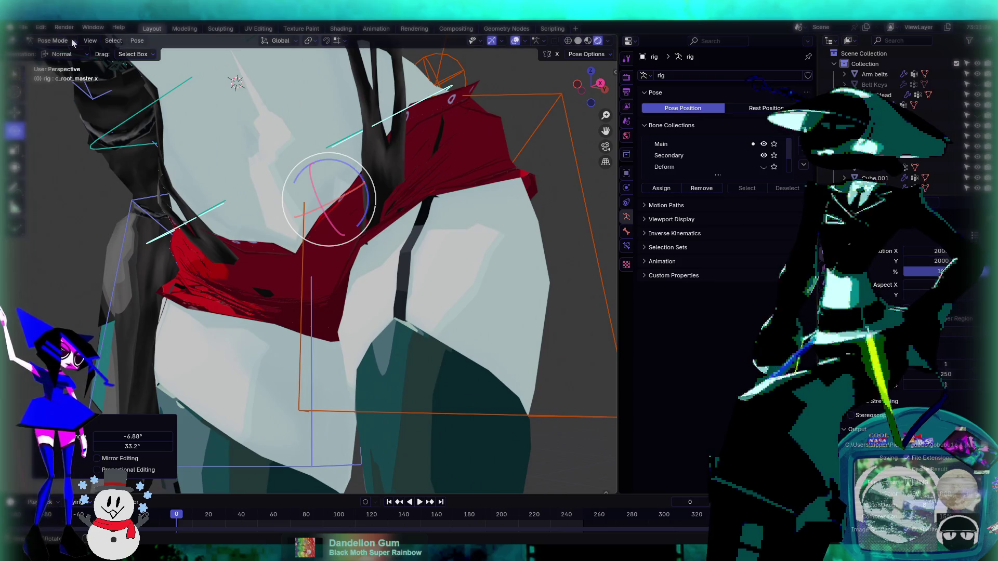
mouse_move(113, 67)
middle_down()
mouse_move(398, 188)
mouse_move(140, 58)
middle_up()
key(ctrl+Tab)
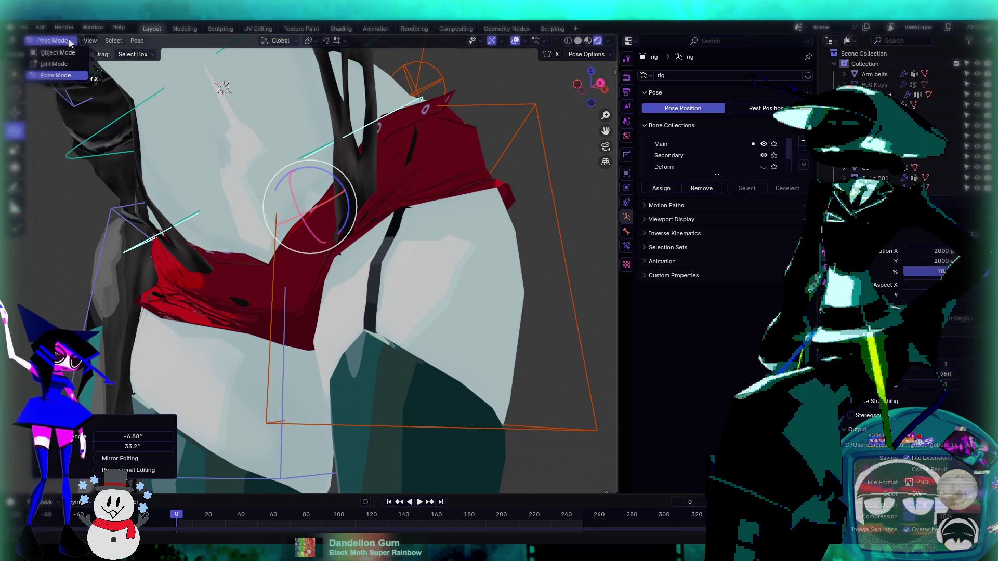
mouse_move(156, 104)
middle_down()
mouse_move(260, 172)
mouse_move(408, 222)
mouse_move(238, 209)
middle_up()
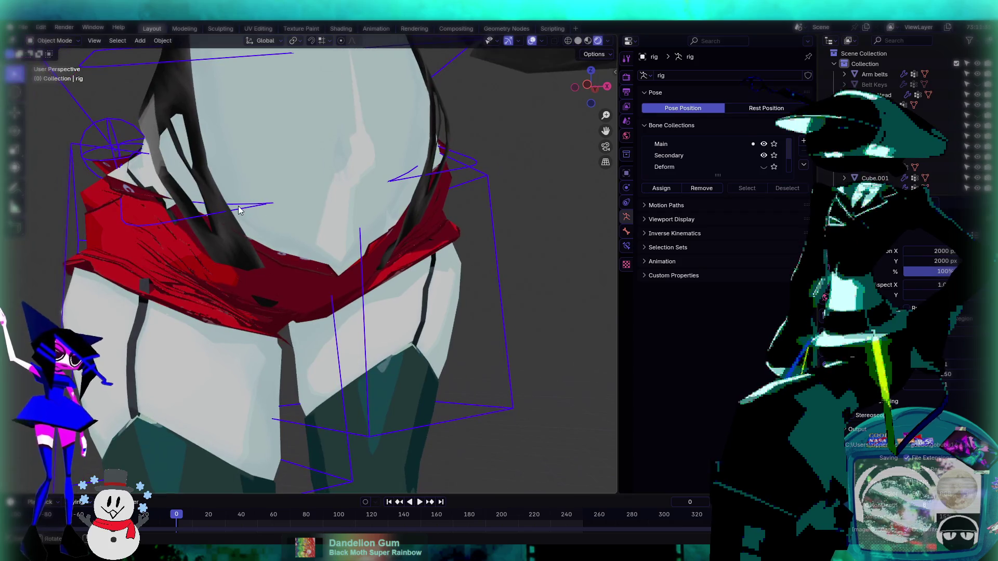
click(190, 148)
- Switch Body Head to Weight Paint mode and leave face selection masking off
click(55, 41)
click(57, 102)
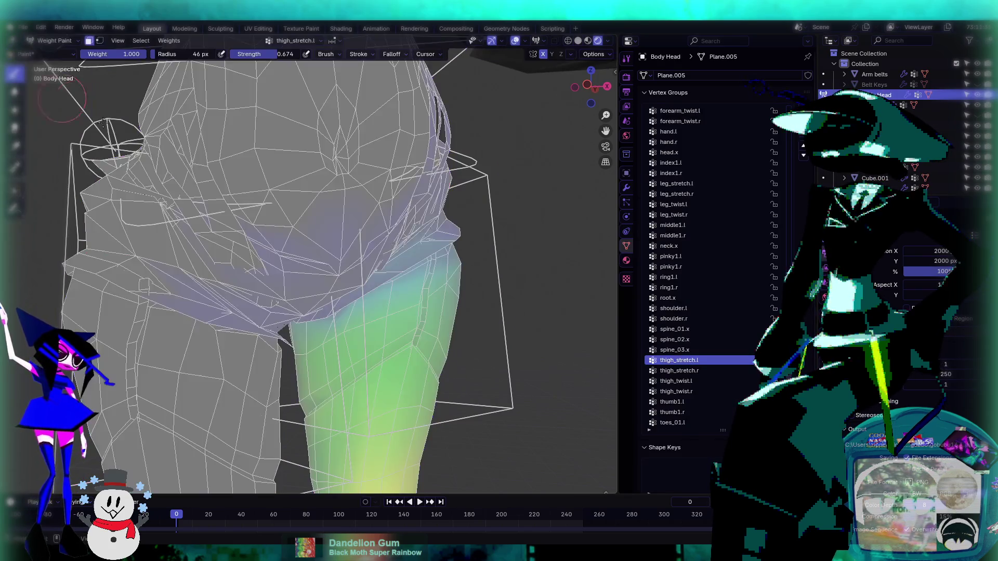
middle_drag(310, 265, 207, 182)
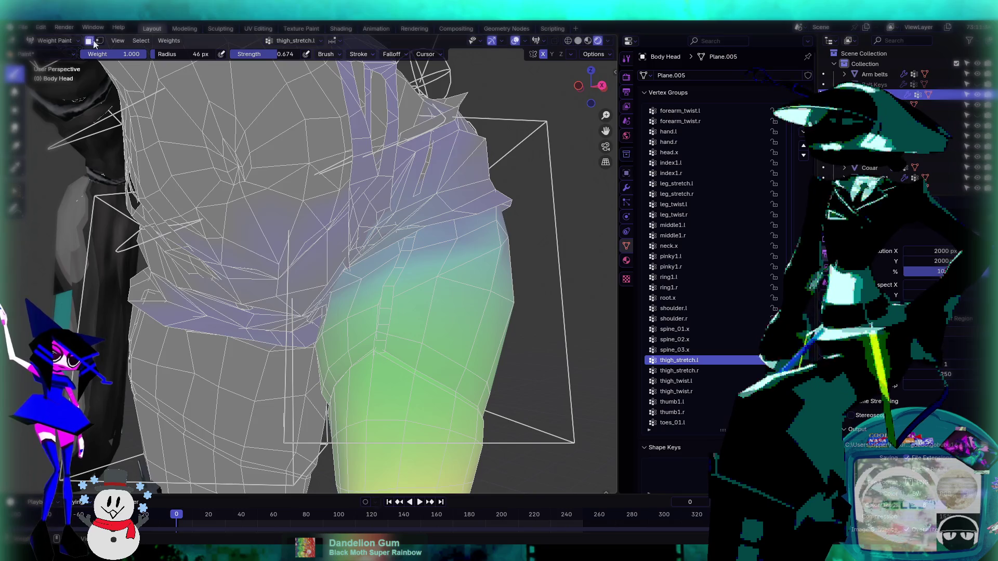
click(89, 40)
click(89, 40)
click(89, 40)
click(89, 40)
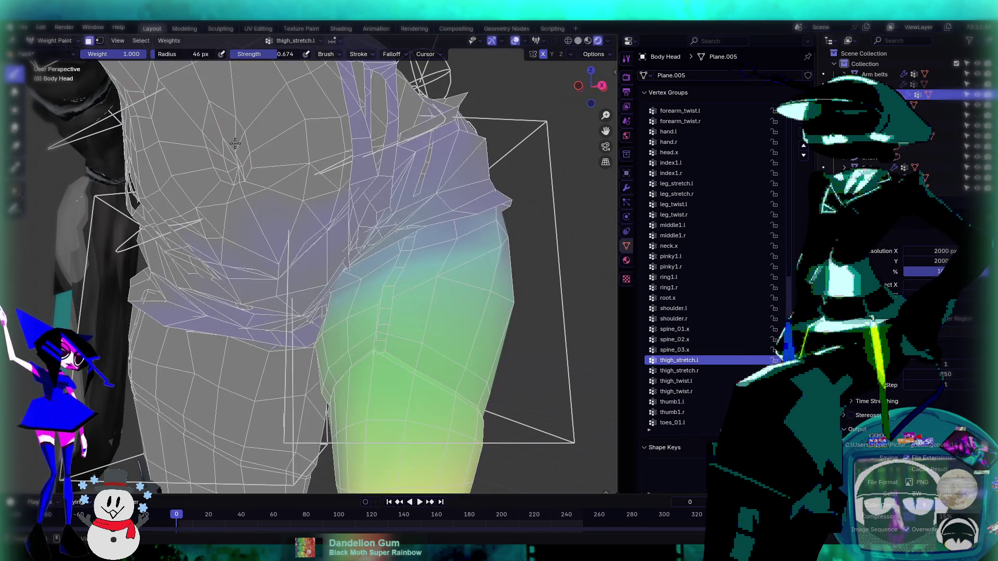
shift+middle_drag(332, 173, 258, 160)
click(89, 40)
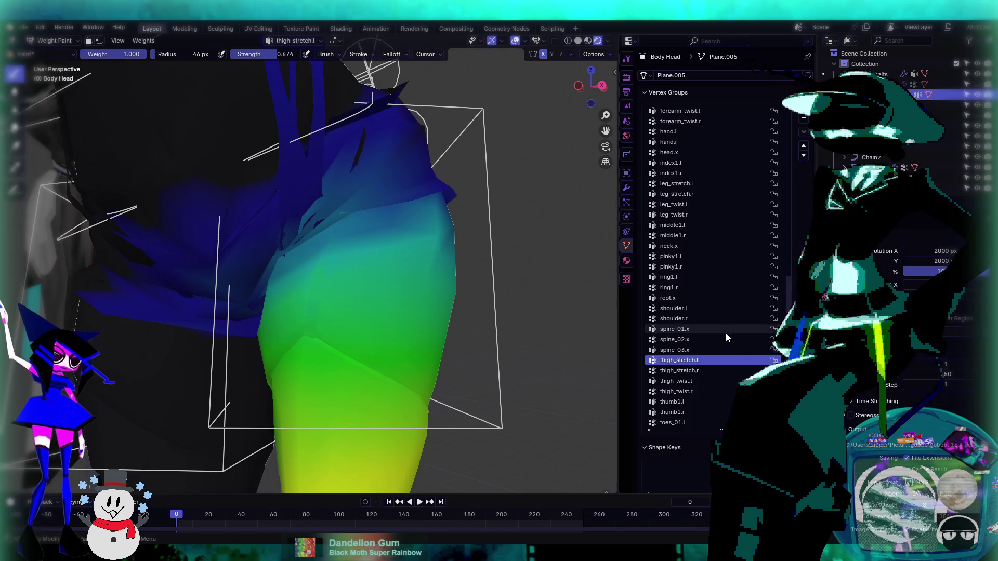
- Paint stronger thigh_stretch.l weight onto the hip, then re-enable face masking
scroll(726, 334, down, 1)
click(687, 413)
ctrl+scroll(710, 374, up, 9)
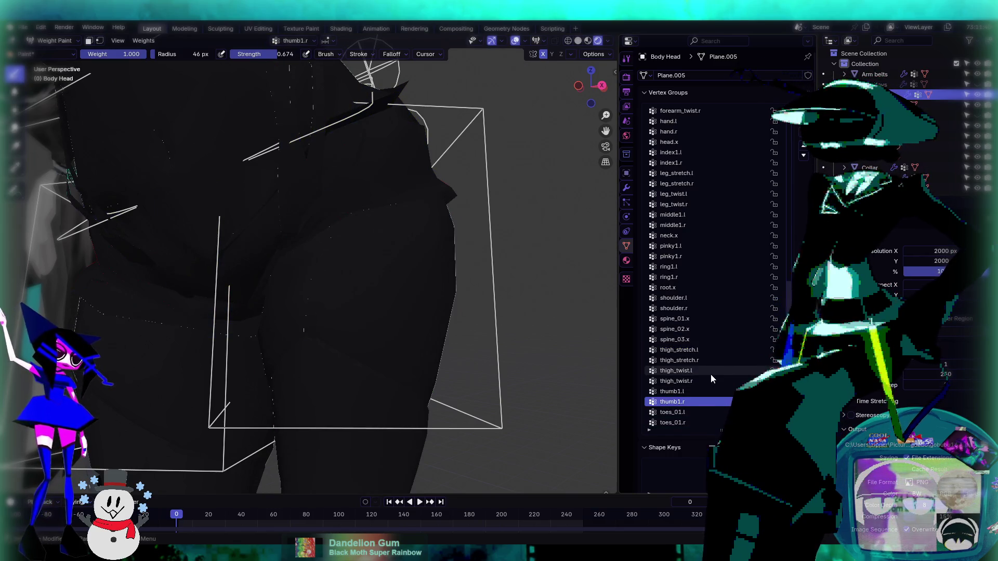
ctrl+scroll(710, 368, down, 3)
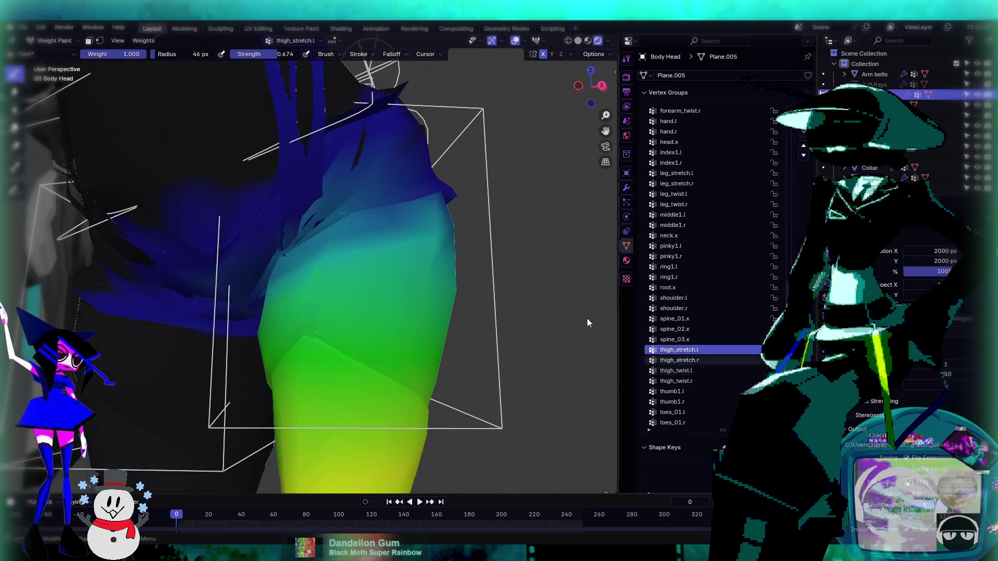
drag(281, 233, 326, 154)
middle_drag(346, 256, 368, 213)
key(m)
- Leave local view to show all objects, return to Object Mode, and select the rig
scroll(237, 139, down, 5)
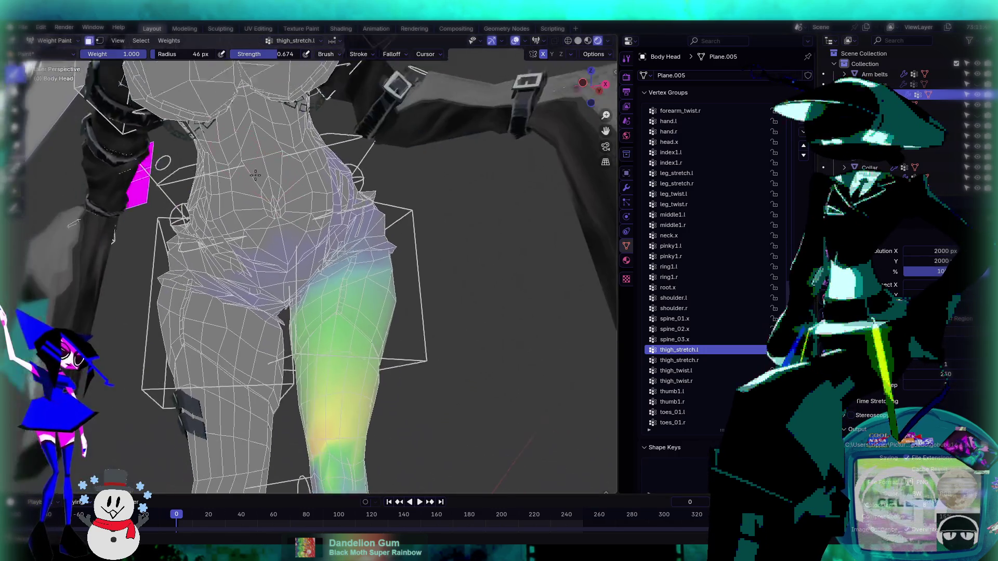
scroll(332, 206, up, 2)
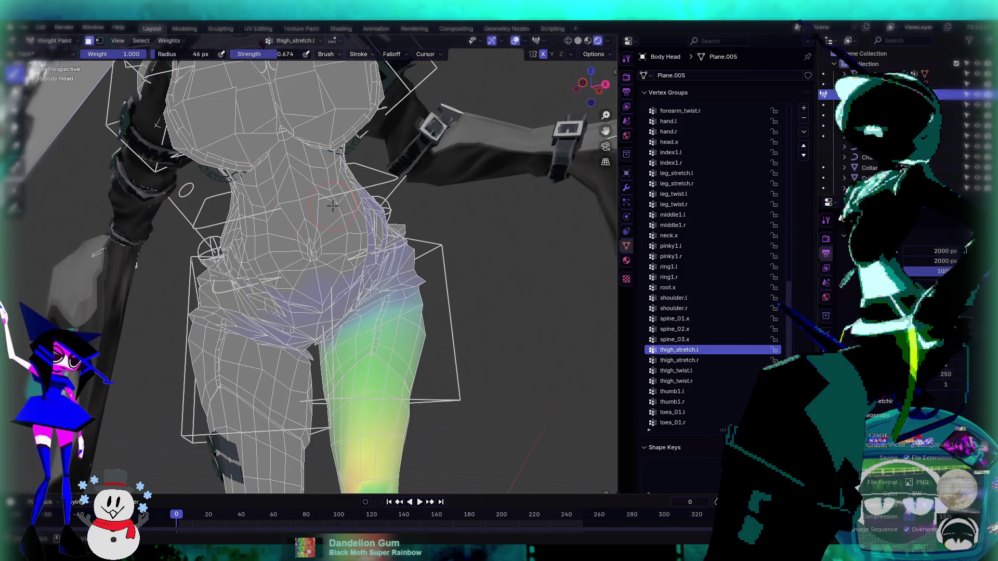
key(KP_Divide)
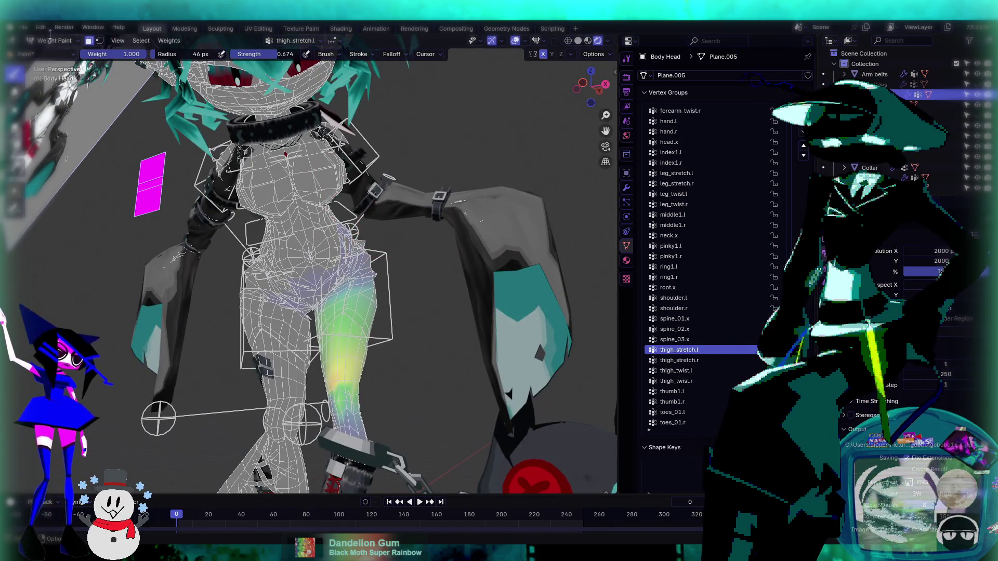
key(ctrl+Tab)
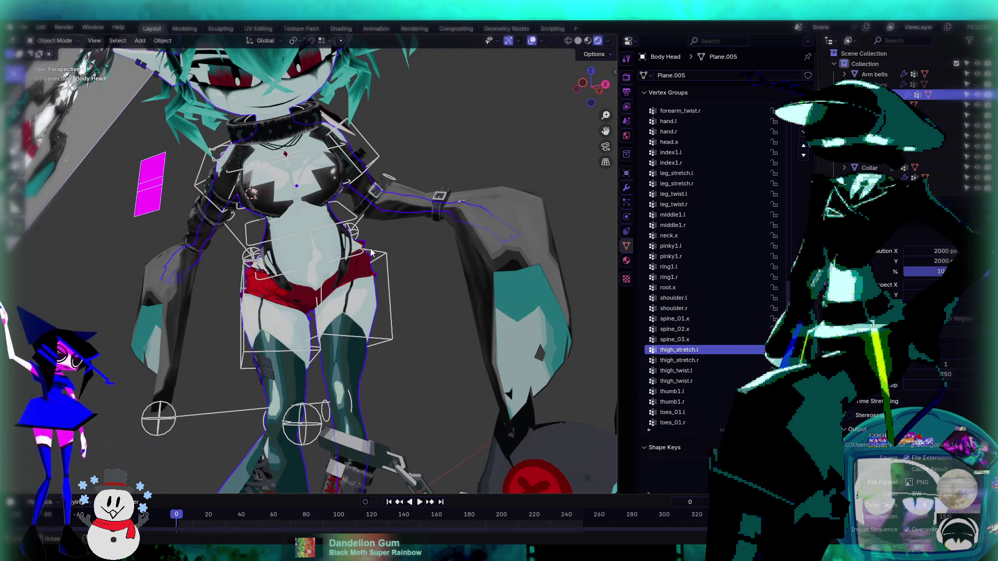
click(371, 252)
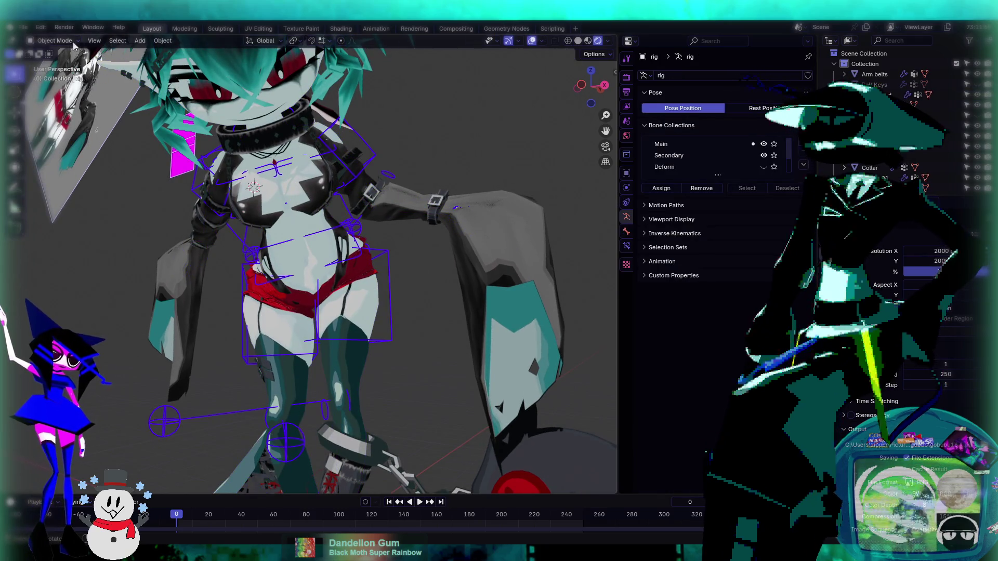
- Put the rig in Pose Mode with all bones selected and view the torso from above
key(ctrl+Tab)
key(a)
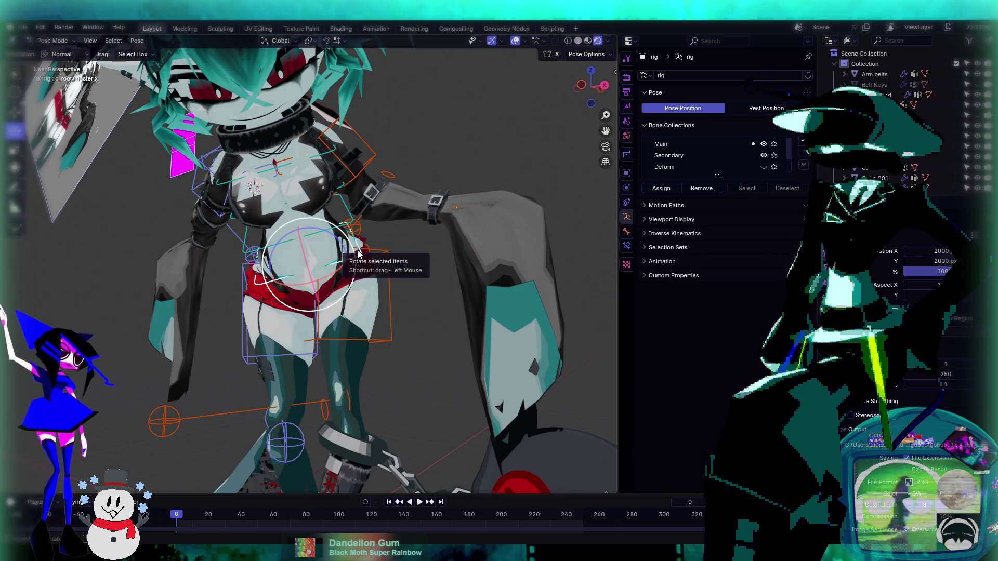
scroll(358, 254, up, 2)
scroll(351, 331, up, 2)
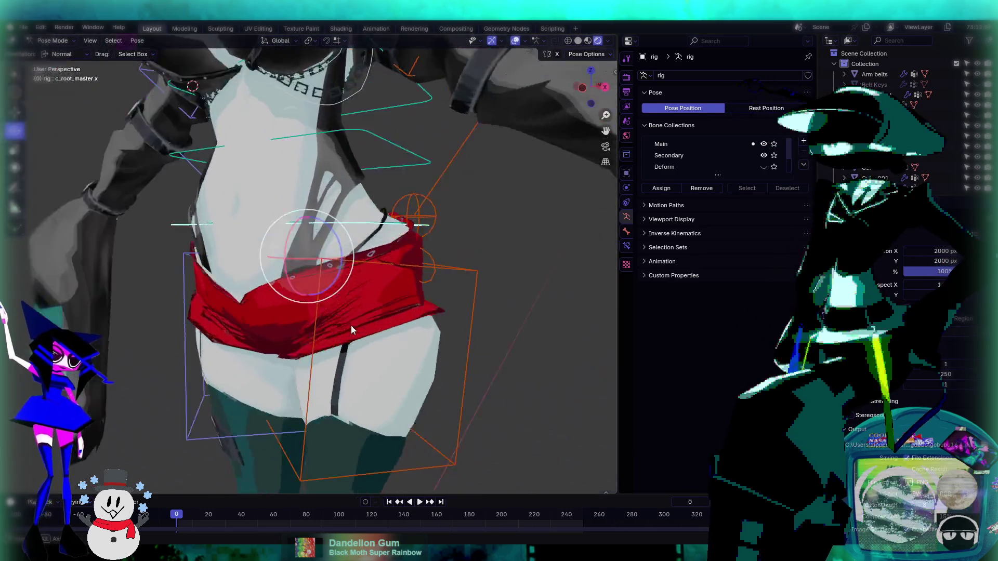
mouse_move(351, 325)
middle_down()
mouse_move(385, 292)
mouse_move(341, 212)
mouse_move(329, 277)
mouse_move(311, 240)
mouse_move(386, 241)
mouse_move(395, 280)
mouse_move(284, 307)
mouse_move(283, 250)
mouse_move(345, 234)
middle_up()
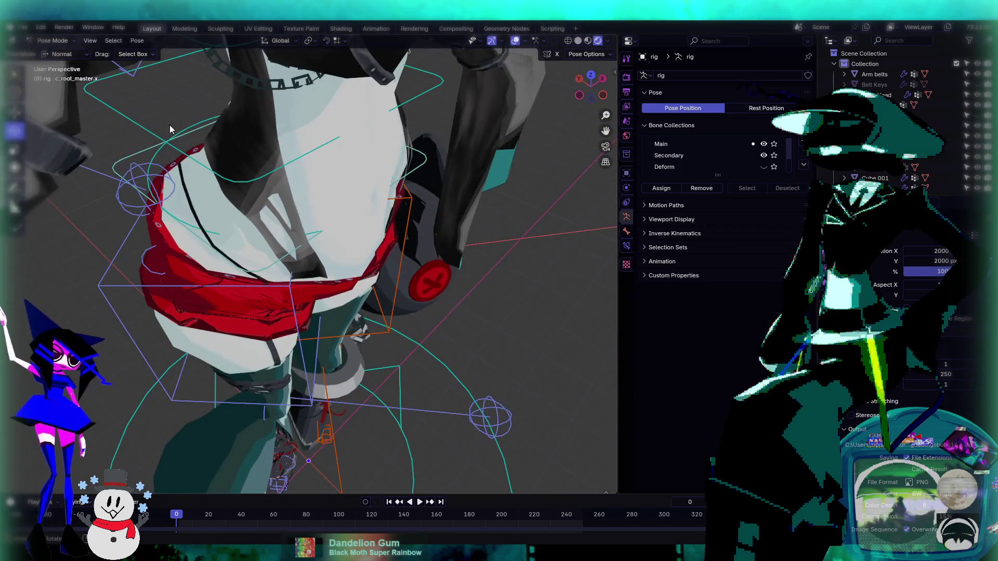
- Select the Body Head mesh in Object Mode, enter Edit Mode, and zoom onto the shorts waistband
click(62, 52)
click(289, 223)
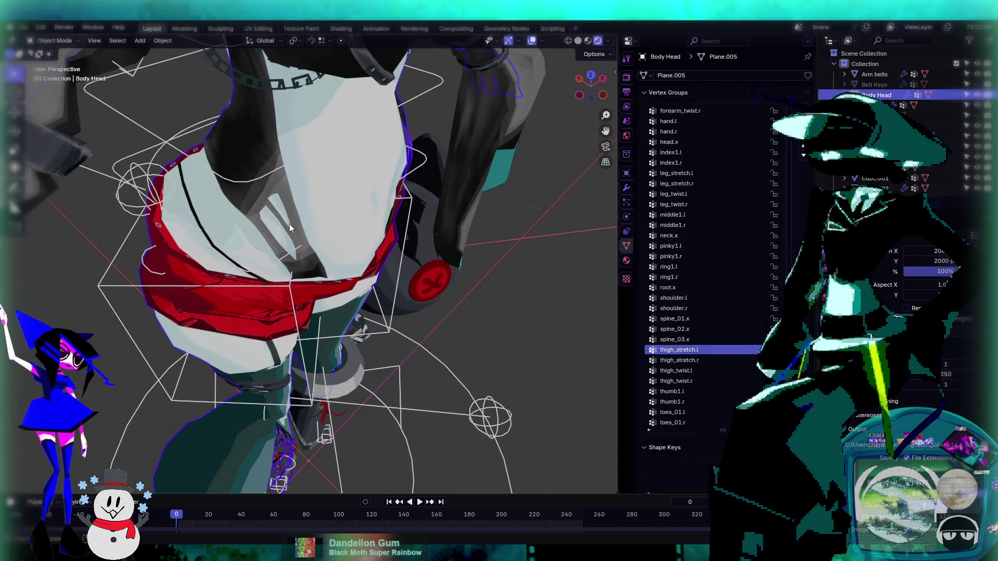
mouse_move(289, 224)
middle_down()
mouse_move(263, 240)
mouse_move(271, 160)
middle_up()
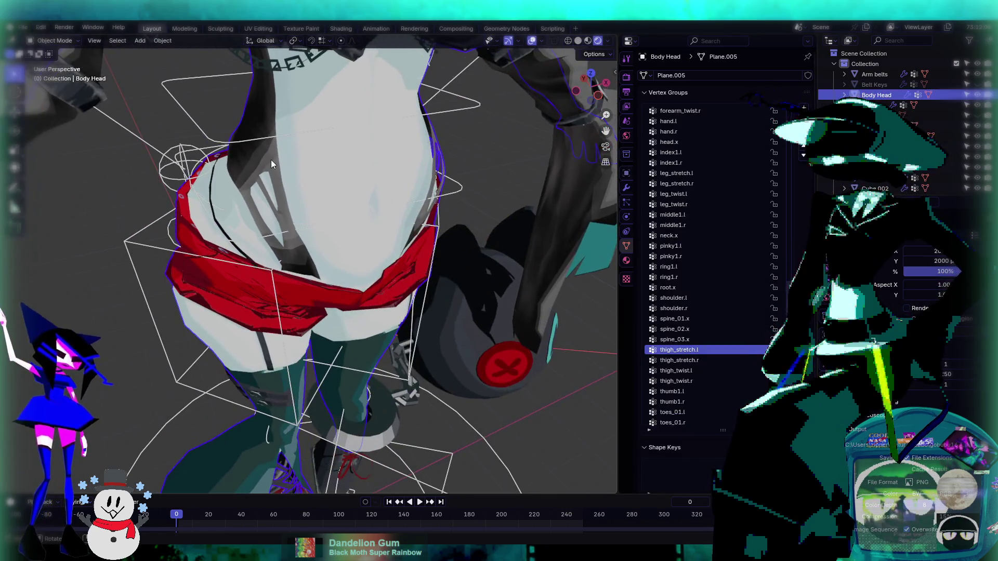
click(69, 42)
click(68, 62)
mouse_move(291, 260)
middle_down()
mouse_move(325, 335)
mouse_move(303, 327)
mouse_move(278, 283)
mouse_move(257, 296)
middle_up()
scroll(300, 285, up, 5)
scroll(258, 258, up, 3)
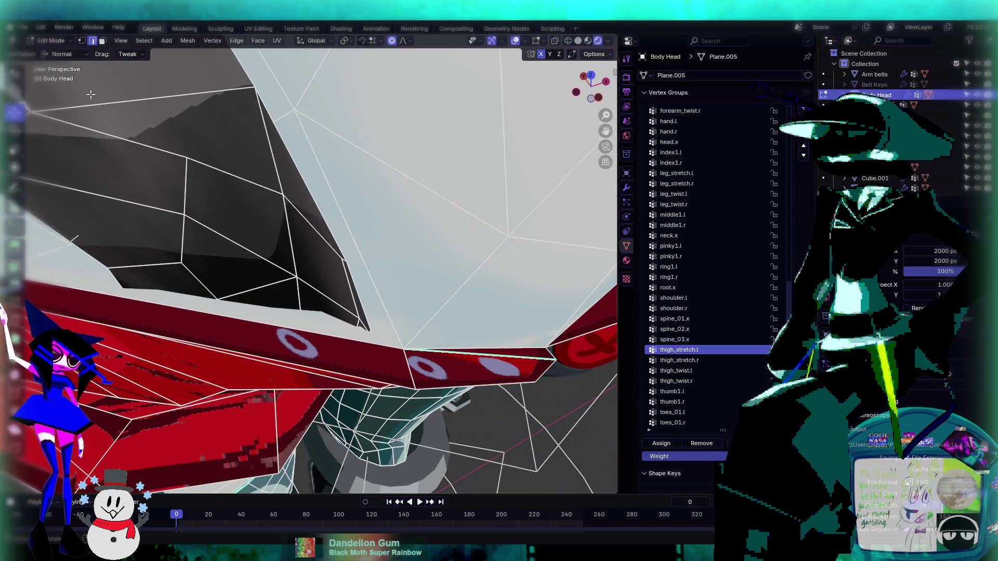
- Merge a vertex on the dark piece's edge onto its corner vertex with M > At Last
scroll(203, 231, up, 3)
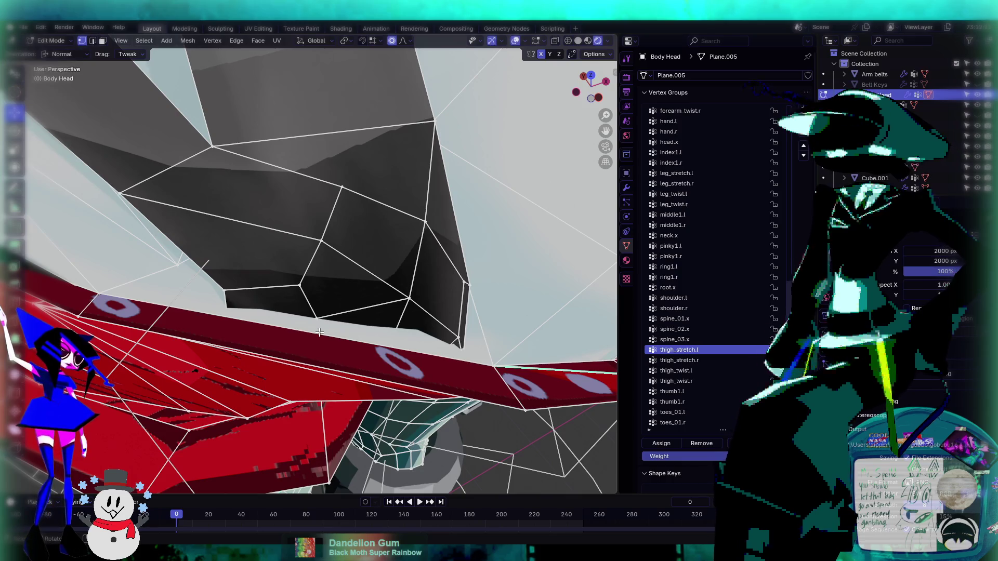
ctrl+click(238, 304)
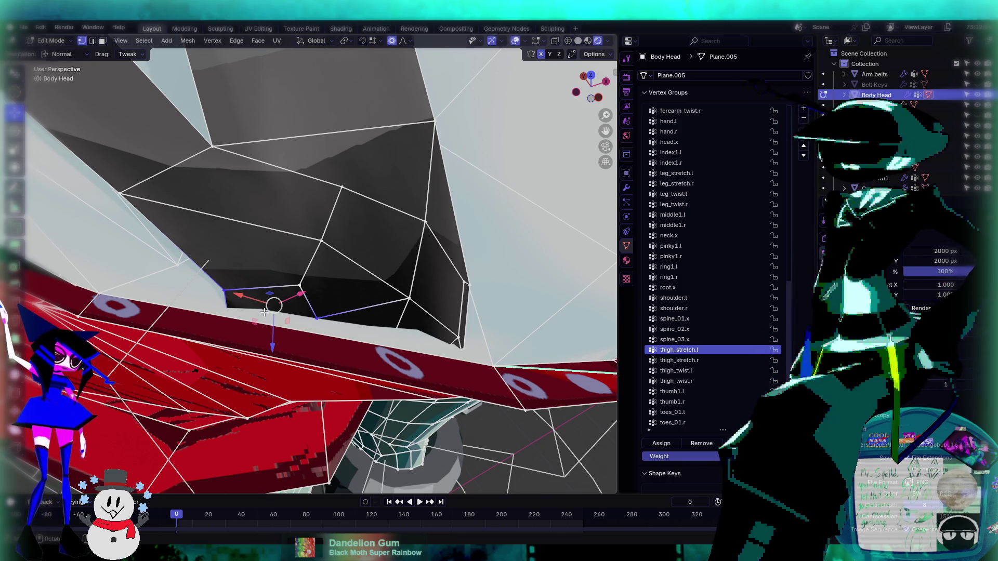
click(317, 321)
mouse_move(242, 305)
middle_down()
mouse_move(393, 257)
mouse_move(364, 294)
middle_up()
click(362, 295)
shift+click(444, 310)
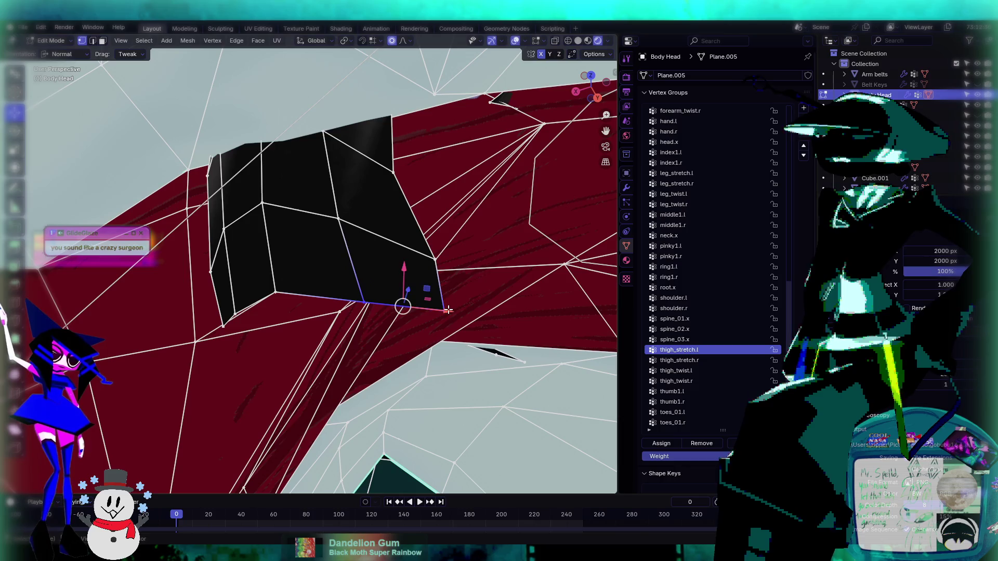
key(m)
click(446, 312)
- Merge the dark piece's lower-left corner vertices into one, using local transform orientation
mouse_move(357, 290)
middle_down()
mouse_move(367, 289)
mouse_move(347, 343)
middle_up()
click(348, 343)
shift+click(308, 341)
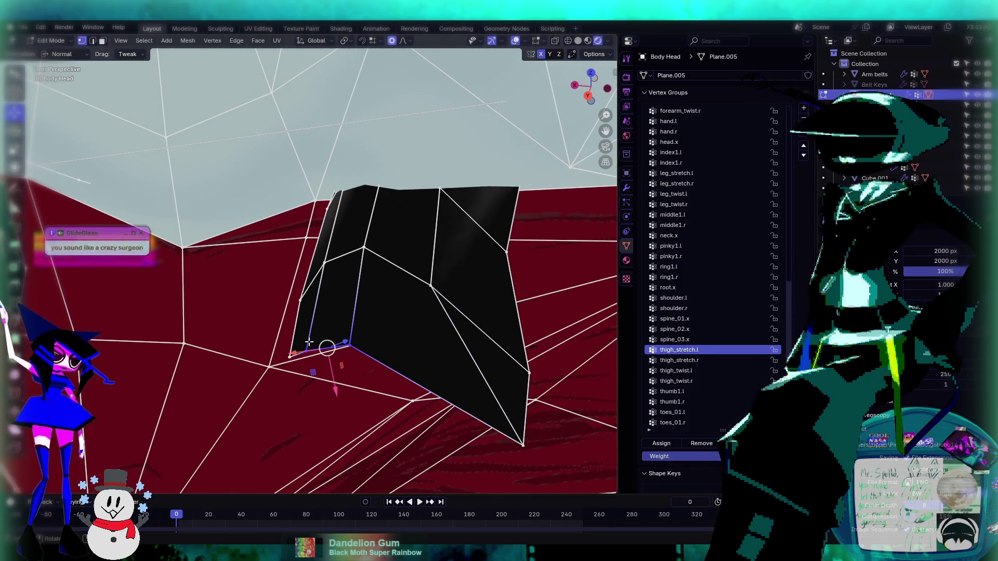
key(m)
click(308, 342)
click(285, 360)
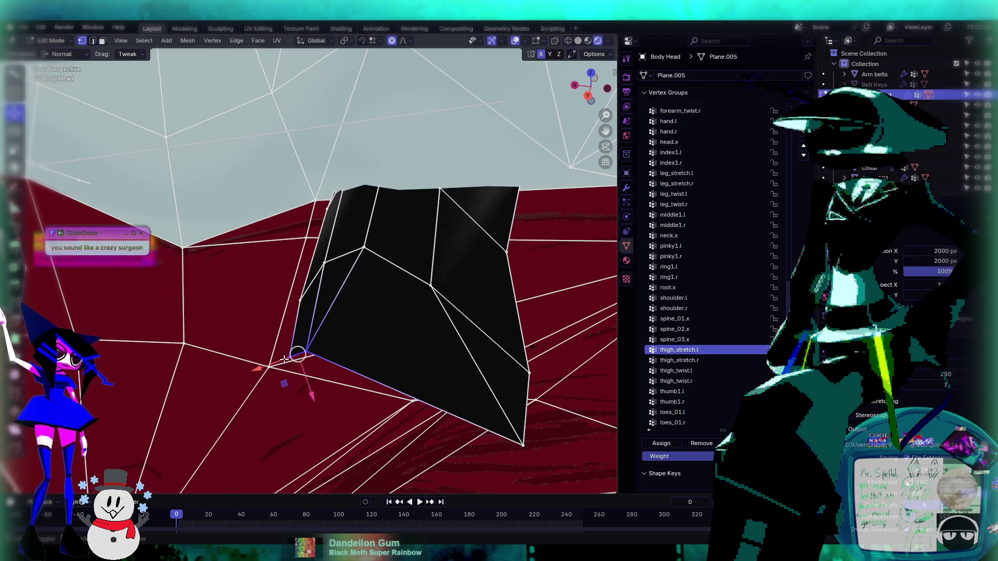
key(comma)
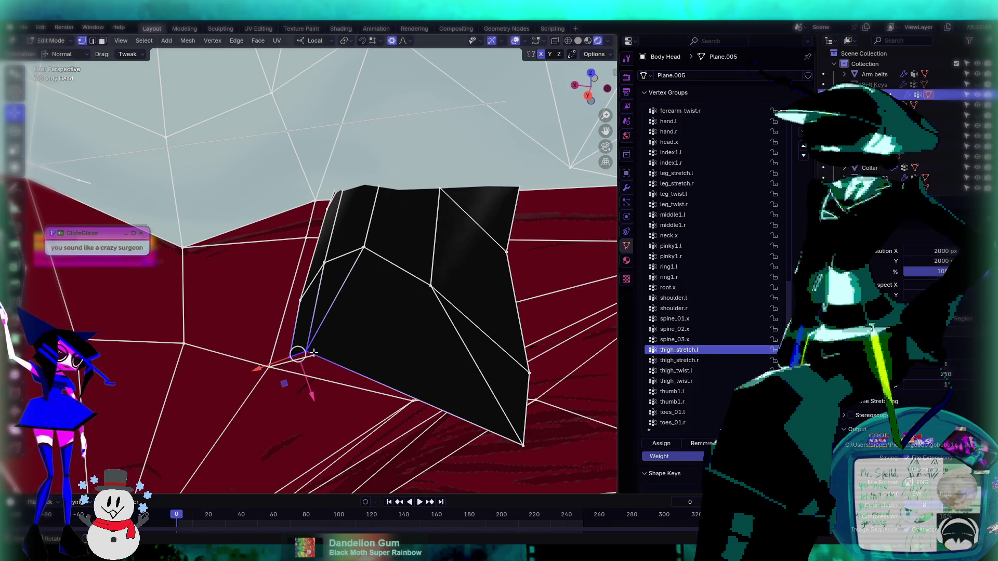
key(m)
click(390, 312)
- Select the dark piece's bottom edge in Edge select mode and inspect it from several angles
mouse_move(390, 312)
middle_down()
mouse_move(384, 327)
mouse_move(324, 331)
middle_up()
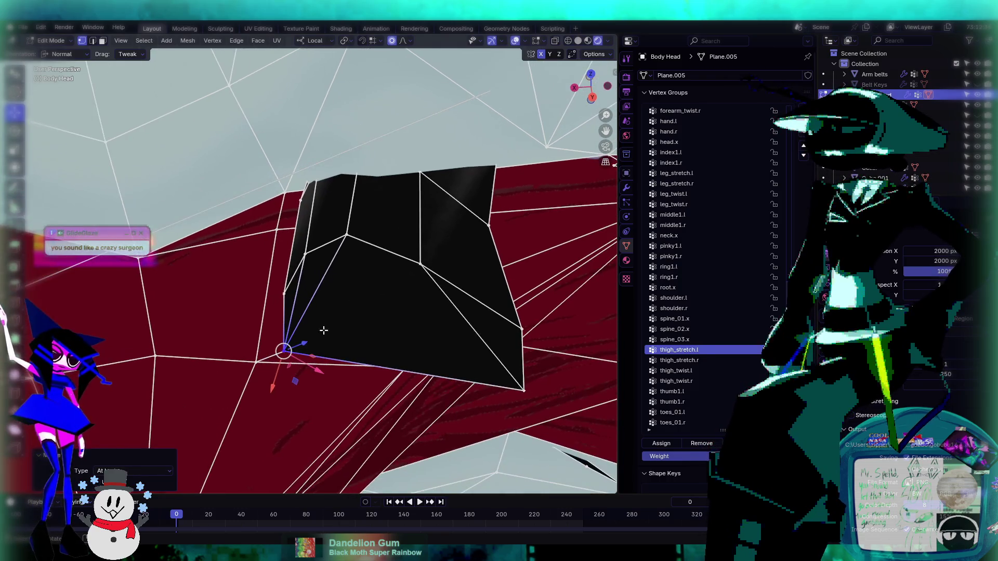
mouse_move(291, 211)
middle_down()
mouse_move(373, 269)
mouse_move(383, 372)
middle_up()
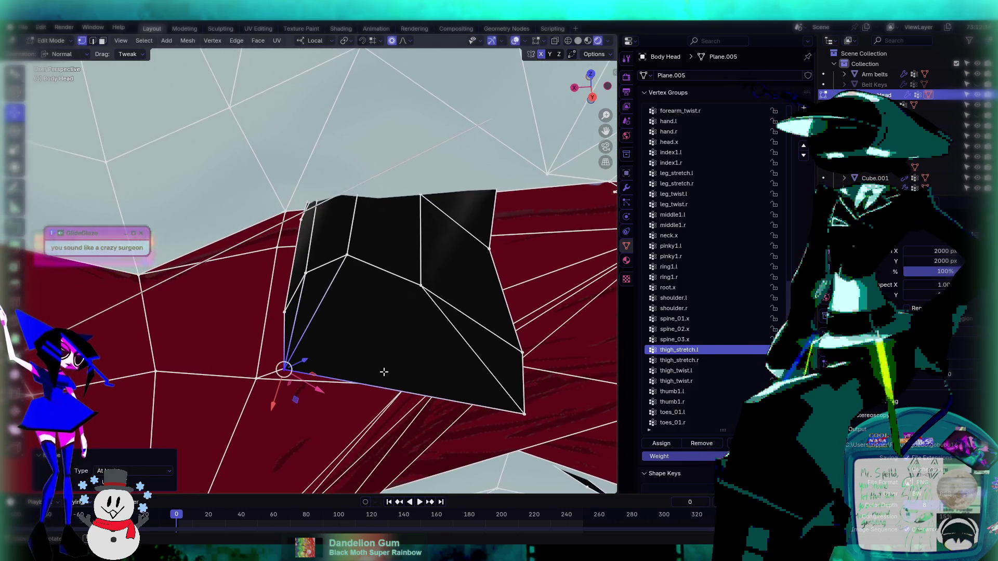
key(2)
click(395, 387)
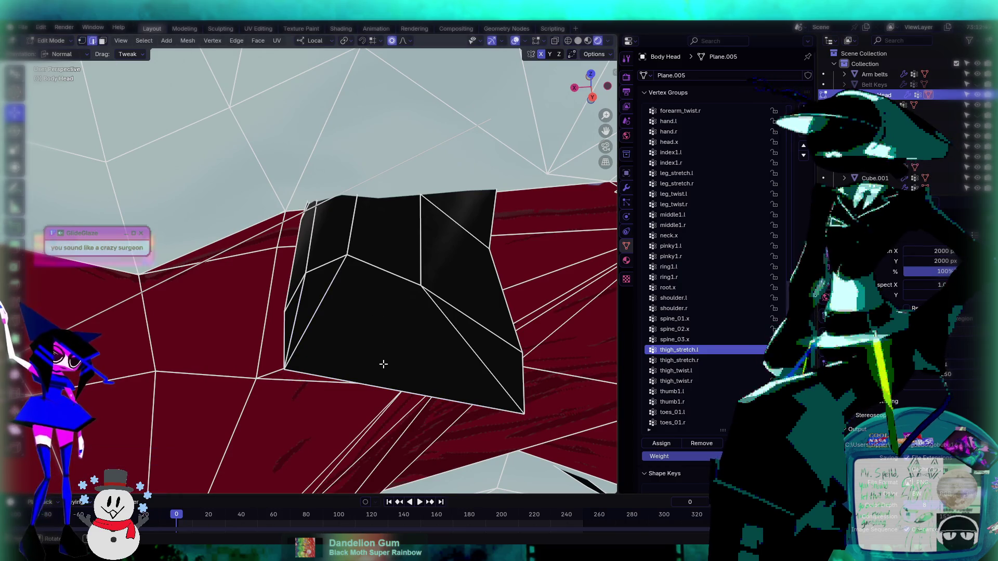
mouse_move(392, 371)
middle_down()
mouse_move(348, 328)
mouse_move(390, 318)
mouse_move(305, 358)
middle_up()
mouse_move(425, 307)
middle_down()
mouse_move(392, 272)
mouse_move(400, 285)
mouse_move(436, 293)
middle_up()
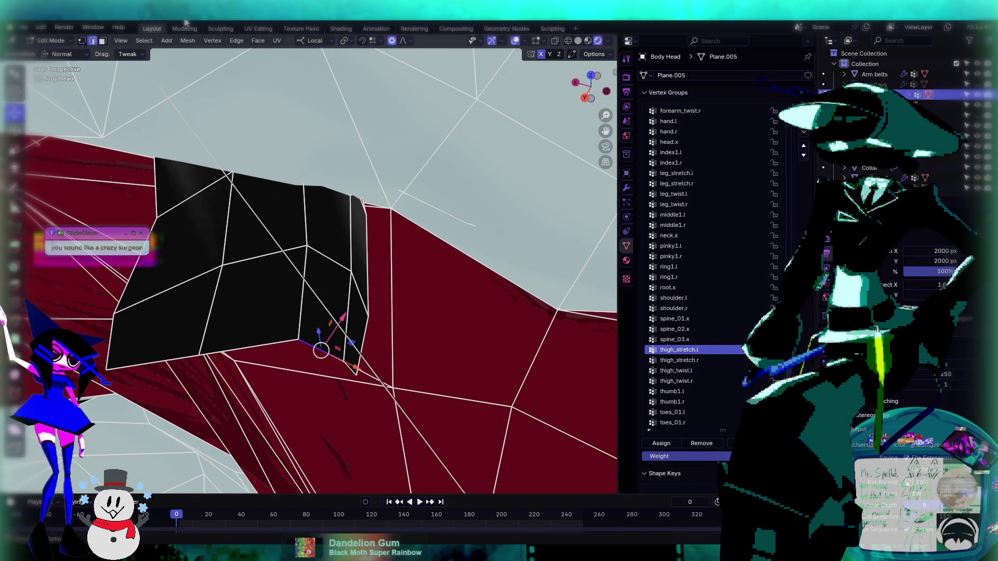
- Back in vertex mode, merge the vertical-edge vertex and a stray vertex into their targets
click(82, 41)
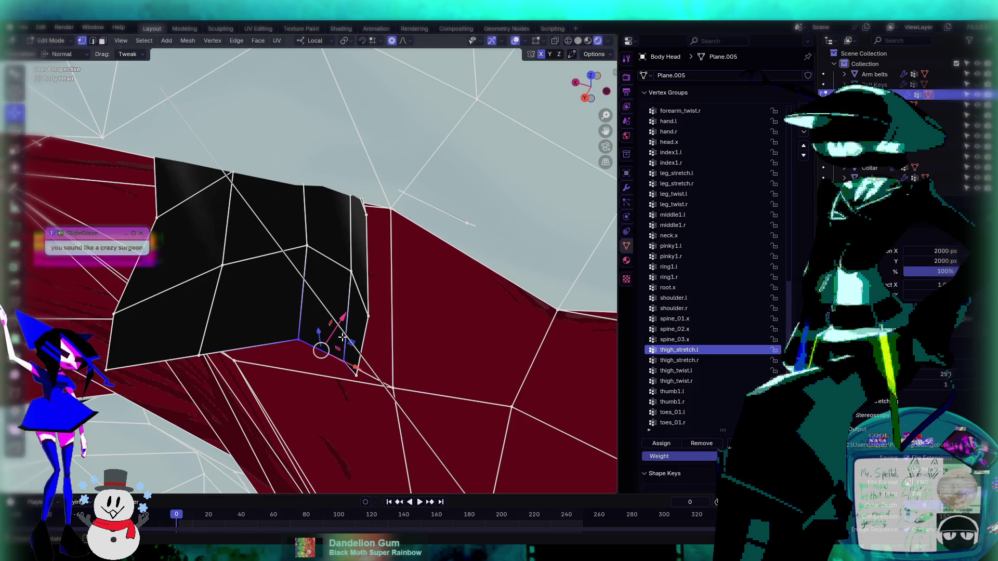
click(345, 359)
key(m)
click(384, 332)
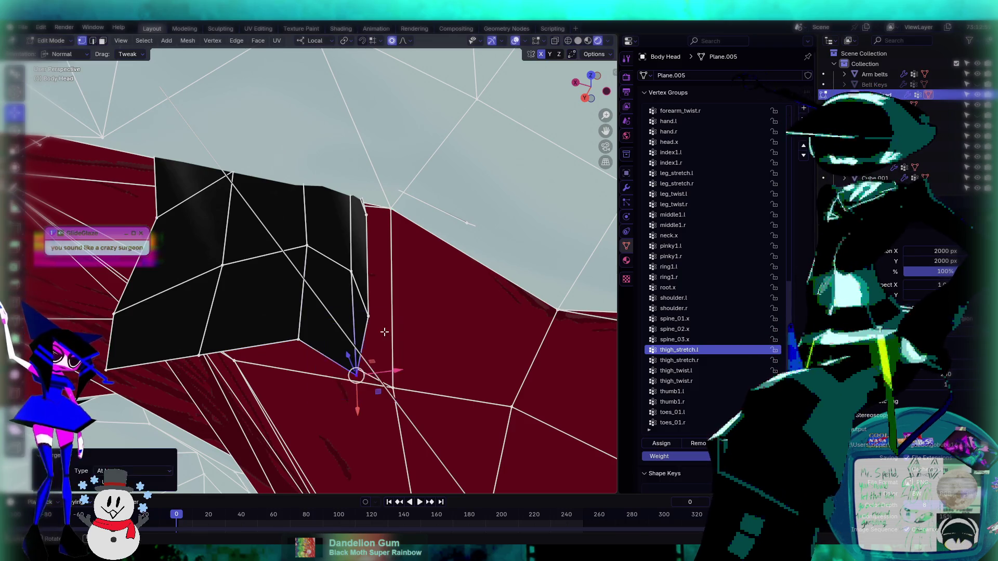
click(299, 340)
shift+click(357, 373)
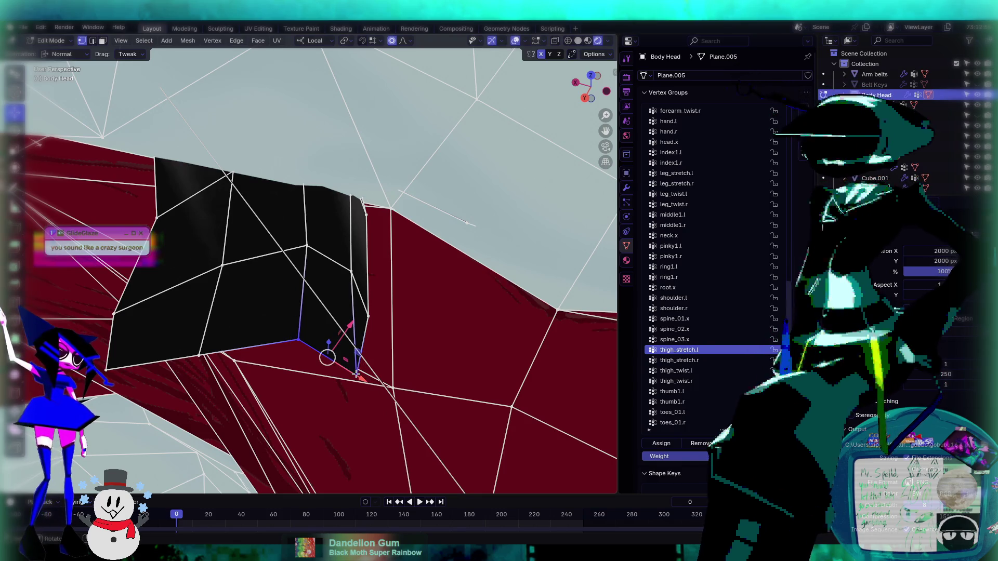
key(m)
click(342, 356)
- Merge the near-corner vertex into the far-left one, then select the bottom edge again
middle_drag(259, 345, 306, 346)
click(304, 345)
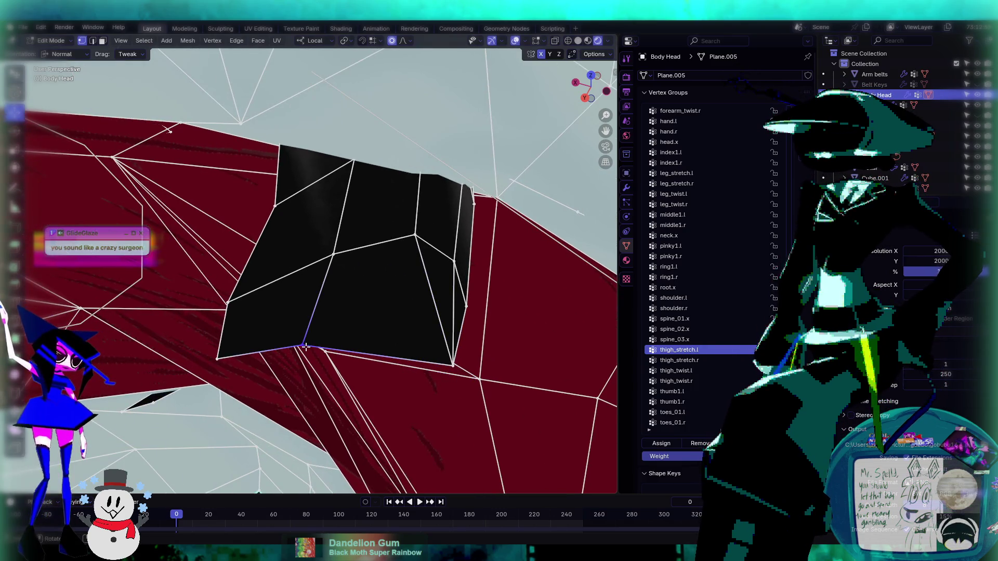
shift+click(218, 358)
key(m)
click(226, 358)
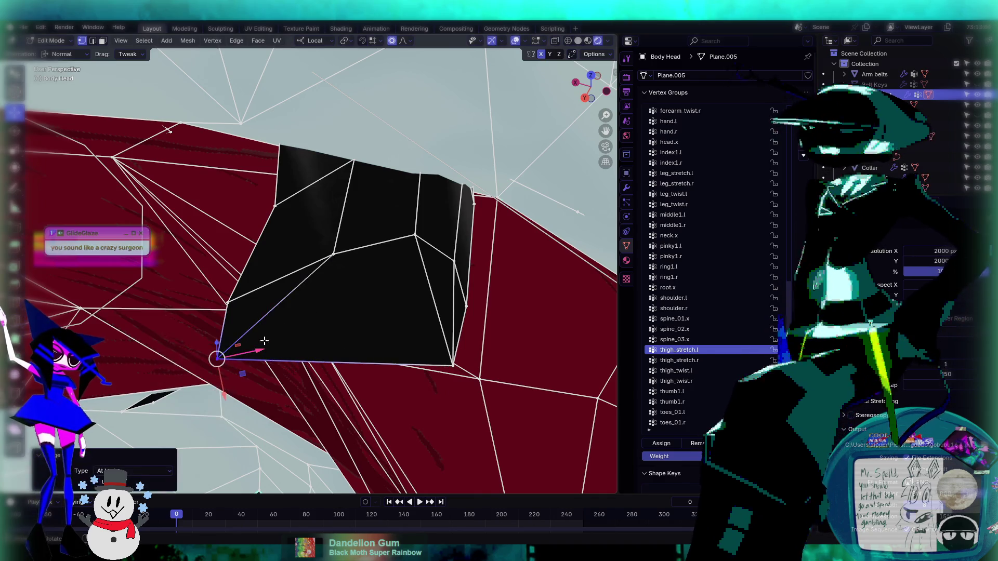
click(93, 41)
click(335, 362)
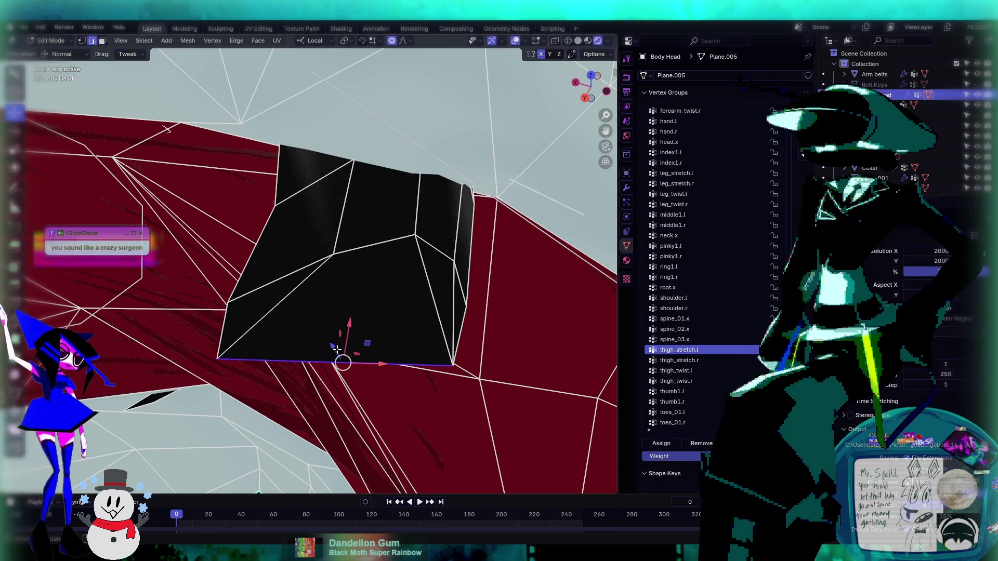
mouse_move(335, 362)
middle_down()
mouse_move(332, 333)
mouse_move(469, 313)
mouse_move(576, 275)
mouse_move(422, 183)
mouse_move(291, 271)
middle_up()
- Reshape the waistband edge with smooth falloff, pushing it down 0.327 m along X
key(g)
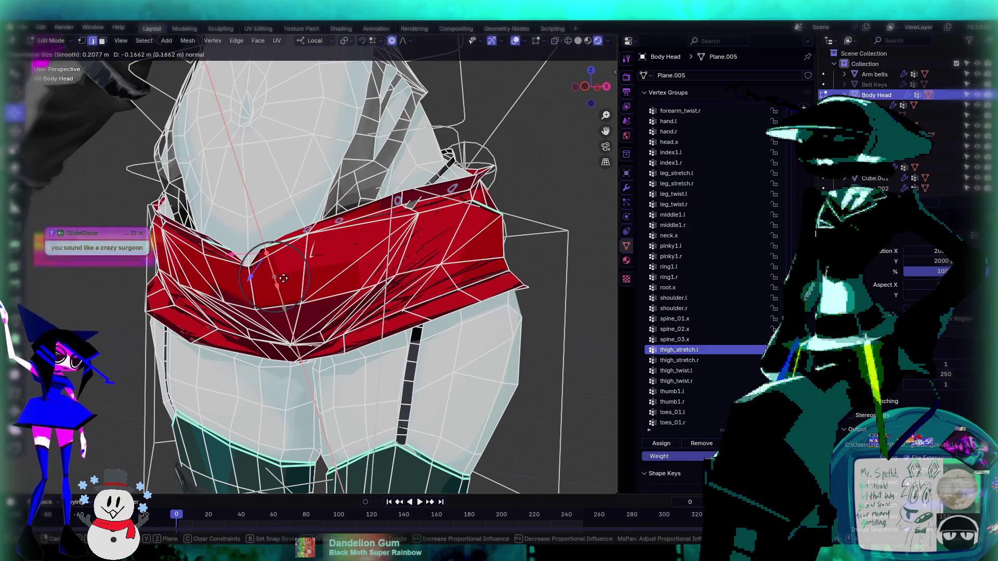
click(284, 279)
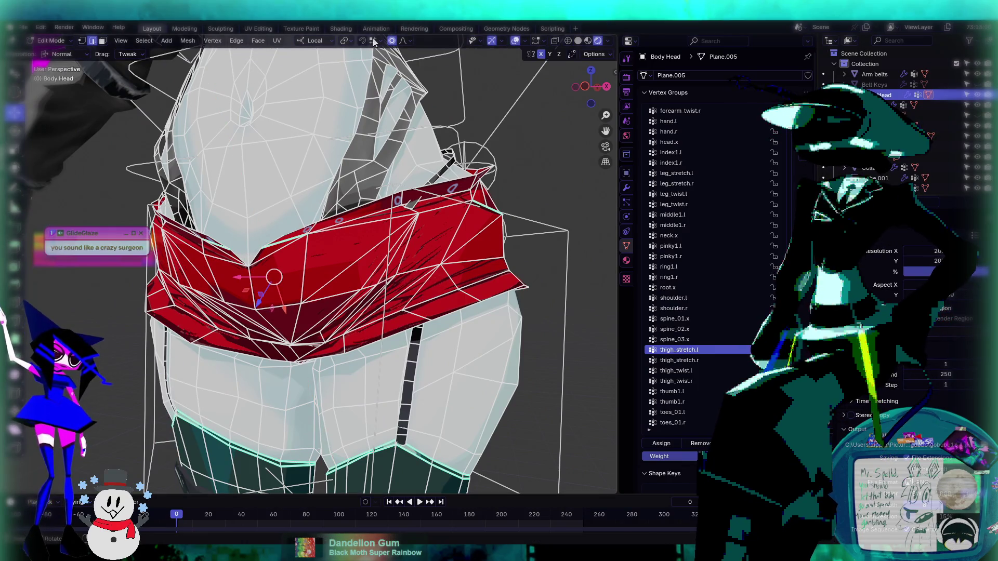
key(g)
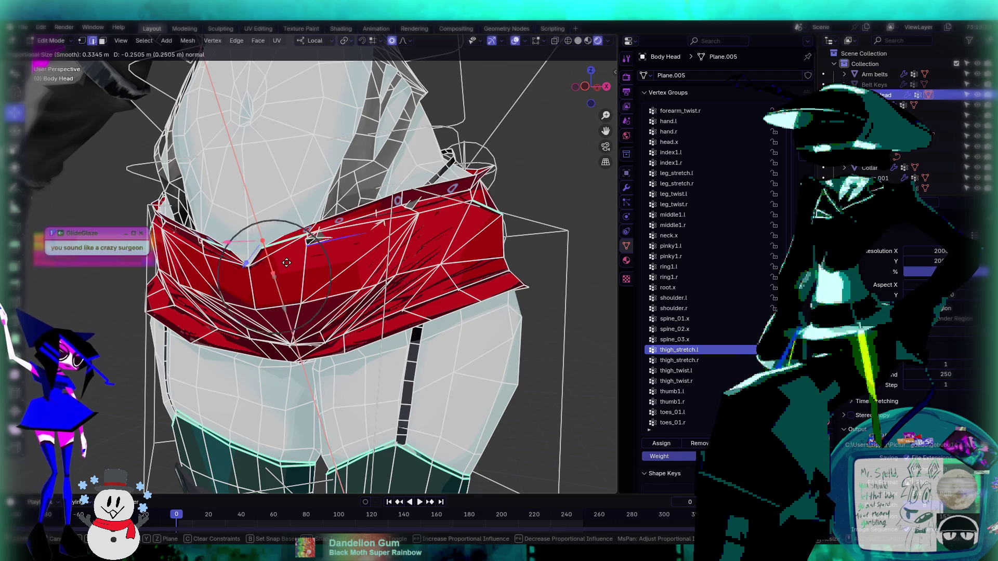
key(x)
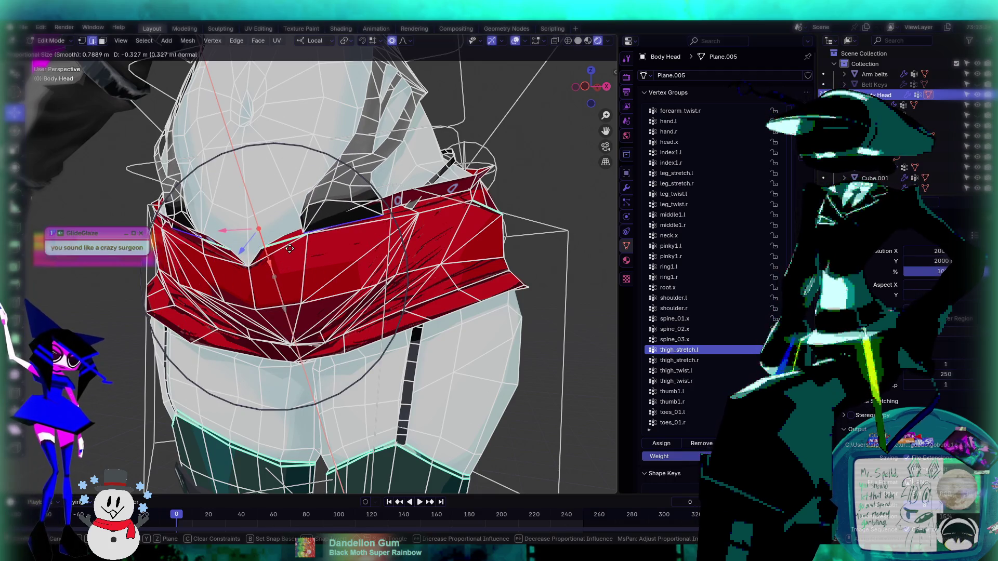
click(288, 268)
mouse_move(289, 268)
middle_down()
mouse_move(371, 299)
mouse_move(395, 291)
mouse_move(348, 265)
mouse_move(285, 264)
middle_up()
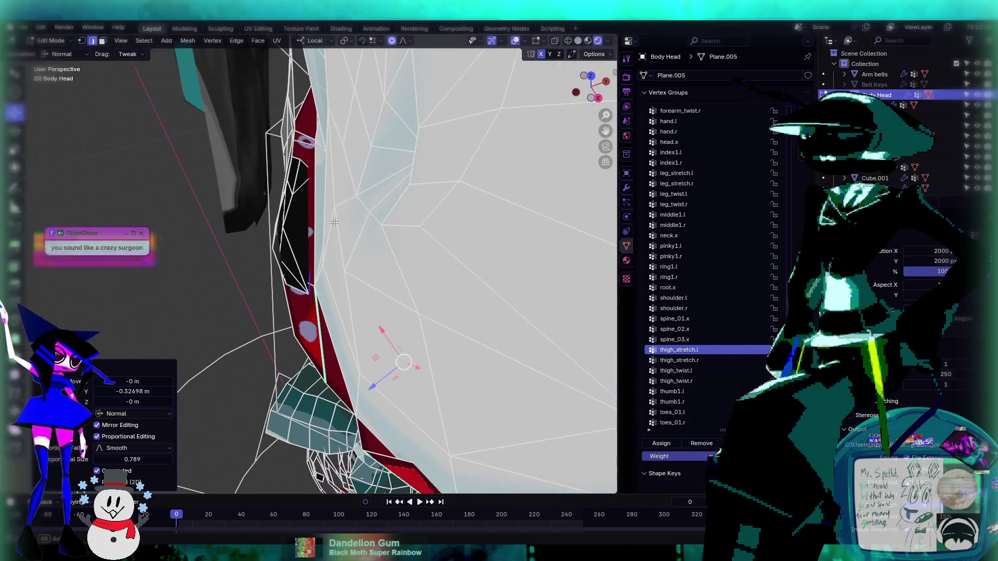
mouse_move(335, 222)
middle_down()
mouse_move(302, 236)
mouse_move(476, 244)
mouse_move(513, 235)
middle_up()
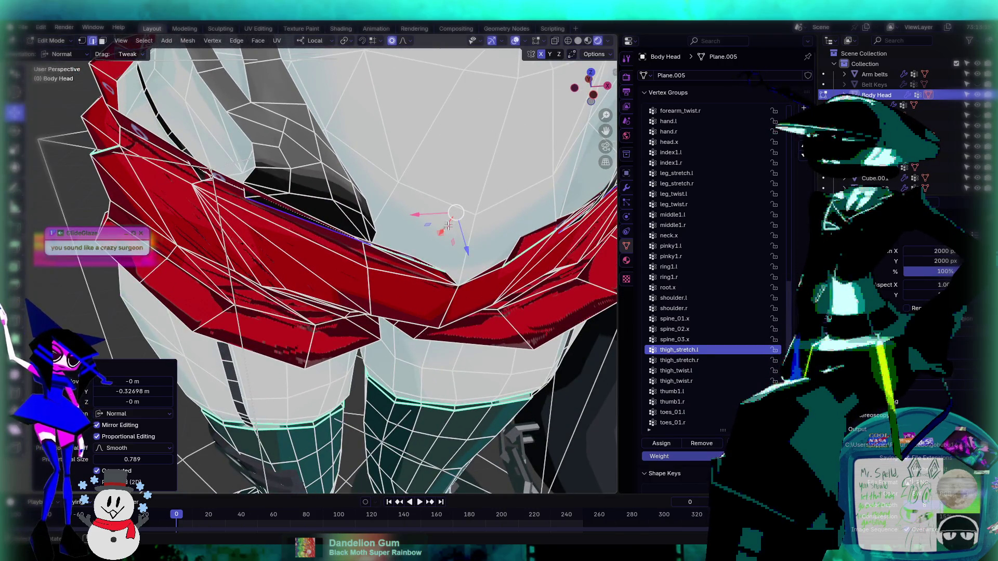
mouse_move(429, 219)
middle_down()
mouse_move(347, 221)
mouse_move(377, 260)
middle_up()
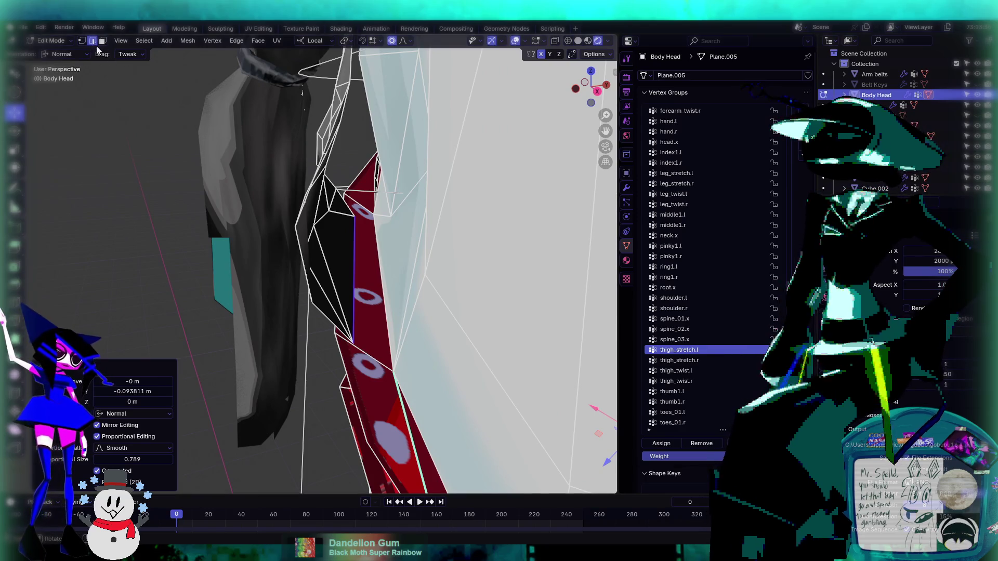
- Merge a band-edge vertex pair, move it to where the shorts meet the hip, and merge again
click(81, 41)
click(352, 215)
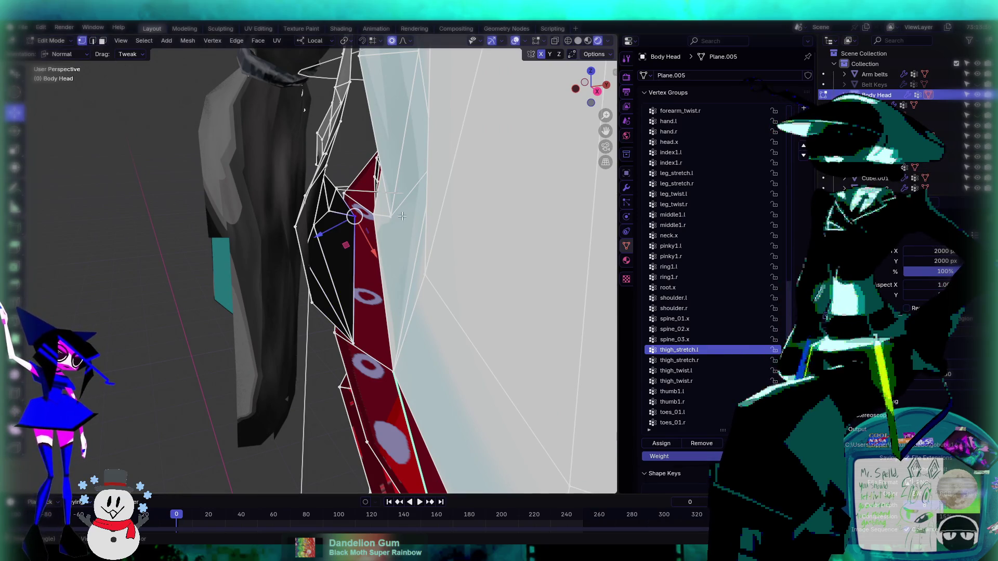
shift+click(390, 217)
key(m)
click(405, 224)
key(g)
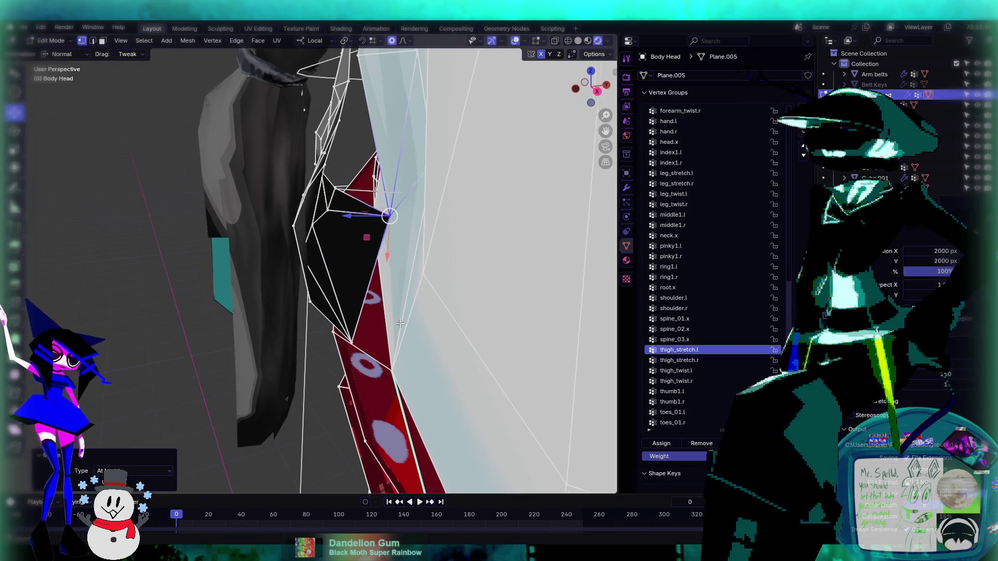
click(368, 320)
key(m)
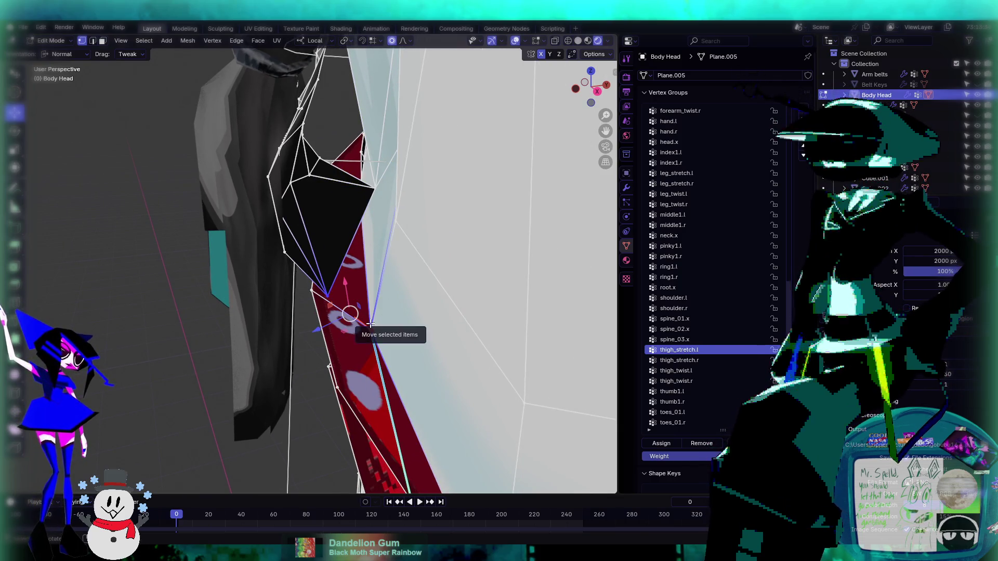
click(369, 335)
- Merge two more stray vertex pairs along the red band's edge
middle_drag(370, 331, 487, 306)
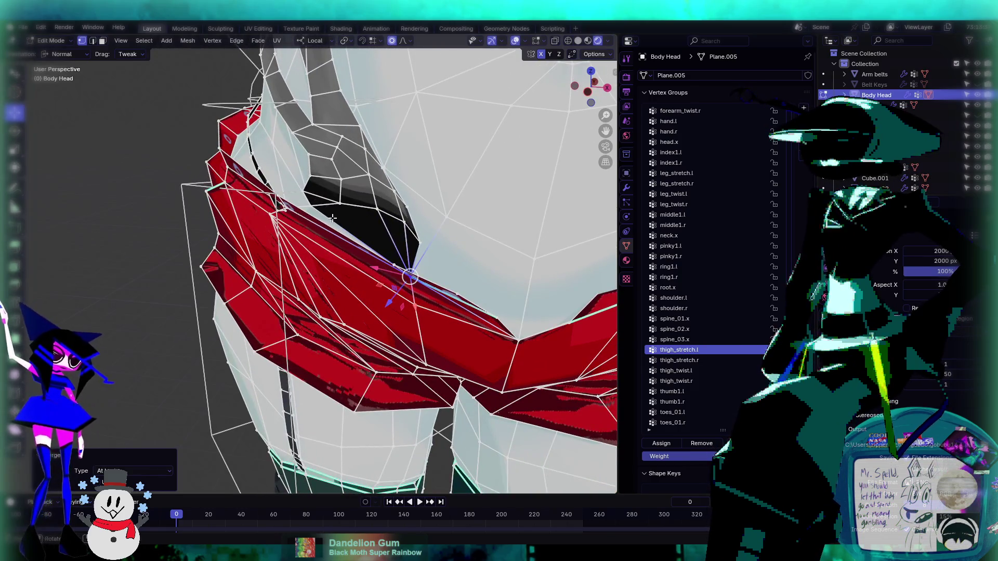
mouse_move(332, 219)
middle_down()
mouse_move(381, 237)
mouse_move(373, 271)
mouse_move(364, 233)
middle_up()
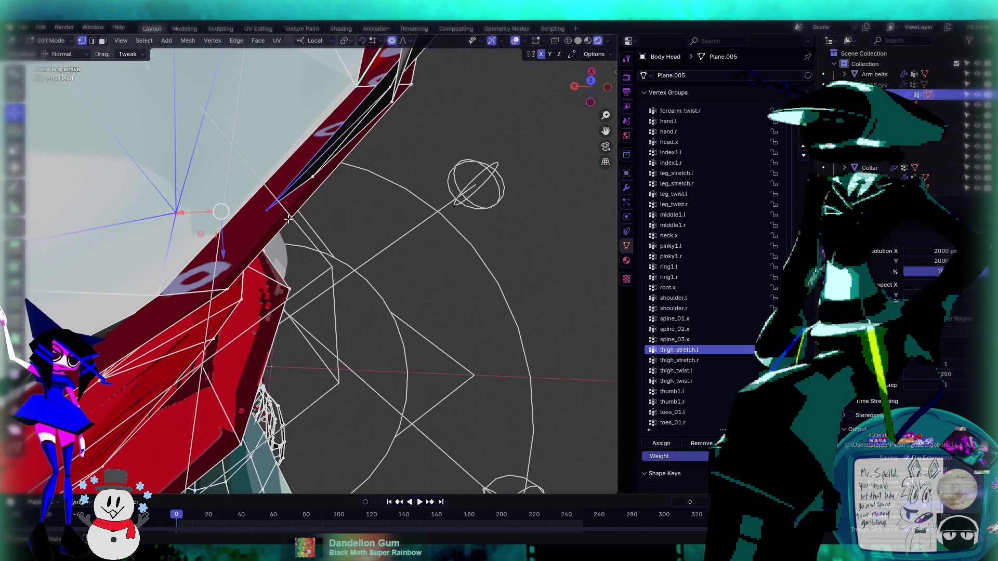
click(269, 204)
shift+click(161, 295)
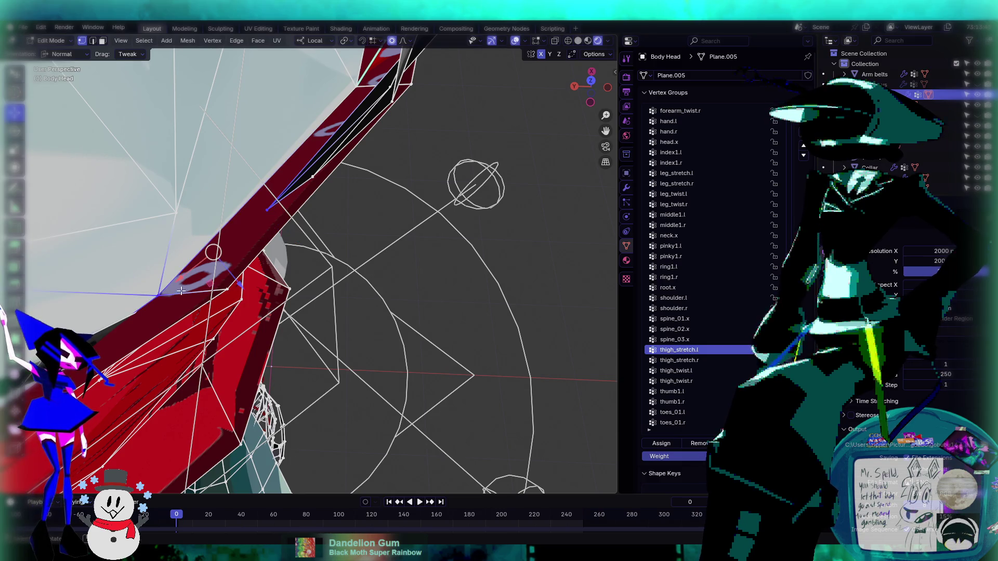
key(m)
click(162, 291)
mouse_move(162, 291)
middle_down()
mouse_move(345, 205)
mouse_move(303, 311)
middle_up()
click(291, 297)
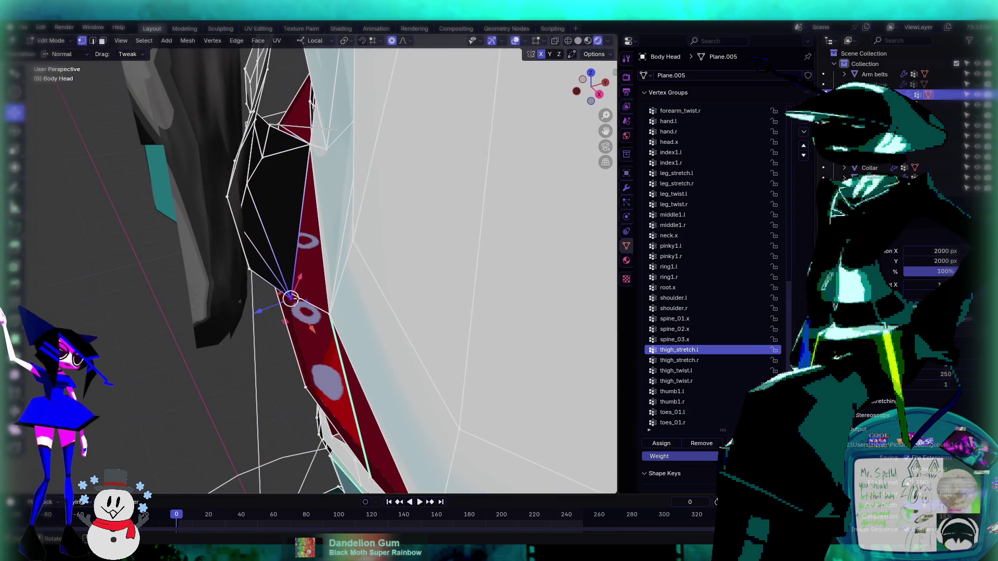
shift+click(329, 309)
key(m)
click(330, 311)
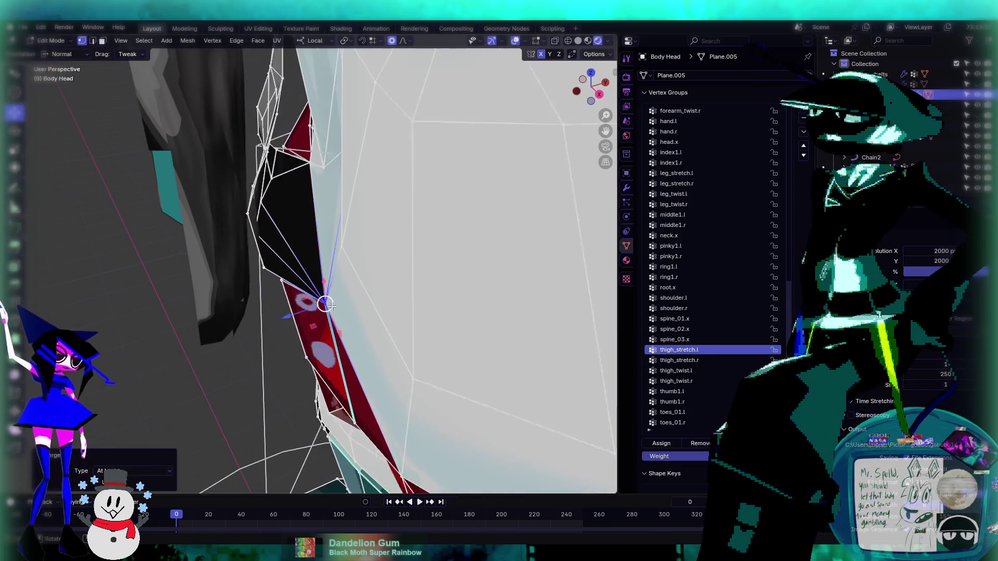
mouse_move(330, 311)
middle_down()
mouse_move(386, 248)
mouse_move(393, 209)
mouse_move(389, 245)
middle_up()
- Push a hip vertex with proportional editing along the X axis, undoing and redoing the move
scroll(392, 218, down, 5)
scroll(387, 258, up, 5)
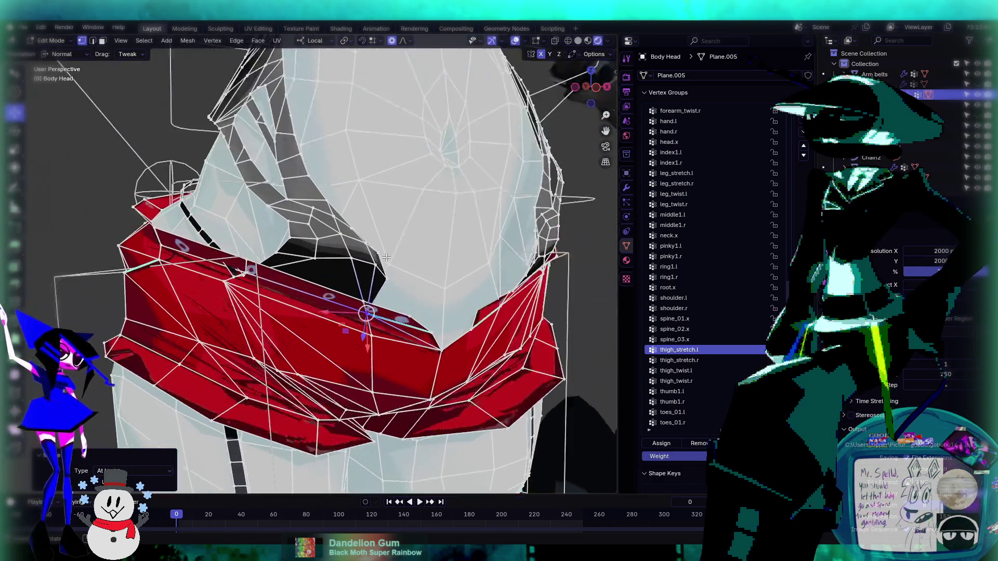
scroll(387, 258, up, 2)
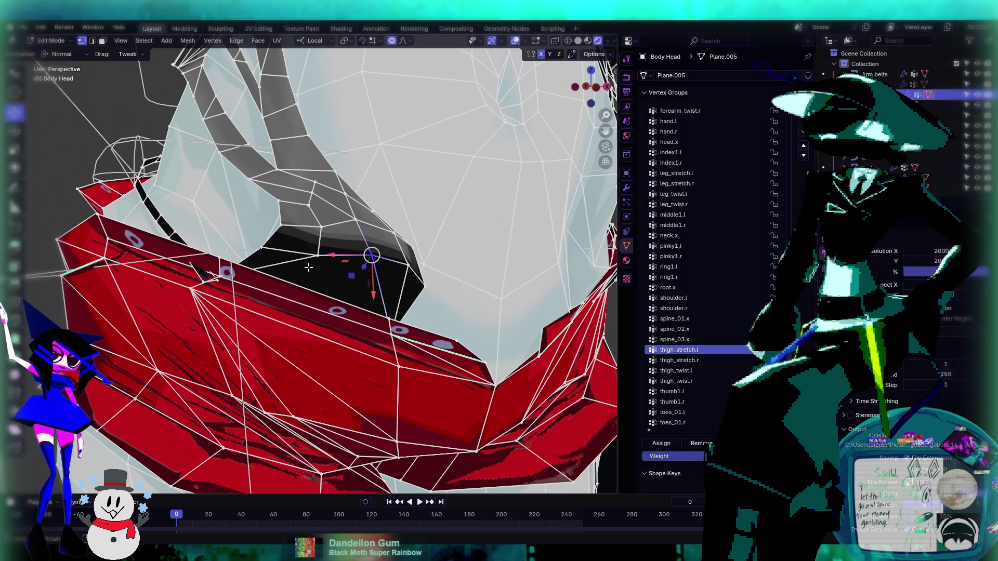
key(g)
key(x)
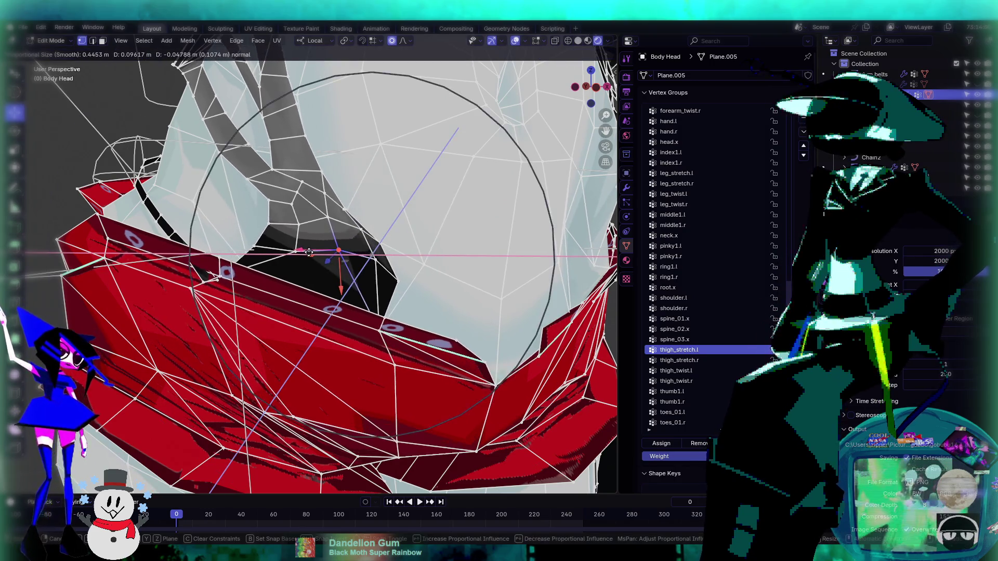
scroll(309, 253, up, 5)
click(294, 248)
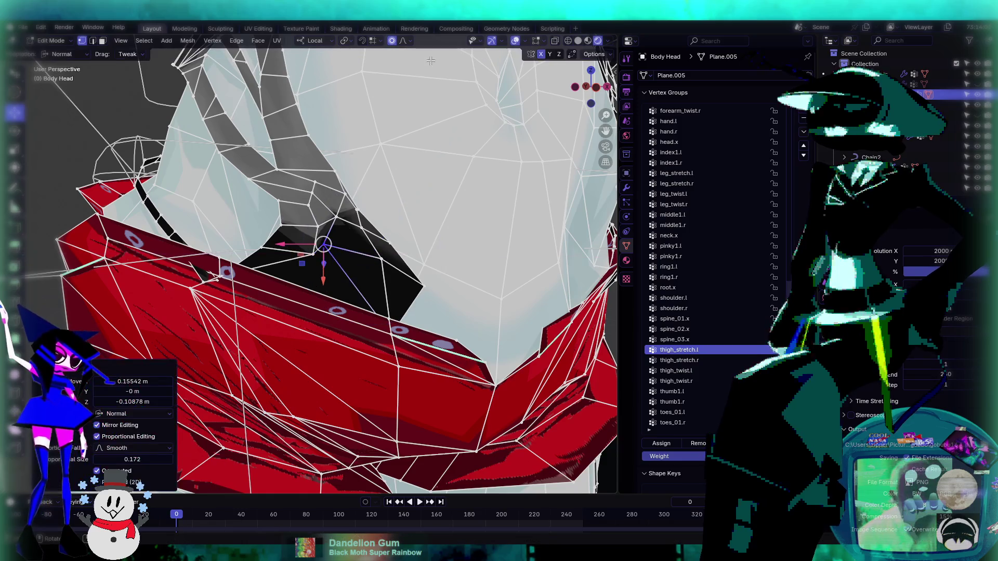
click(408, 41)
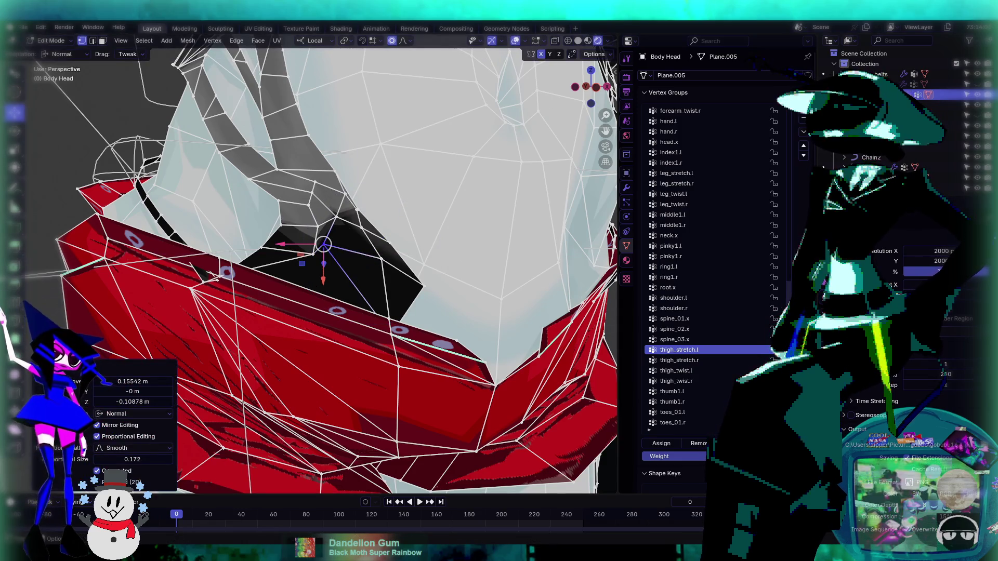
key(ctrl+z)
key(ctrl+shift+z)
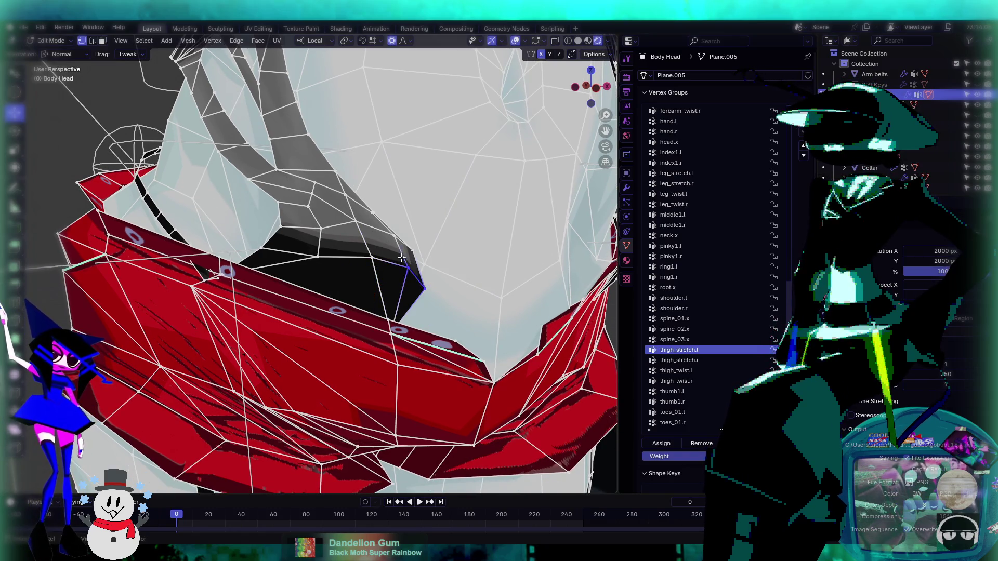
drag(393, 267, 365, 270)
mouse_move(366, 269)
middle_down()
mouse_move(426, 237)
mouse_move(361, 286)
mouse_move(281, 266)
mouse_move(292, 257)
mouse_move(308, 323)
mouse_move(411, 257)
middle_up()
- Pull the vertex in by -0.072732 m along Z, then reposition it freely
key(g)
key(z)
click(348, 317)
key(g)
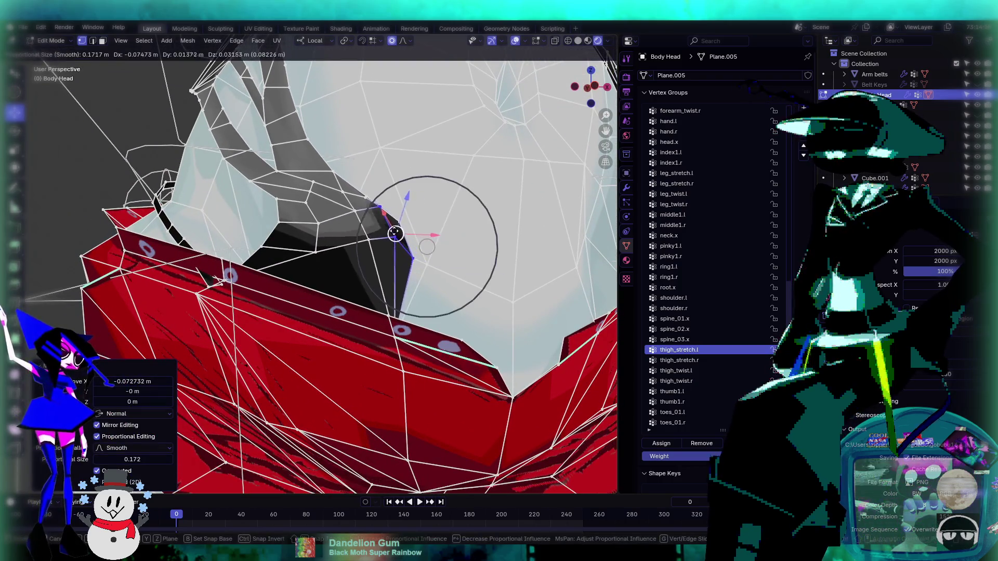
click(384, 235)
- Slide the dark area's rim edge loop along the surface against the band
alt+click(311, 249)
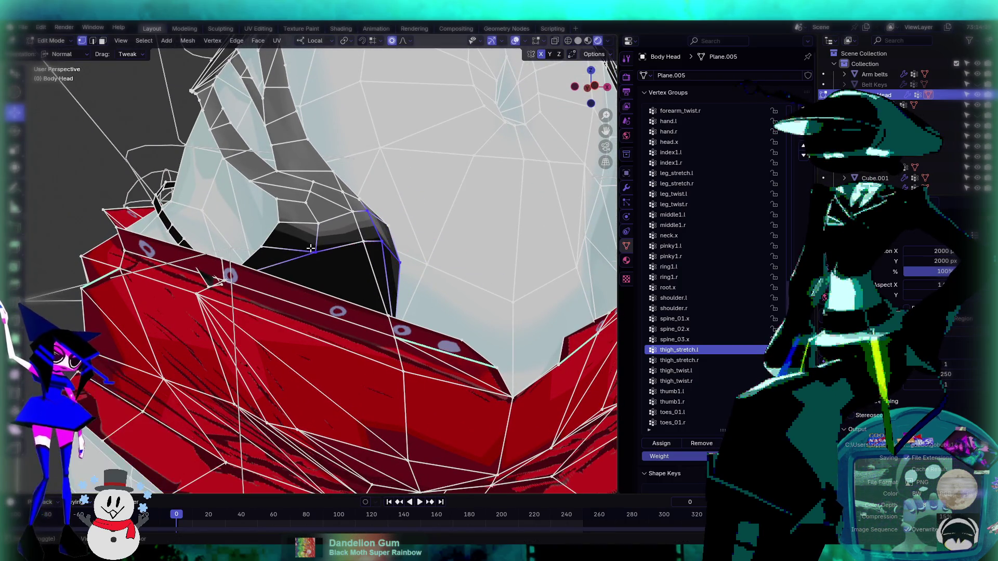
key(g)
key(g)
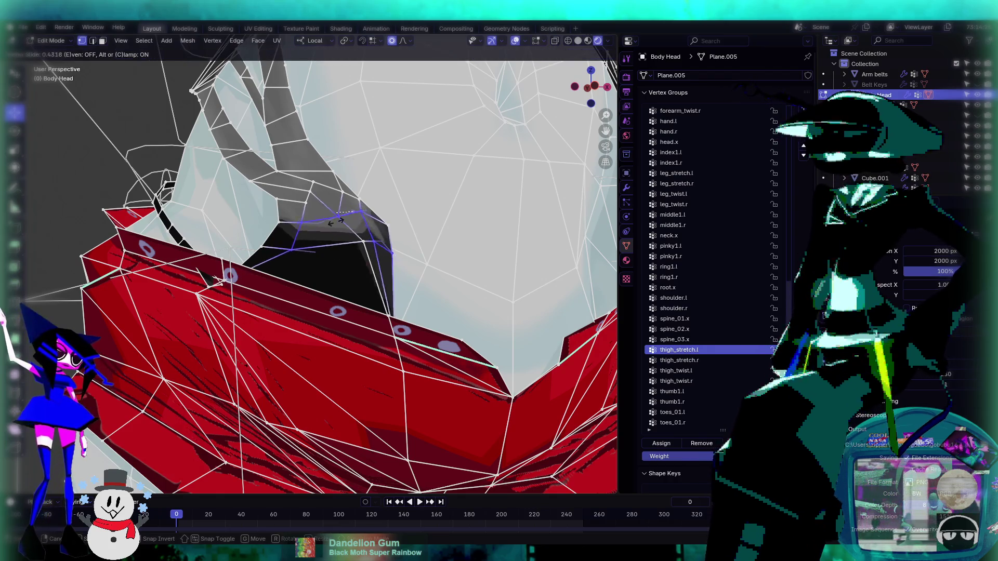
click(350, 223)
middle_drag(353, 223, 385, 229)
click(391, 234)
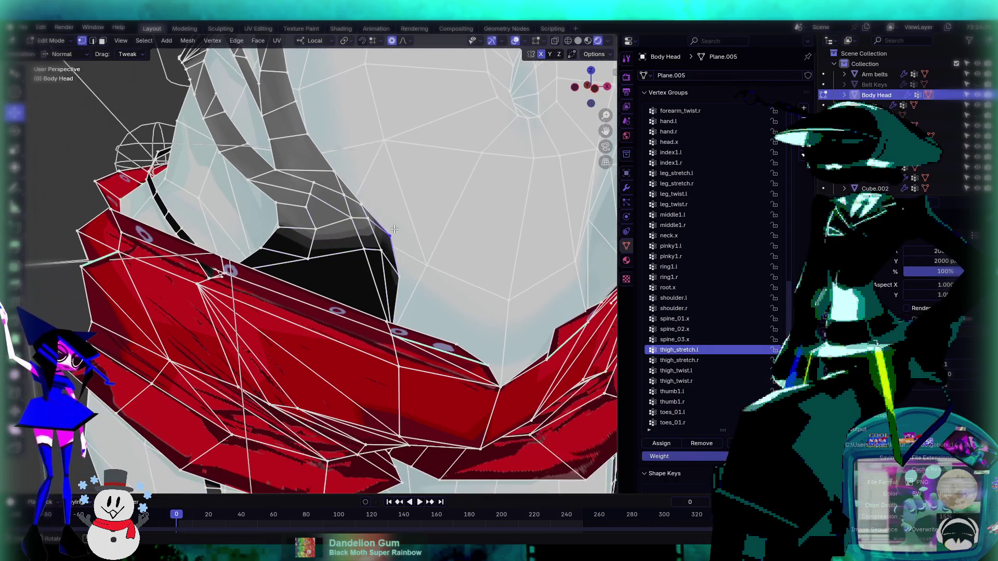
- Orbit and zoom around the hips to inspect the band from front and side
scroll(414, 267, down, 5)
mouse_move(413, 267)
middle_down()
mouse_move(395, 260)
mouse_move(411, 250)
mouse_move(377, 234)
mouse_move(343, 265)
mouse_move(356, 287)
mouse_move(485, 283)
mouse_move(448, 308)
mouse_move(452, 292)
mouse_move(442, 299)
mouse_move(413, 287)
mouse_move(374, 251)
mouse_move(386, 258)
mouse_move(355, 271)
mouse_move(349, 245)
middle_up()
scroll(334, 275, up, 5)
scroll(334, 275, down, 5)
scroll(442, 298, up, 5)
scroll(414, 286, down, 6)
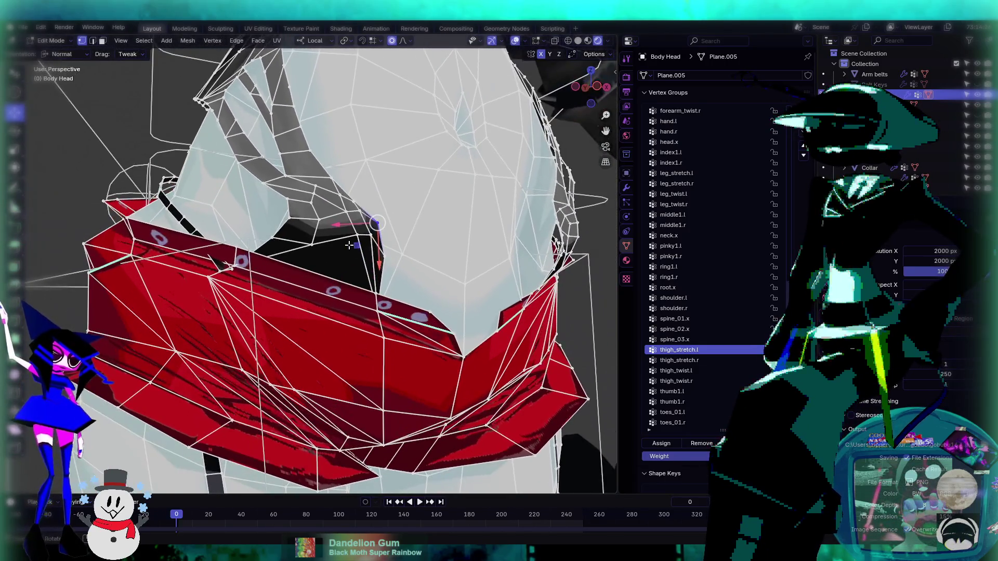
mouse_move(287, 244)
middle_down()
mouse_move(308, 226)
mouse_move(332, 322)
mouse_move(421, 260)
mouse_move(364, 219)
mouse_move(415, 251)
mouse_move(398, 221)
middle_up()
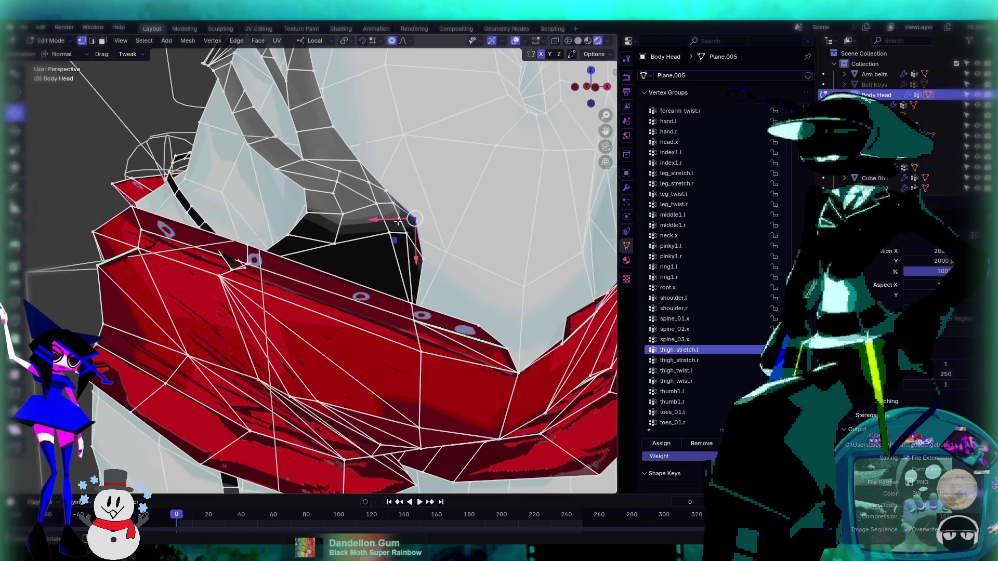
scroll(313, 249, down, 10)
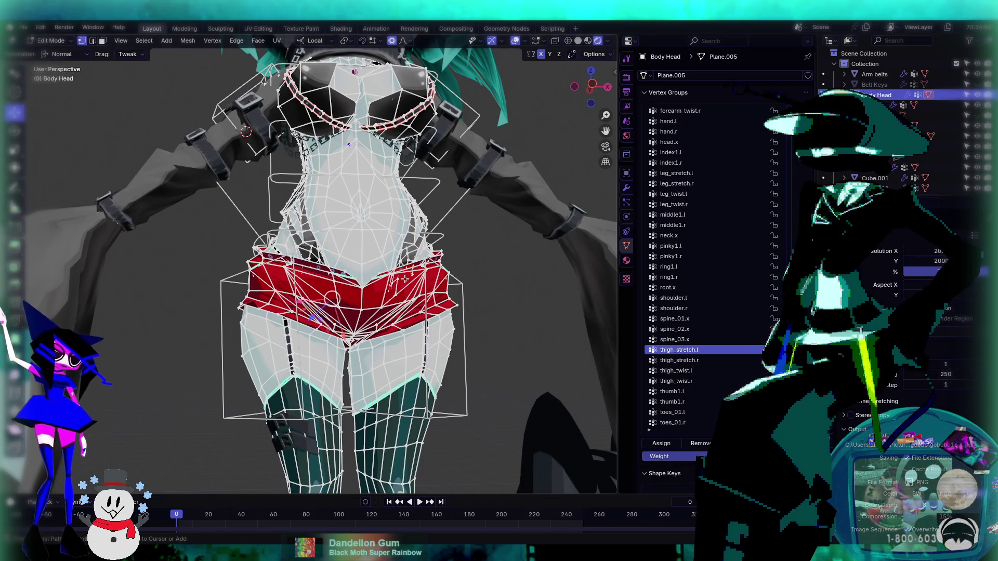
key(2)
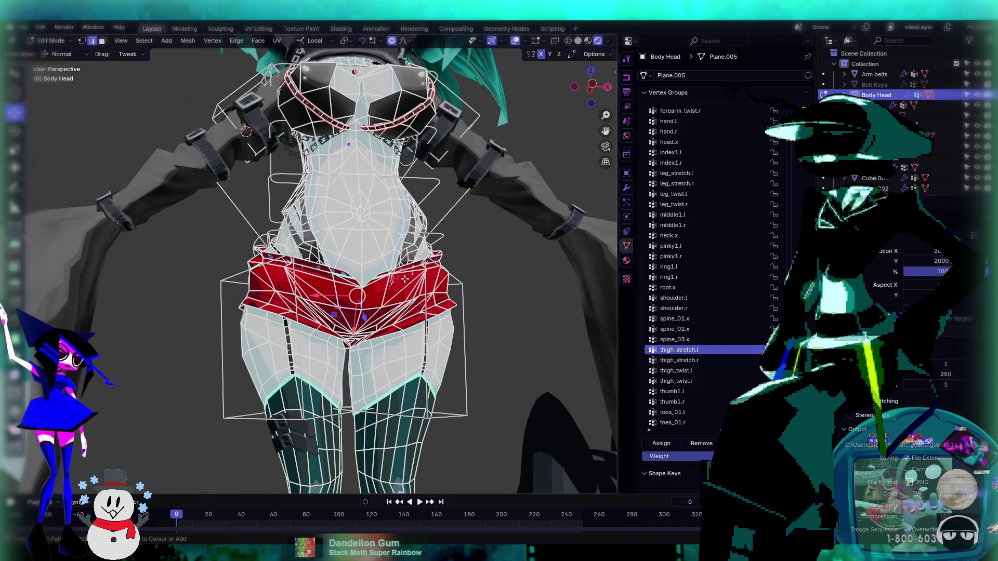
alt+click(404, 279)
ctrl+alt+click(404, 280)
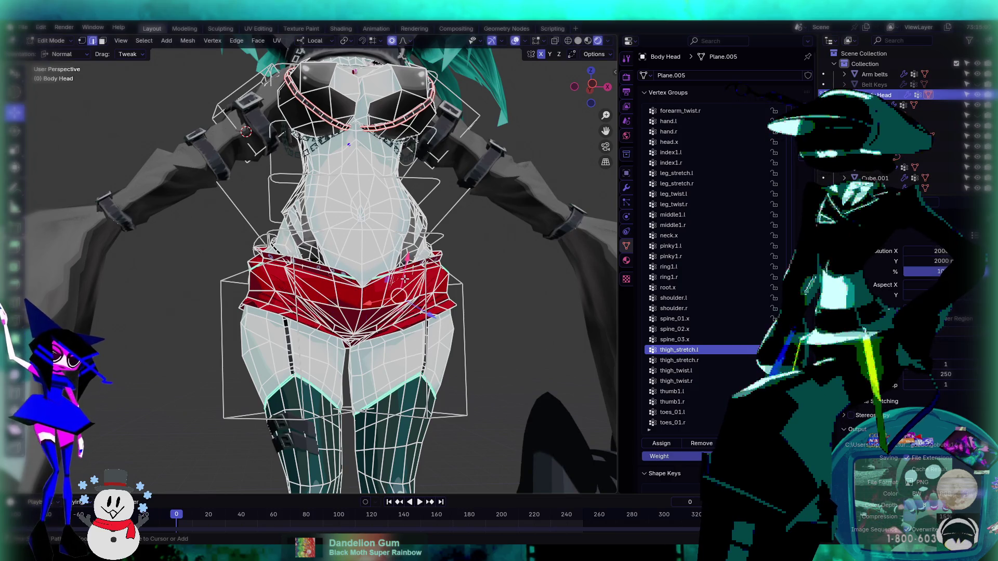
mouse_move(397, 281)
middle_down()
mouse_move(463, 296)
mouse_move(423, 312)
mouse_move(378, 310)
mouse_move(419, 337)
mouse_move(411, 275)
middle_up()
key(1)
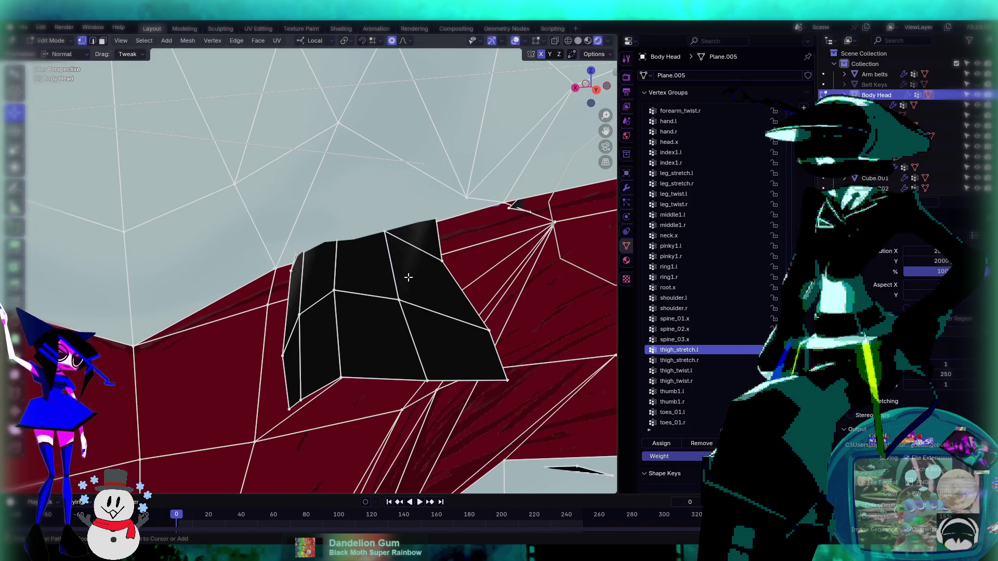
key(Tab)
key(Tab)
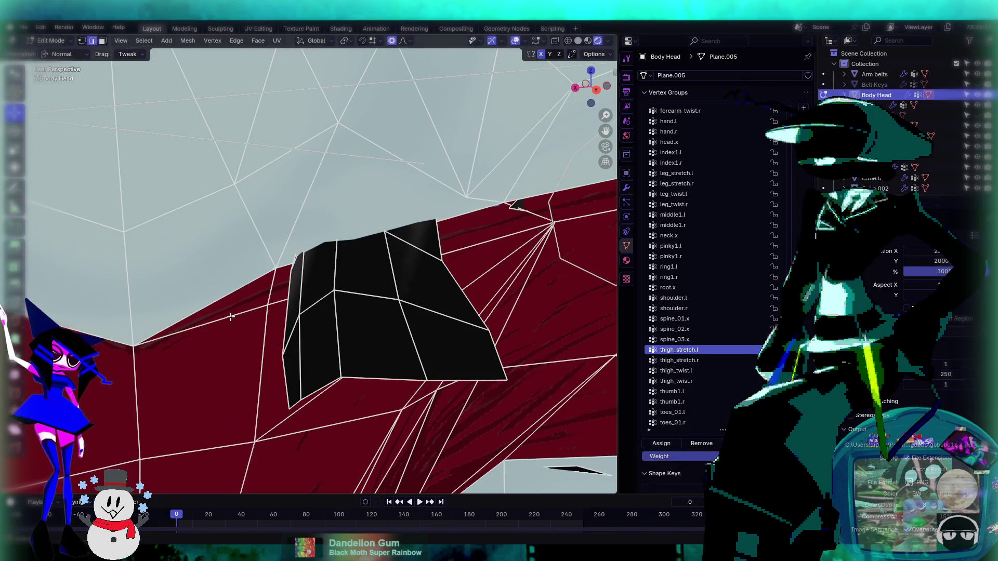
mouse_move(407, 276)
middle_down()
mouse_move(260, 276)
mouse_move(389, 318)
mouse_move(219, 274)
mouse_move(393, 306)
middle_up()
scroll(220, 274, up, 5)
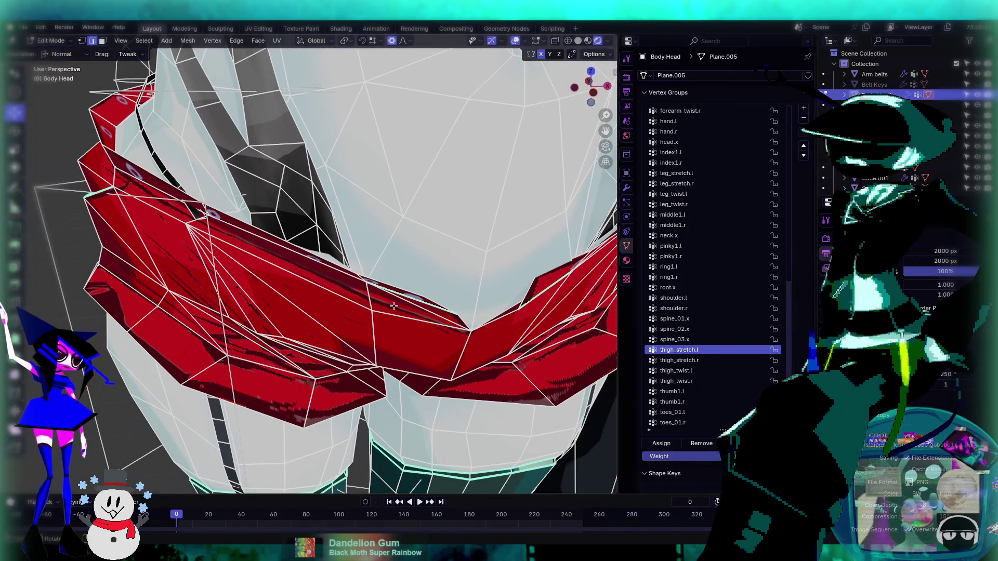
mouse_move(394, 306)
middle_down()
mouse_move(402, 270)
mouse_move(353, 256)
middle_up()
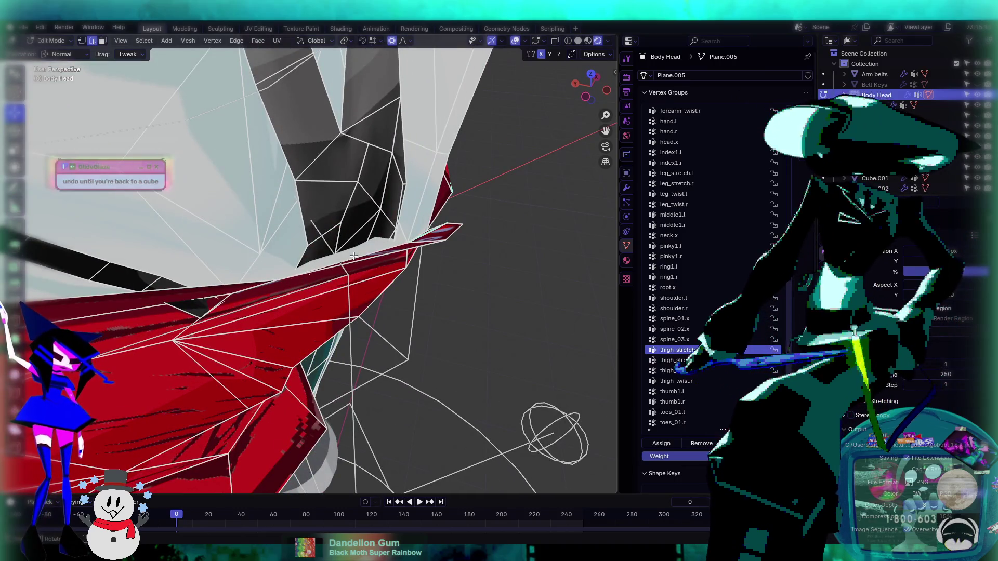
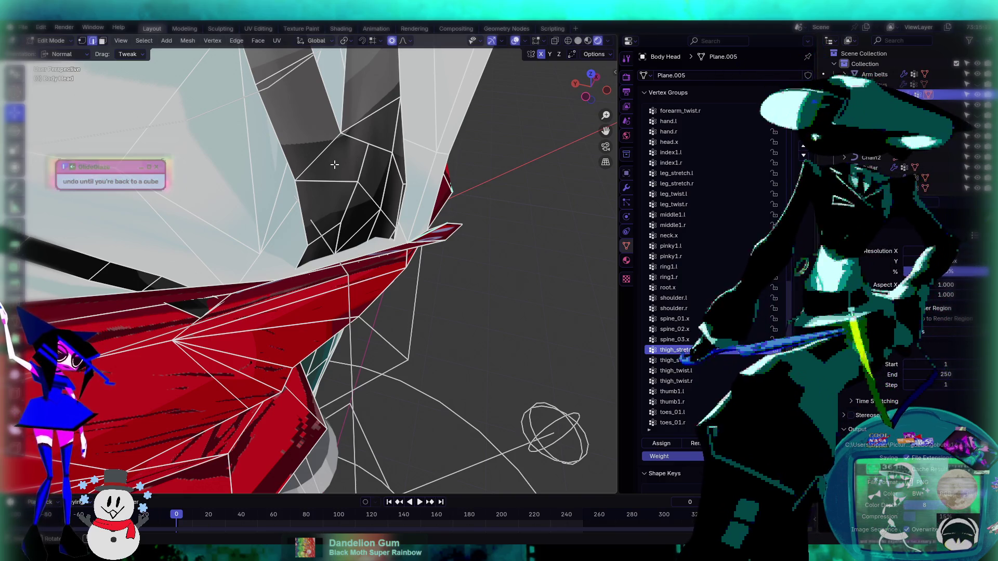
- In face mode, select the bottom faces of both dark panels and merge them At Center
mouse_move(332, 210)
middle_down()
mouse_move(273, 254)
mouse_move(495, 159)
mouse_move(344, 264)
mouse_move(223, 266)
mouse_move(199, 133)
middle_up()
scroll(343, 265, up, 4)
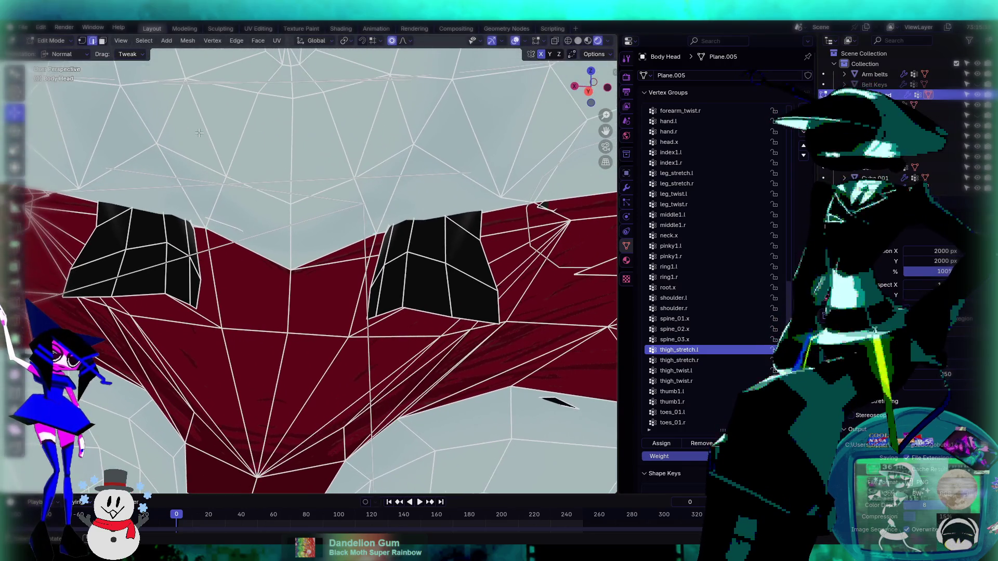
click(103, 41)
click(128, 276)
shift+click(138, 275)
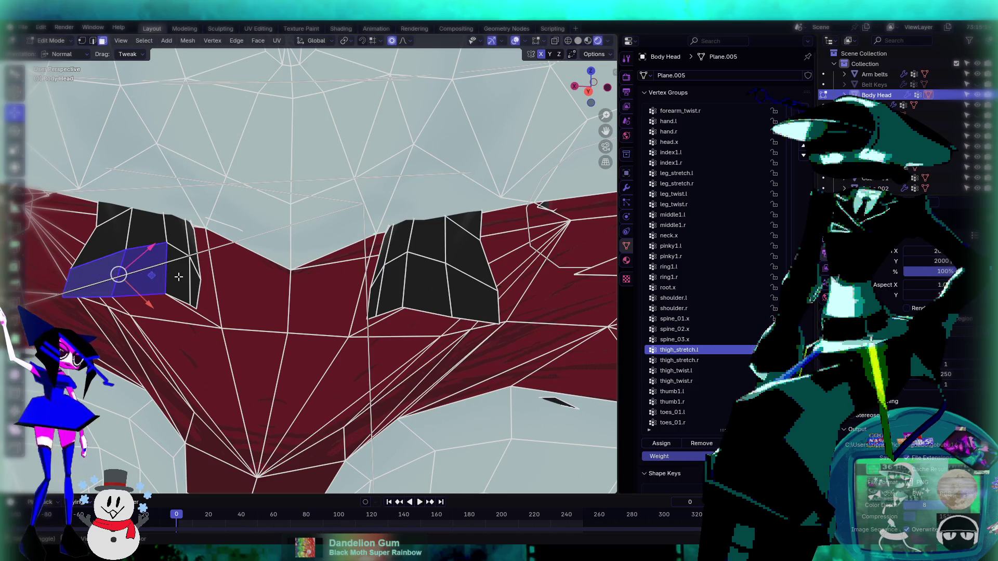
shift+click(182, 283)
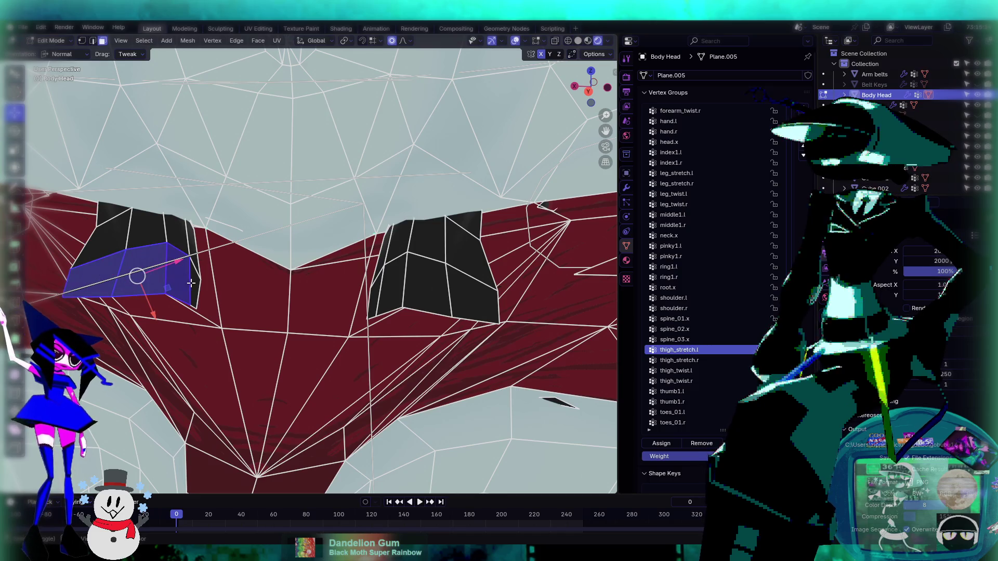
shift+click(379, 304)
shift+click(433, 289)
shift+click(469, 295)
mouse_move(470, 295)
middle_down()
mouse_move(294, 256)
mouse_move(337, 294)
middle_up()
key(m)
click(292, 254)
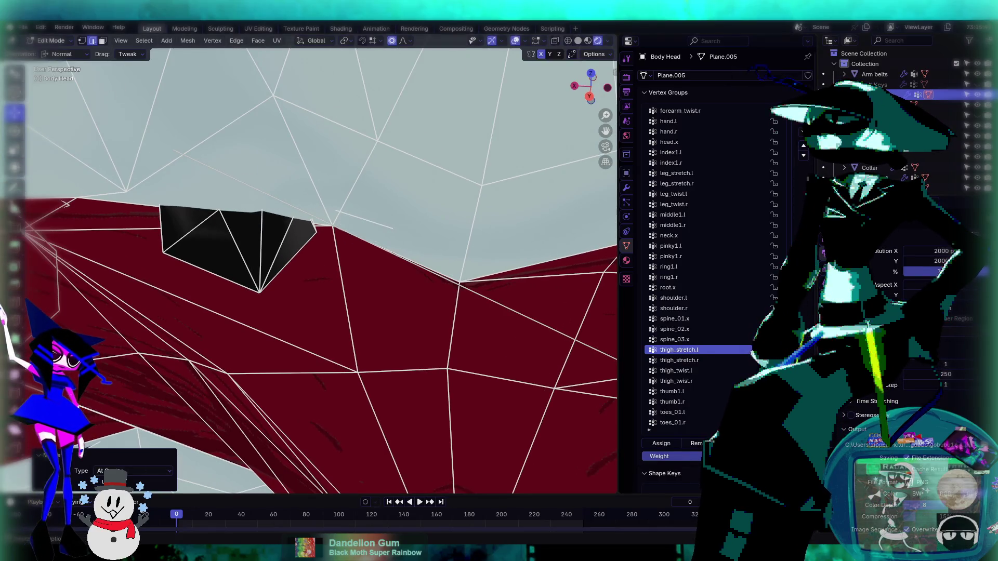
- In vertex mode, select the merged points of the left and right dark fans
key(1)
click(259, 292)
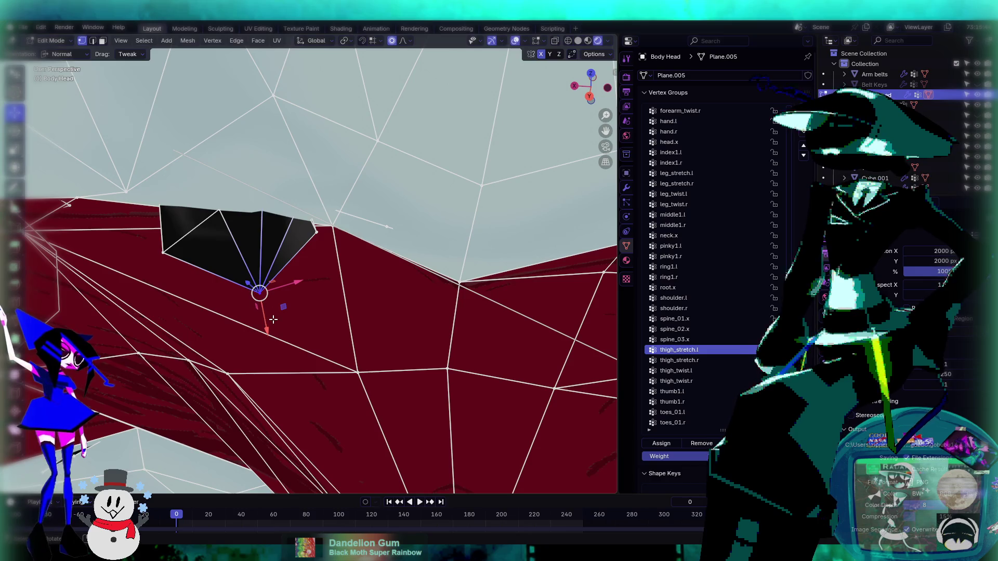
mouse_move(288, 325)
middle_down()
mouse_move(503, 290)
mouse_move(481, 283)
mouse_move(558, 295)
middle_up()
shift+click(558, 294)
- Raise both merged points 0.10072 m along Z with proportional editing
key(g)
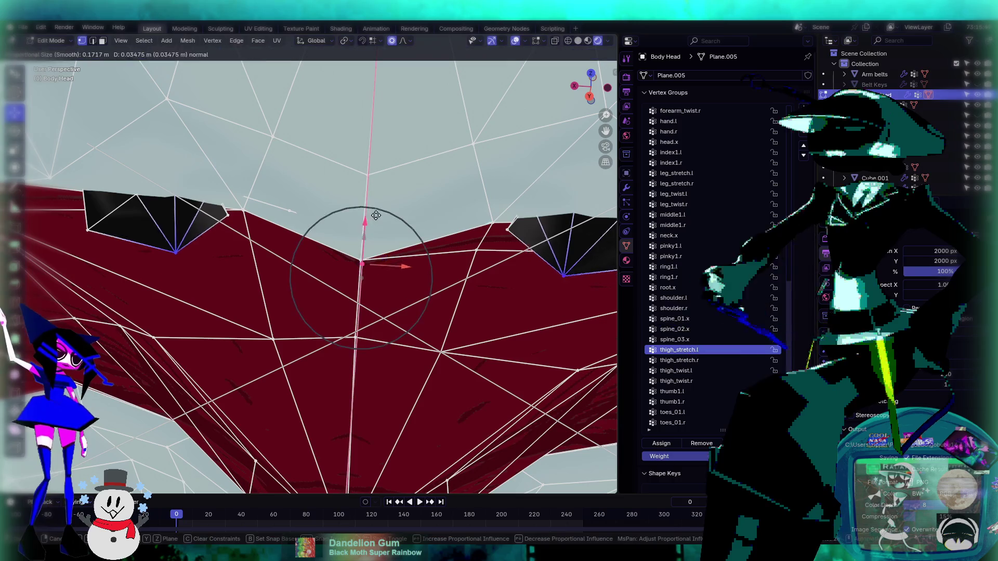
key(z)
scroll(384, 187, down, 20)
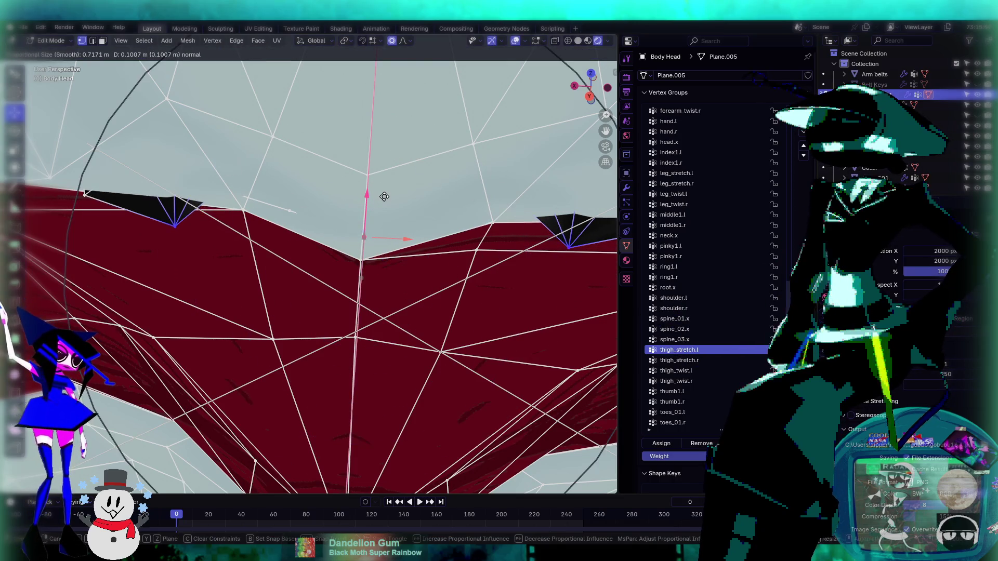
click(384, 197)
- Push the points 0.02871 m outward along their normal so the red band follows
mouse_move(384, 197)
middle_down()
mouse_move(256, 227)
mouse_move(244, 252)
mouse_move(385, 237)
middle_up()
scroll(384, 236, down, 2)
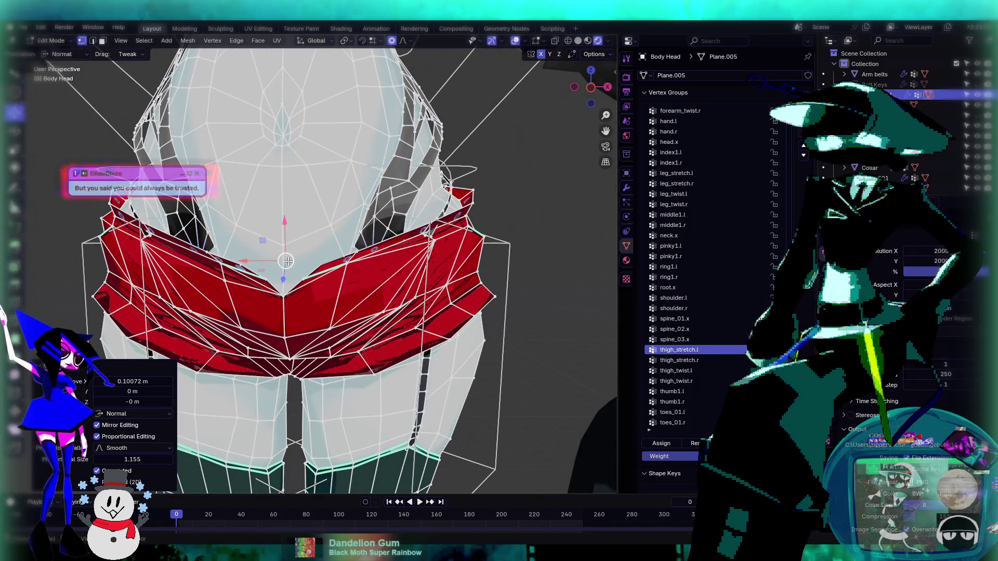
shift+middle_drag(287, 261, 397, 256)
scroll(396, 255, up, 2)
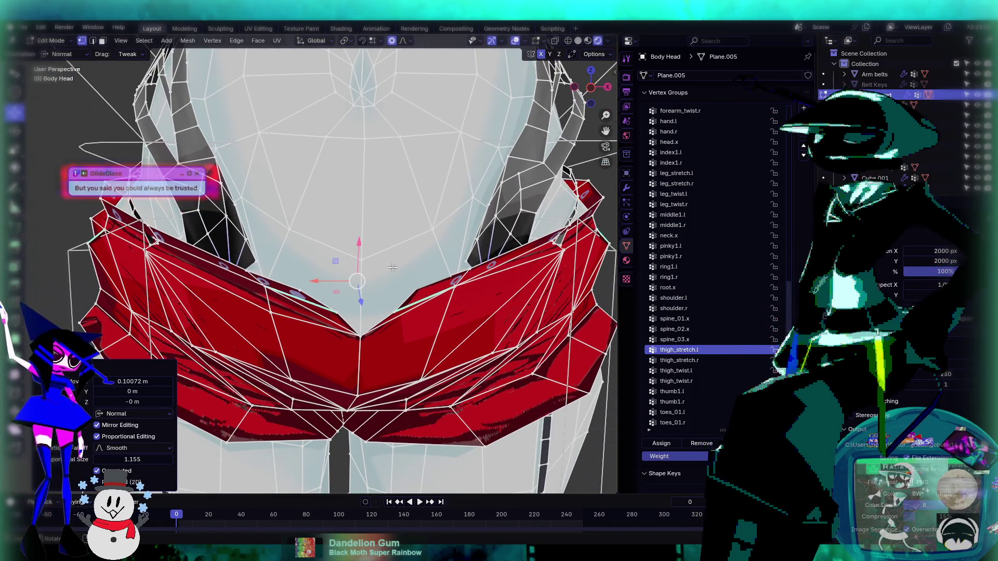
mouse_move(405, 229)
middle_down()
mouse_move(468, 219)
mouse_move(400, 228)
mouse_move(458, 213)
mouse_move(441, 209)
middle_up()
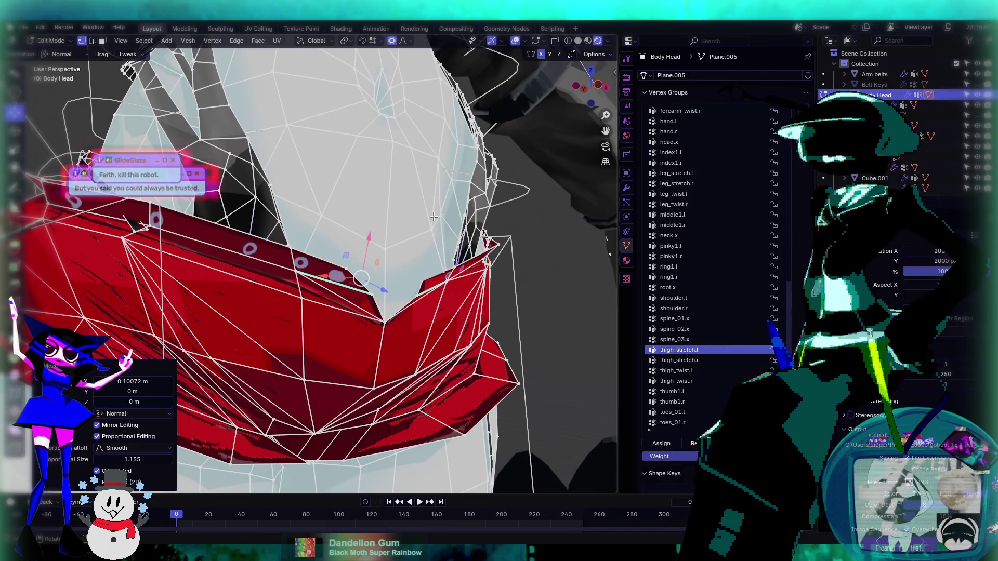
scroll(448, 241, up, 5)
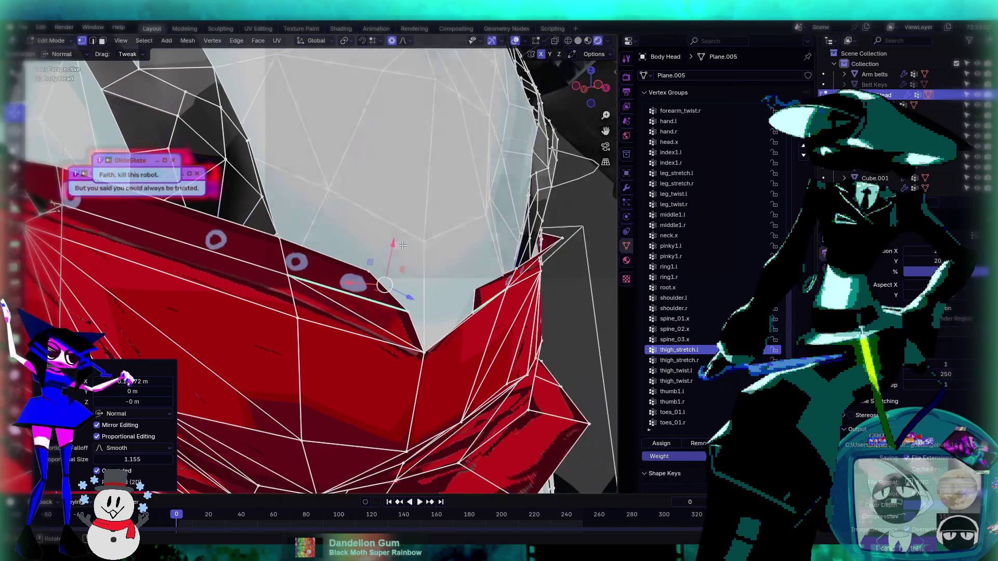
mouse_move(447, 242)
middle_down()
mouse_move(344, 263)
mouse_move(306, 249)
mouse_move(324, 272)
mouse_move(245, 281)
middle_up()
drag(496, 303, 503, 314)
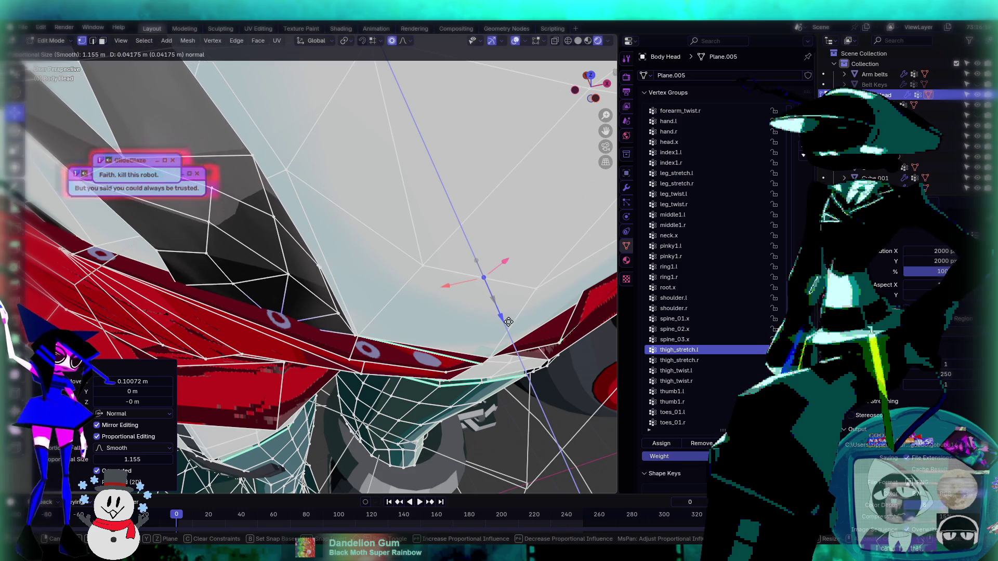
mouse_move(504, 314)
middle_down()
mouse_move(472, 257)
mouse_move(507, 225)
mouse_move(413, 251)
middle_up()
key(KP_1)
scroll(462, 286, down, 5)
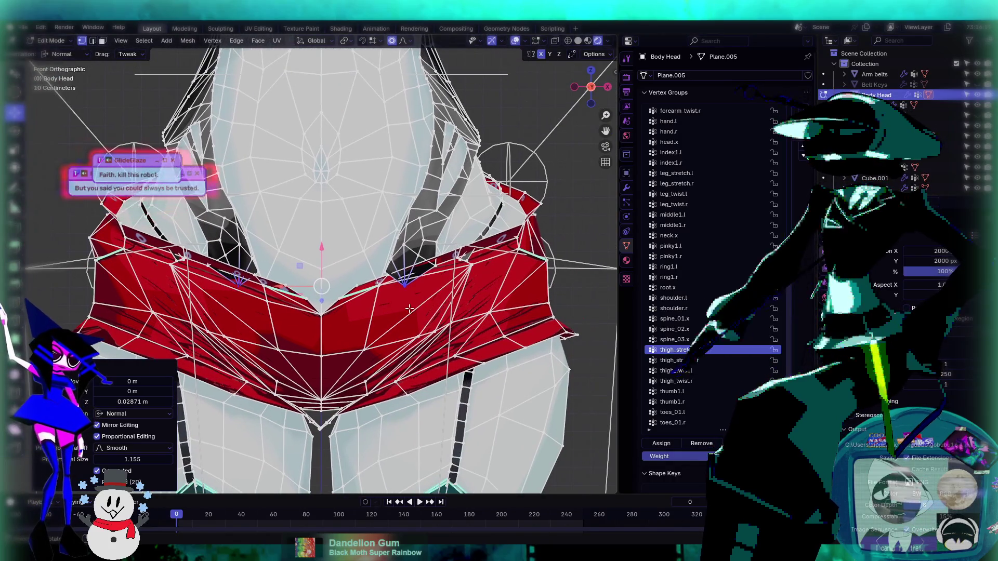
scroll(416, 295, up, 2)
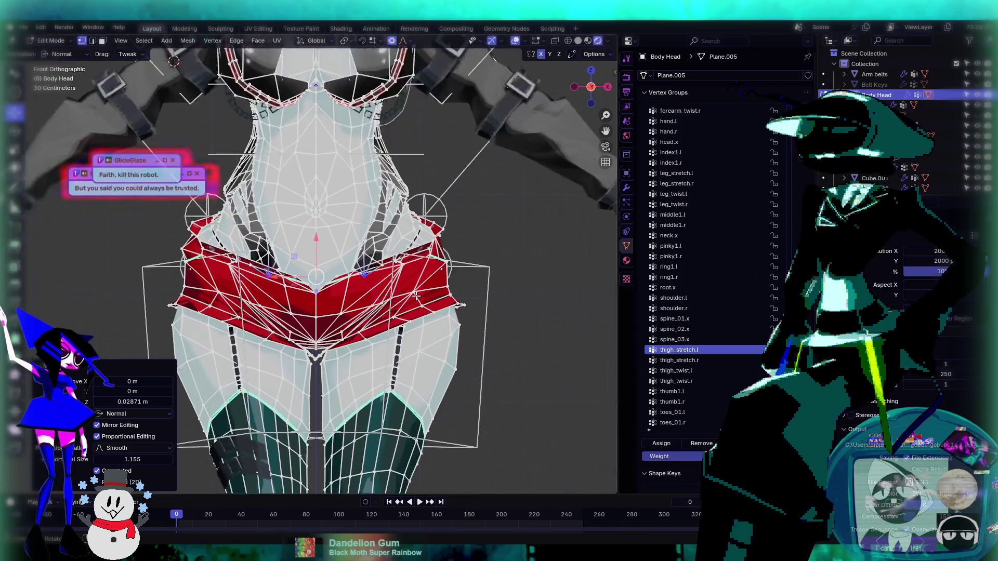
scroll(419, 300, up, 4)
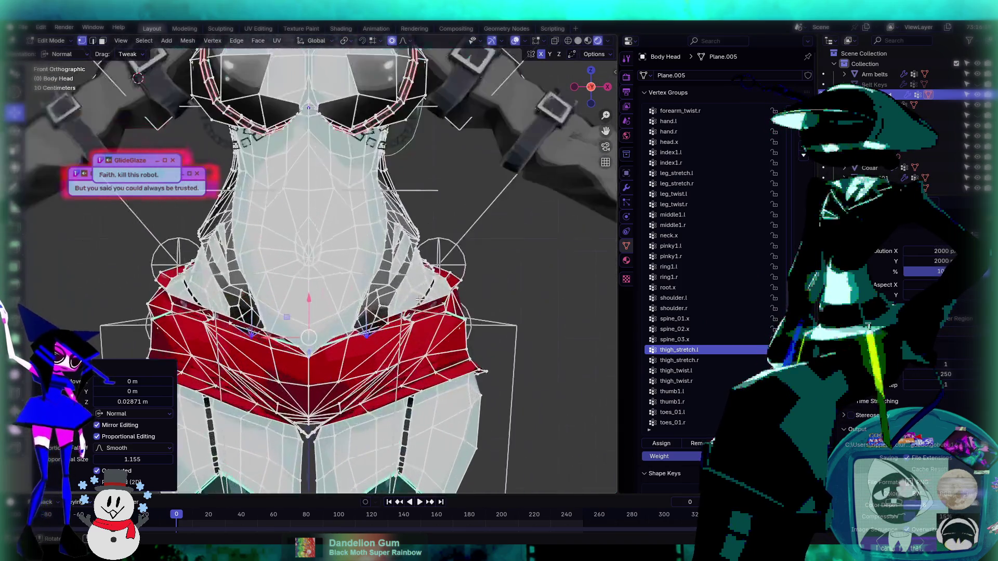
mouse_move(419, 300)
middle_down()
mouse_move(385, 307)
mouse_move(313, 250)
mouse_move(542, 251)
middle_up()
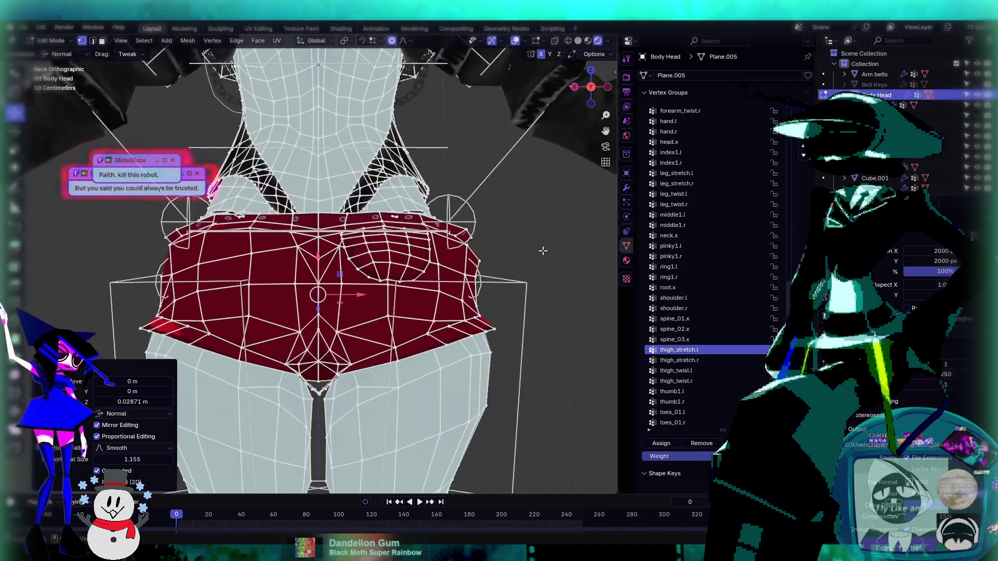
scroll(338, 260, up, 3)
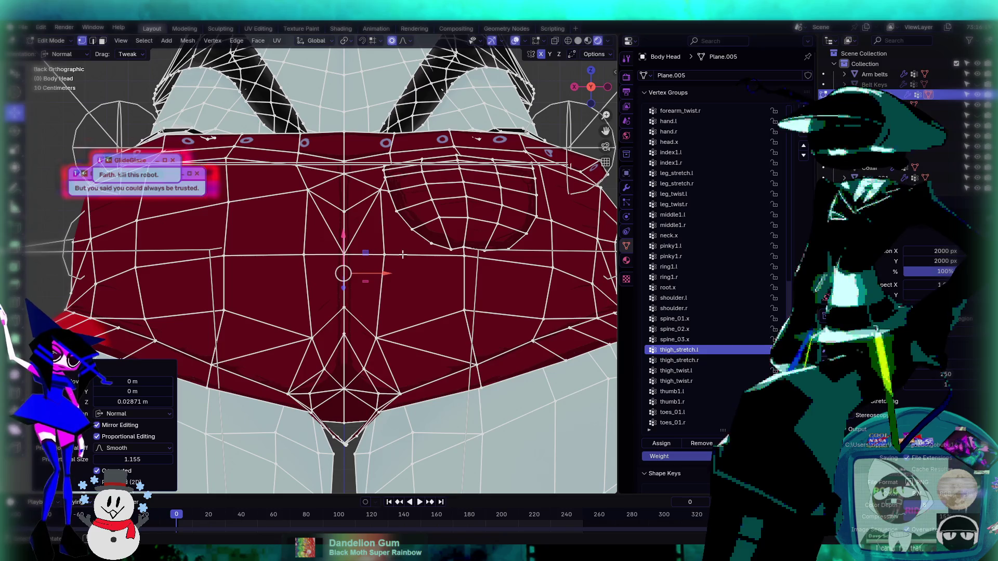
middle_drag(403, 254, 380, 276)
scroll(364, 286, up, 5)
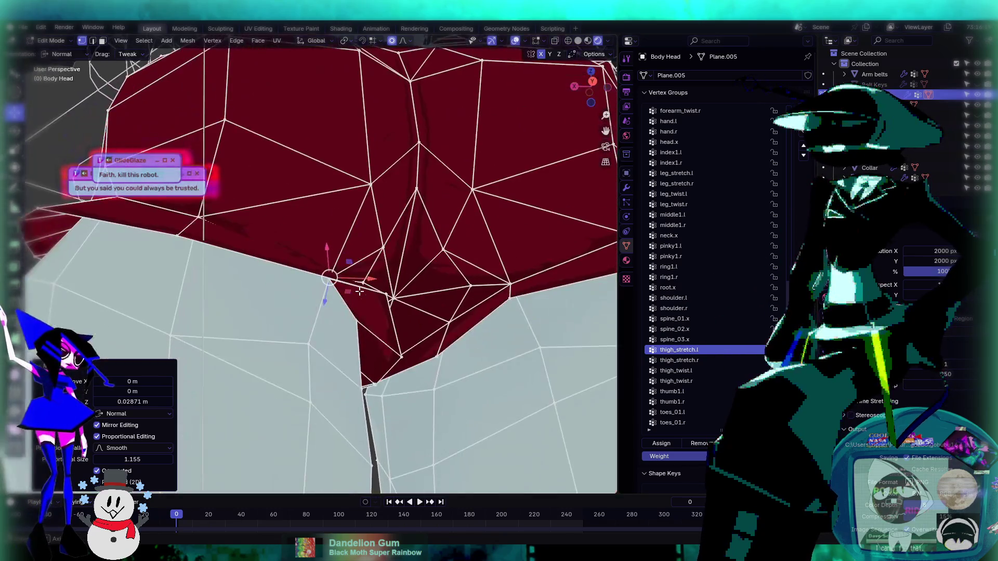
scroll(359, 292, down, 8)
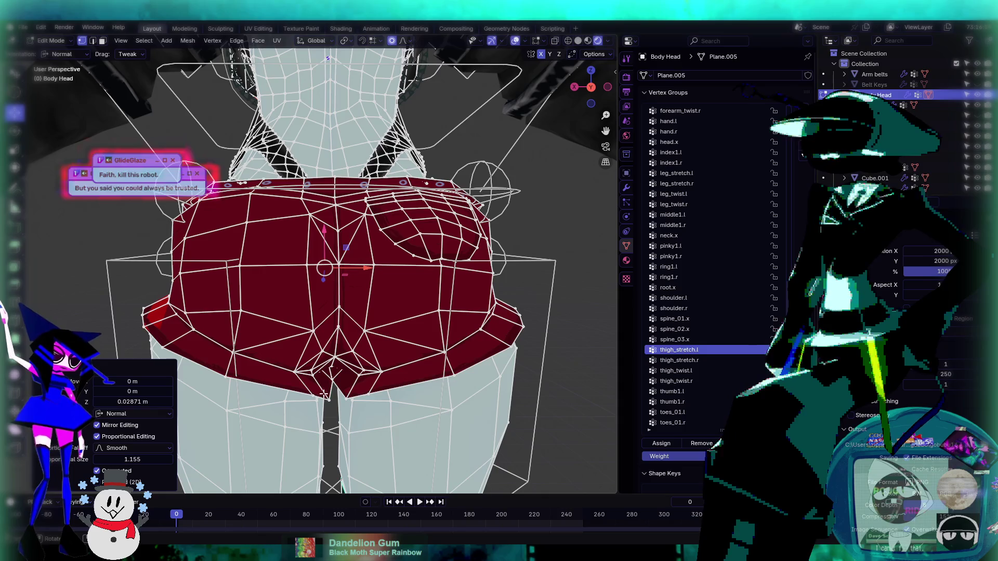
mouse_move(323, 395)
middle_down()
mouse_move(268, 358)
mouse_move(323, 372)
middle_up()
middle_drag(277, 238, 322, 245)
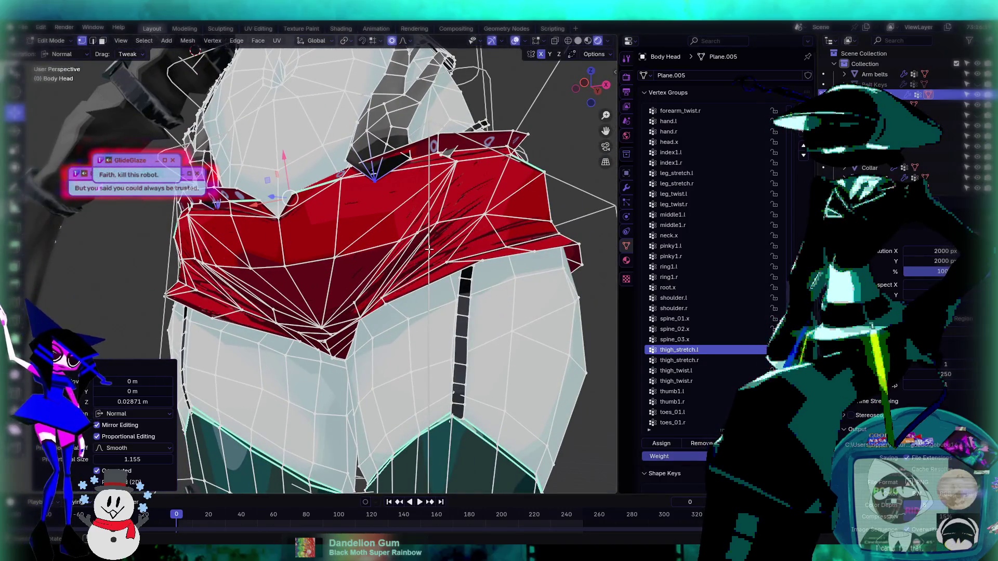
mouse_move(309, 359)
middle_down()
mouse_move(420, 312)
mouse_move(395, 302)
mouse_move(453, 249)
mouse_move(381, 283)
mouse_move(387, 312)
mouse_move(487, 207)
mouse_move(467, 206)
mouse_move(448, 144)
middle_up()
- Merge the selected belt vertices near the strap tip At Center
key(m)
click(473, 231)
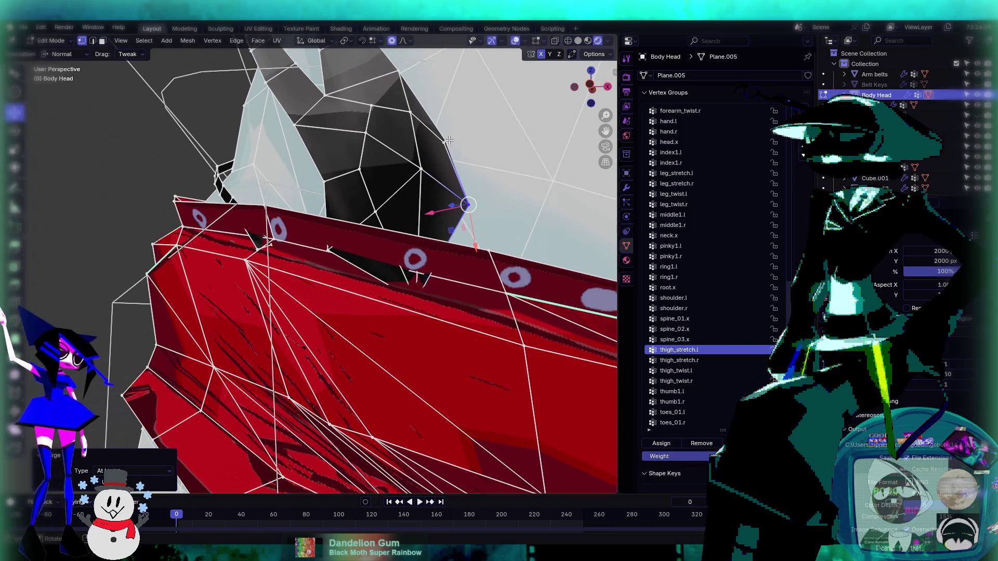
click(446, 141)
click(397, 146)
- Switch the viewport to Material Preview shading and zoom onto the belt's side
middle_drag(445, 151, 476, 217)
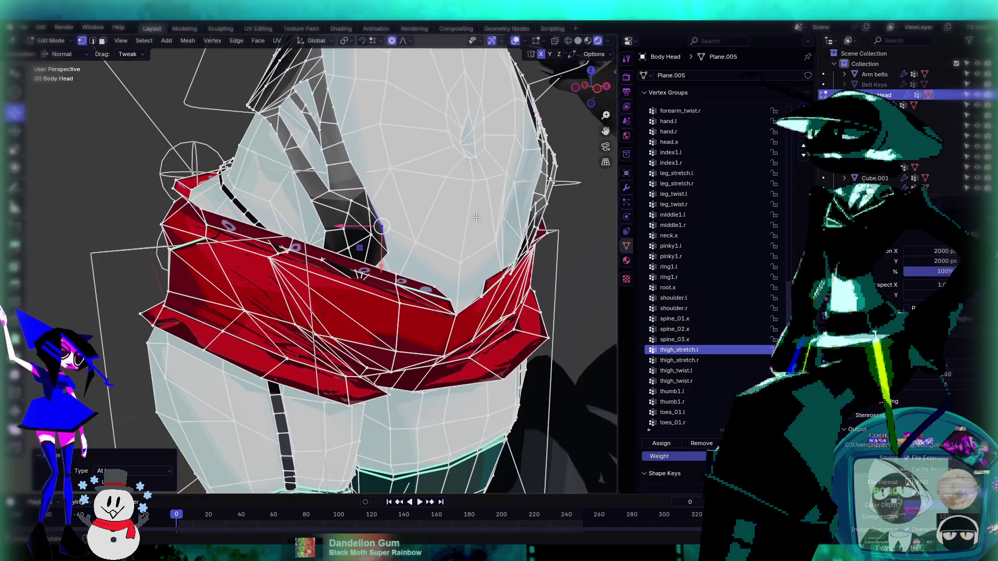
click(588, 41)
mouse_move(415, 188)
middle_down()
mouse_move(411, 198)
mouse_move(441, 151)
mouse_move(515, 177)
mouse_move(399, 198)
middle_up()
scroll(399, 197, up, 2)
scroll(330, 232, up, 3)
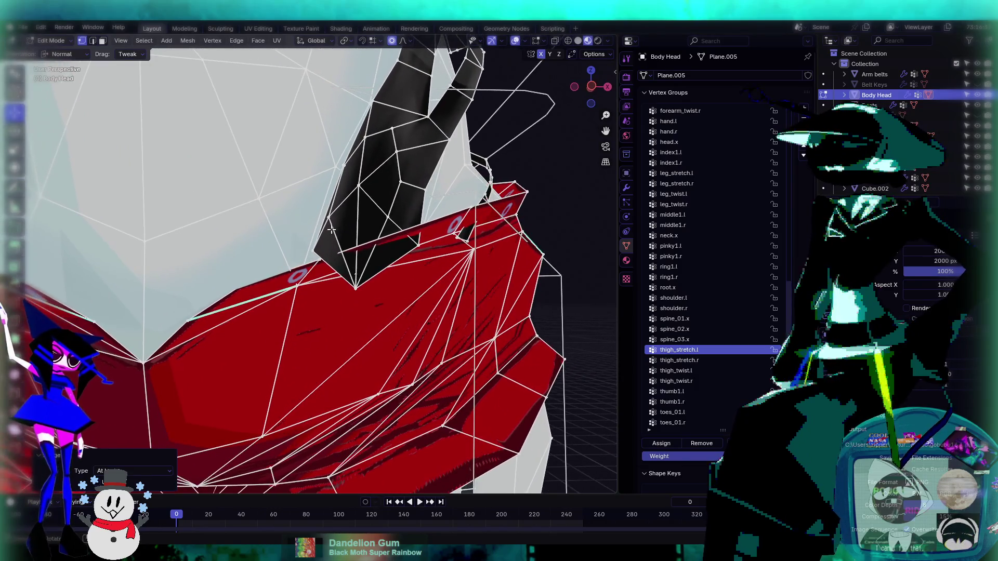
scroll(306, 223, up, 1)
scroll(307, 224, down, 5)
mouse_move(307, 223)
middle_down()
mouse_move(395, 241)
mouse_move(330, 231)
middle_up()
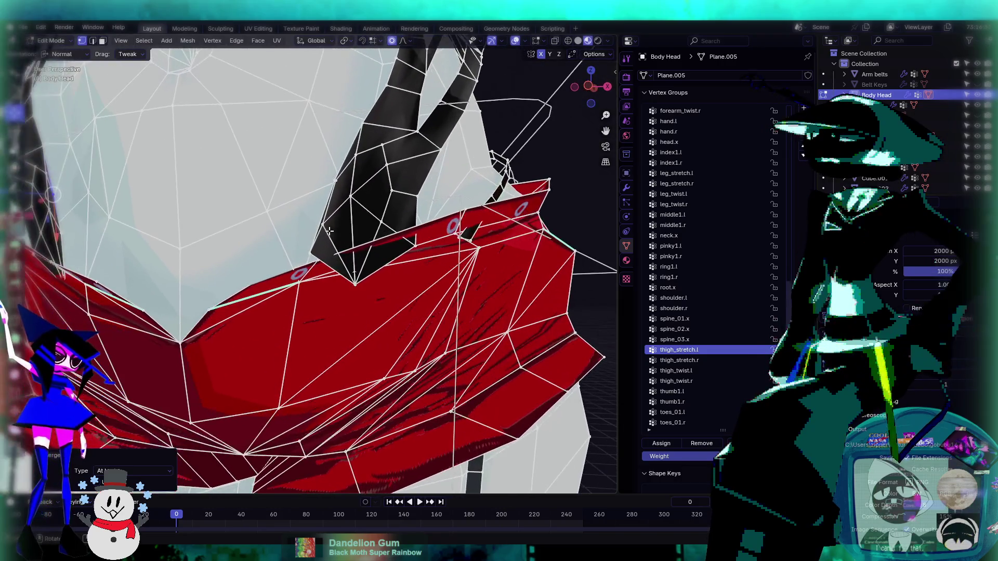
- Merge the strap's lower-tip vertex onto a belt edge vertex using At Last
click(324, 224)
key(m)
key(Escape)
click(336, 180)
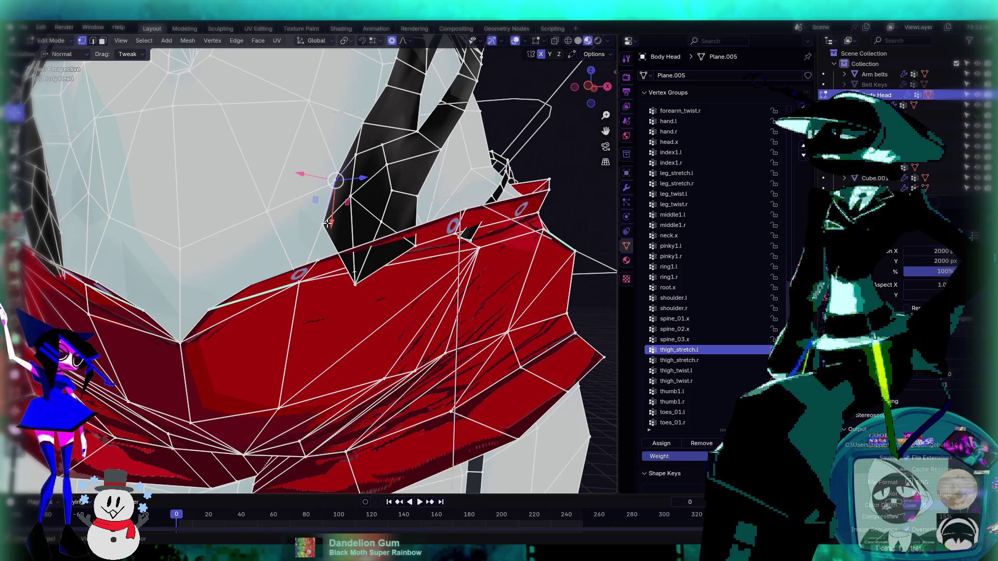
middle_drag(337, 212, 452, 220)
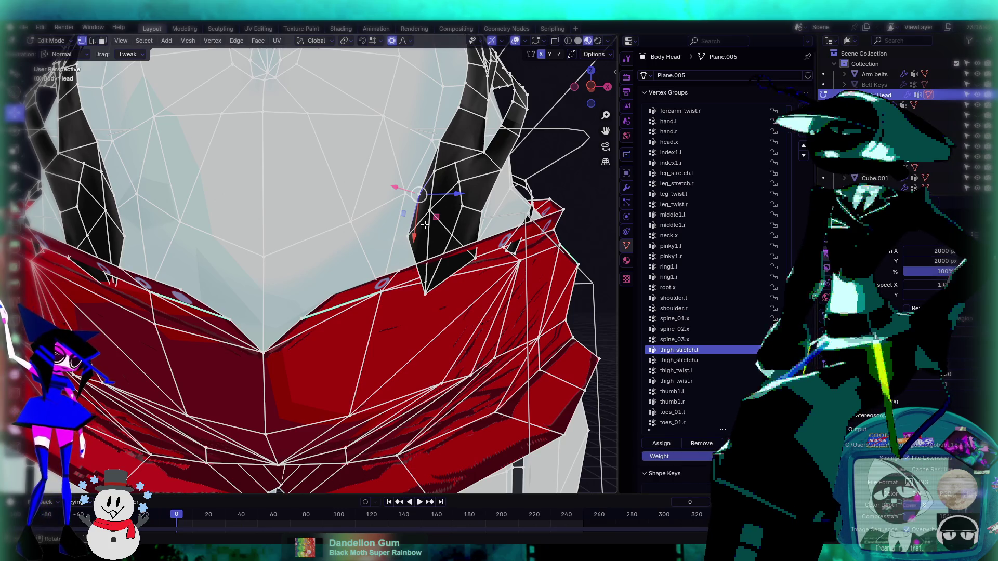
shift+click(407, 239)
key(m)
click(408, 238)
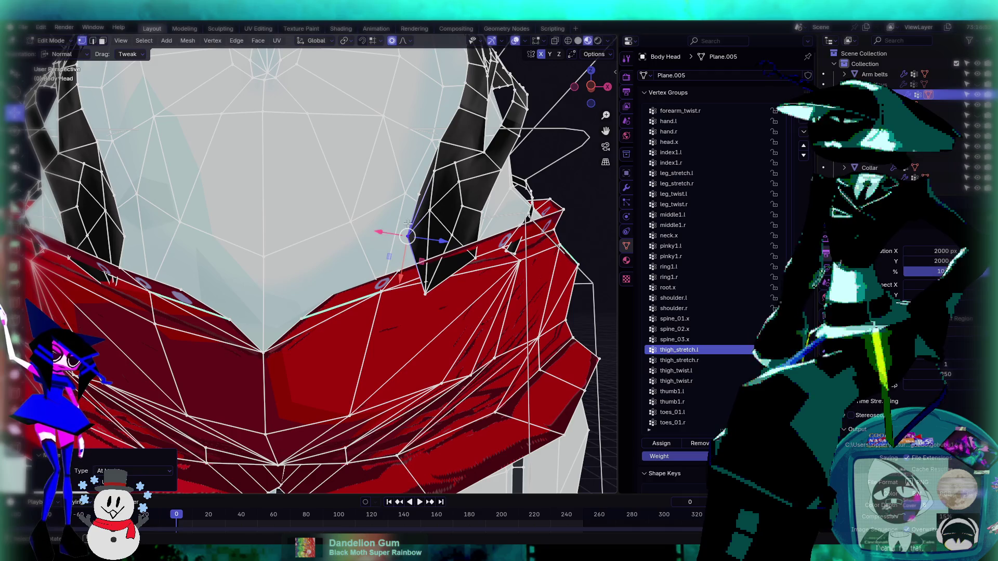
- Select the next cluster of belt and strap edge vertices on the red band
shift+click(427, 197)
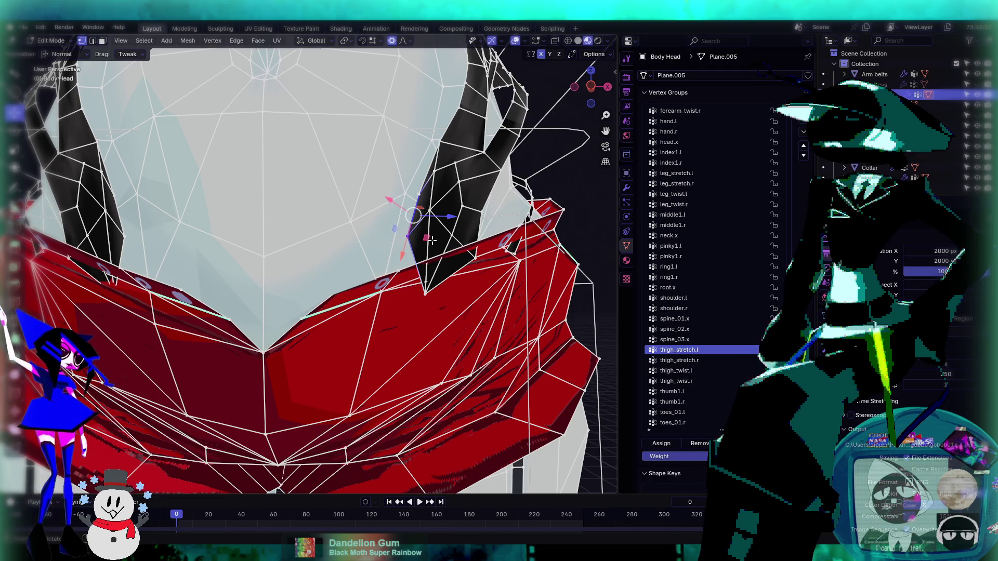
click(458, 250)
click(425, 294)
middle_drag(260, 274, 389, 228)
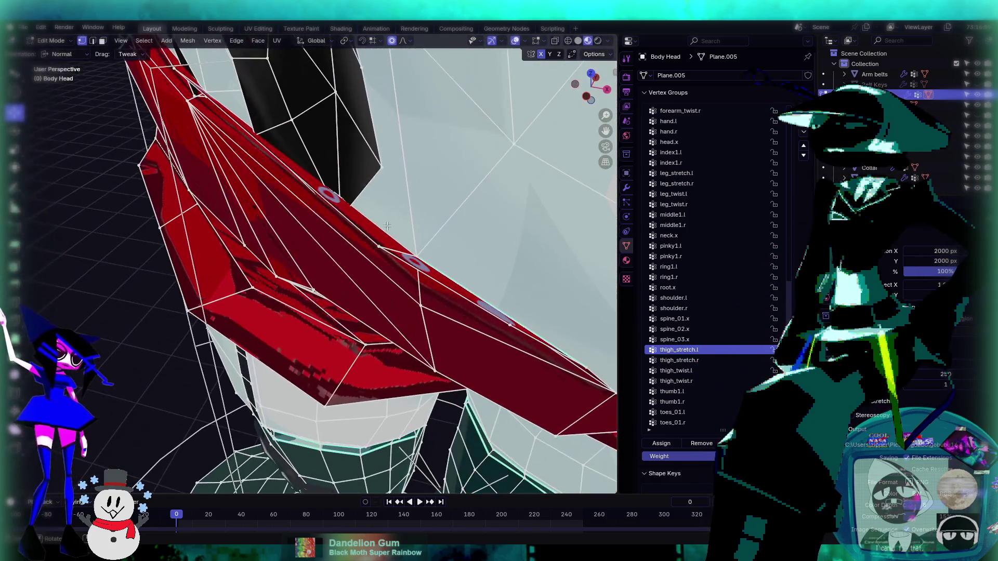
middle_drag(483, 197, 298, 339)
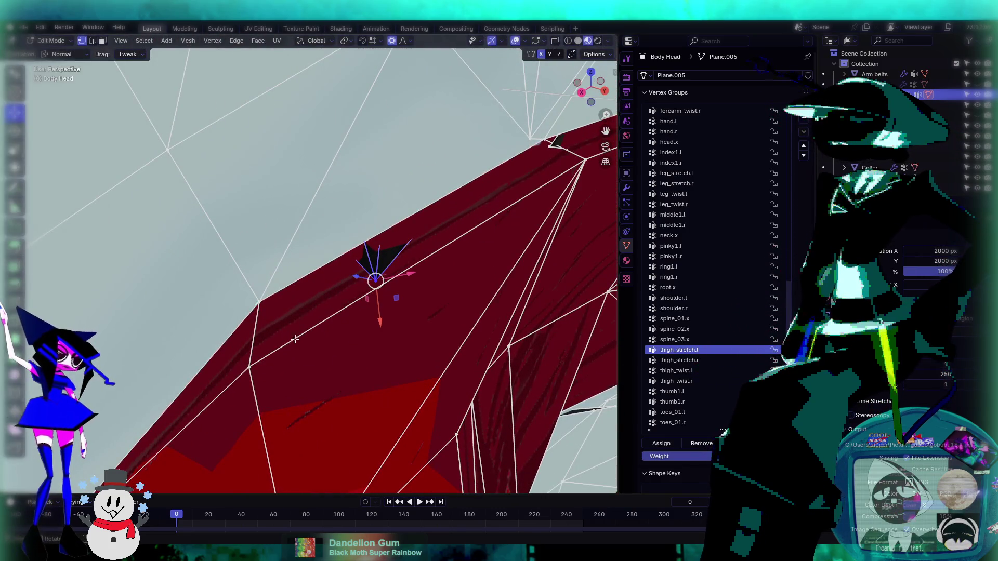
click(250, 362)
mouse_move(250, 362)
middle_down()
mouse_move(413, 287)
mouse_move(364, 214)
mouse_move(344, 280)
mouse_move(306, 281)
middle_up()
scroll(412, 287, down, 5)
scroll(364, 213, up, 5)
- Push two shorts edge vertices inward along their normals with smooth falloff
key(g)
key(z)
key(z)
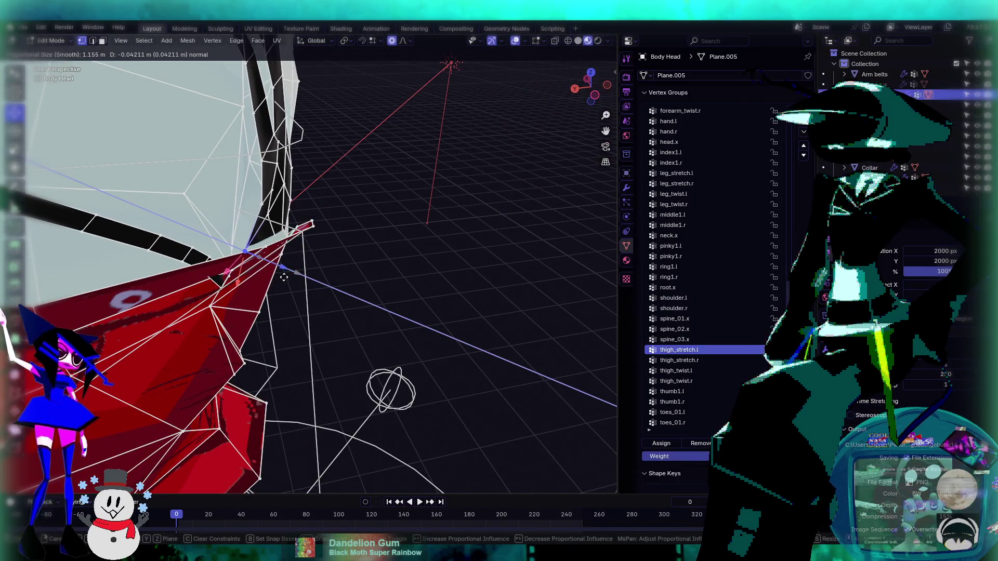
scroll(299, 283, up, 15)
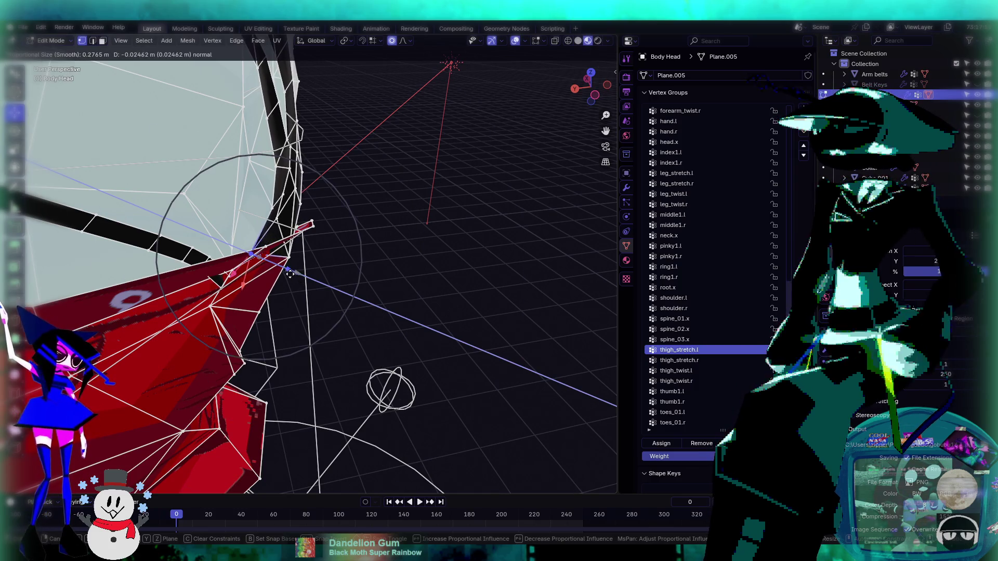
click(286, 262)
middle_drag(330, 251, 327, 187)
key(g)
key(z)
key(z)
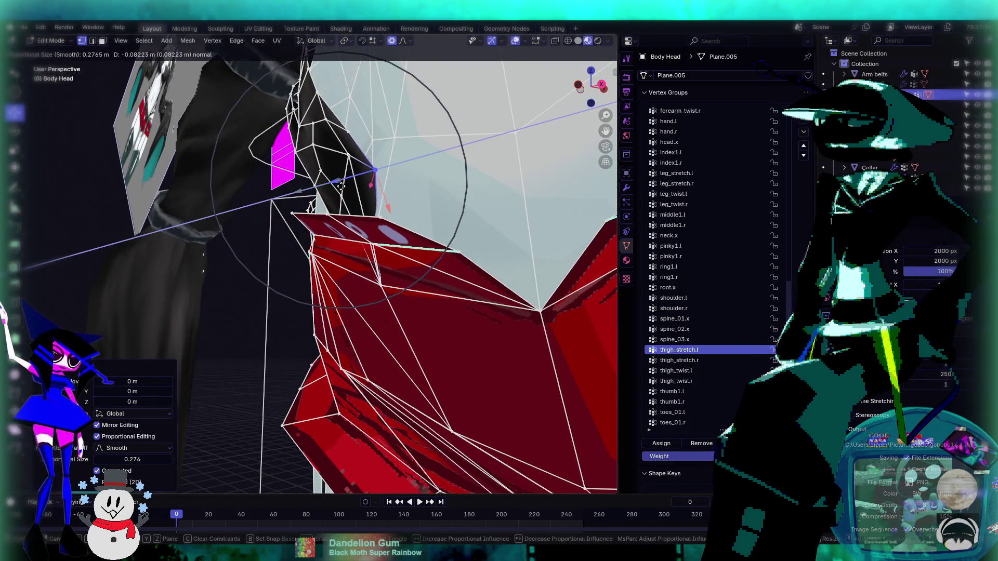
click(332, 194)
mouse_move(336, 196)
middle_down()
mouse_move(424, 263)
mouse_move(253, 246)
middle_up()
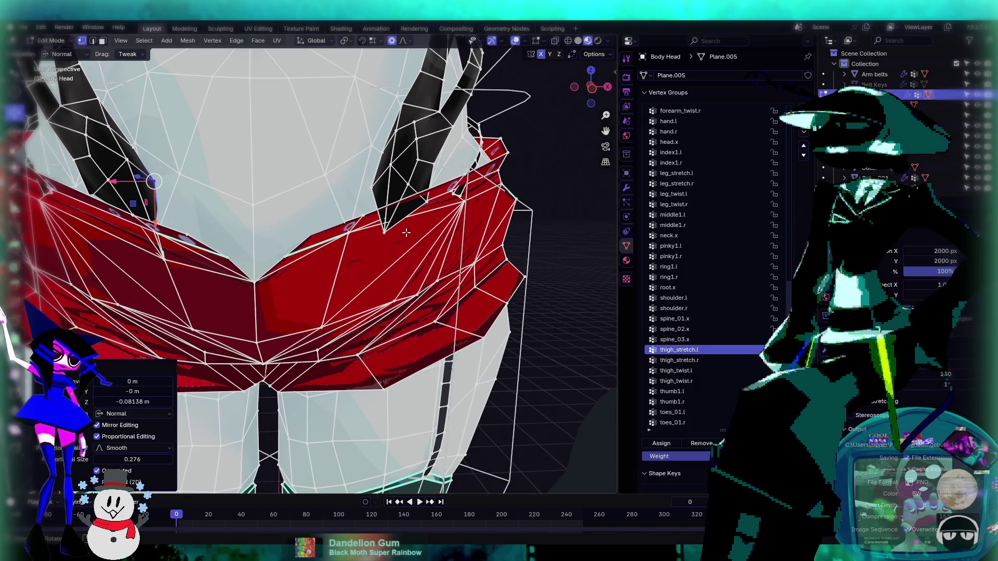
- Merge the vertices at the shorts' pointed tip into one point
click(380, 237)
mouse_move(379, 237)
middle_down()
mouse_move(354, 231)
mouse_move(382, 230)
mouse_move(385, 192)
middle_up()
shift+click(354, 231)
key(m)
- Tuck three more shorts vertices inward with soft proportional moves
key(g)
key(z)
key(z)
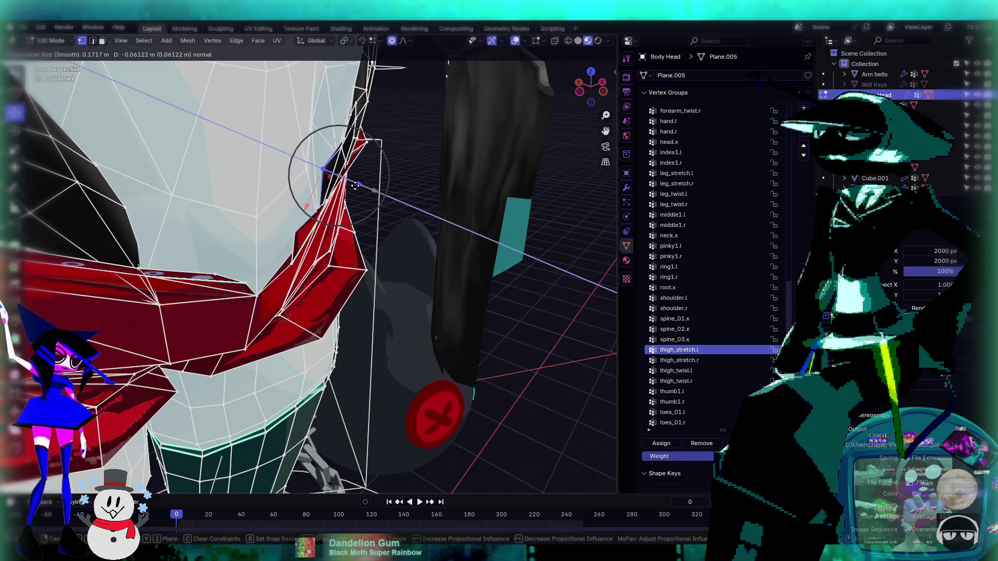
click(353, 185)
mouse_move(353, 185)
middle_down()
mouse_move(412, 196)
mouse_move(350, 272)
mouse_move(446, 284)
middle_up()
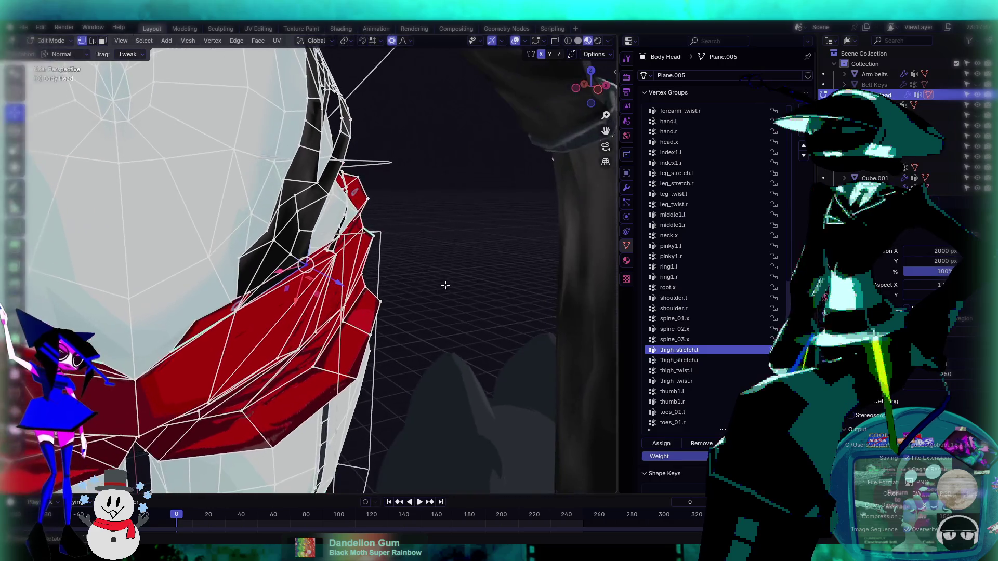
key(g)
key(z)
key(z)
click(331, 277)
mouse_move(331, 277)
middle_down()
mouse_move(404, 272)
mouse_move(385, 273)
middle_up()
scroll(372, 272, up, 4)
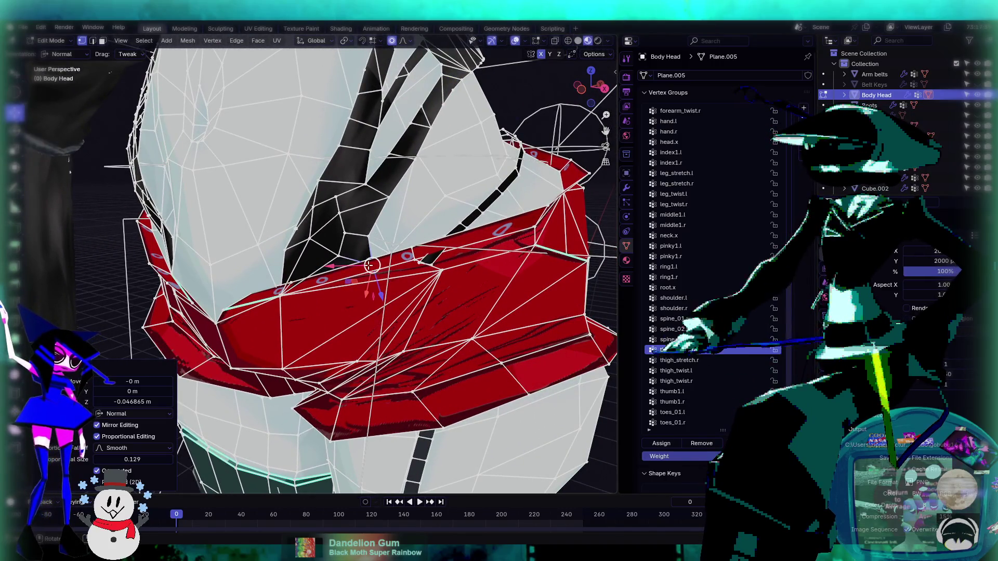
key(g)
click(354, 261)
- Move one last shorts-edge vertex -0.13561 m along X, then return to Object Mode
middle_drag(353, 261, 486, 259)
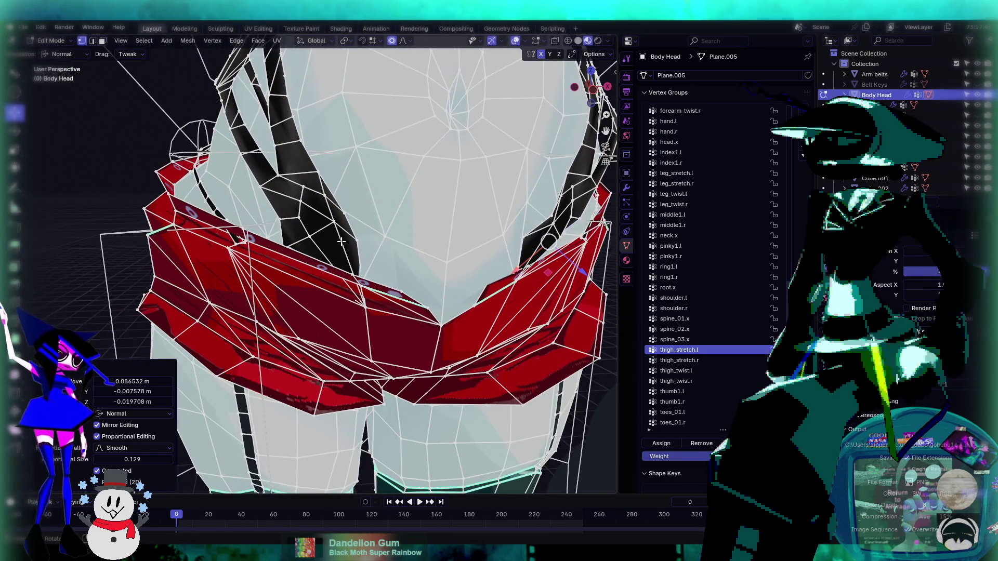
middle_drag(288, 242, 277, 219)
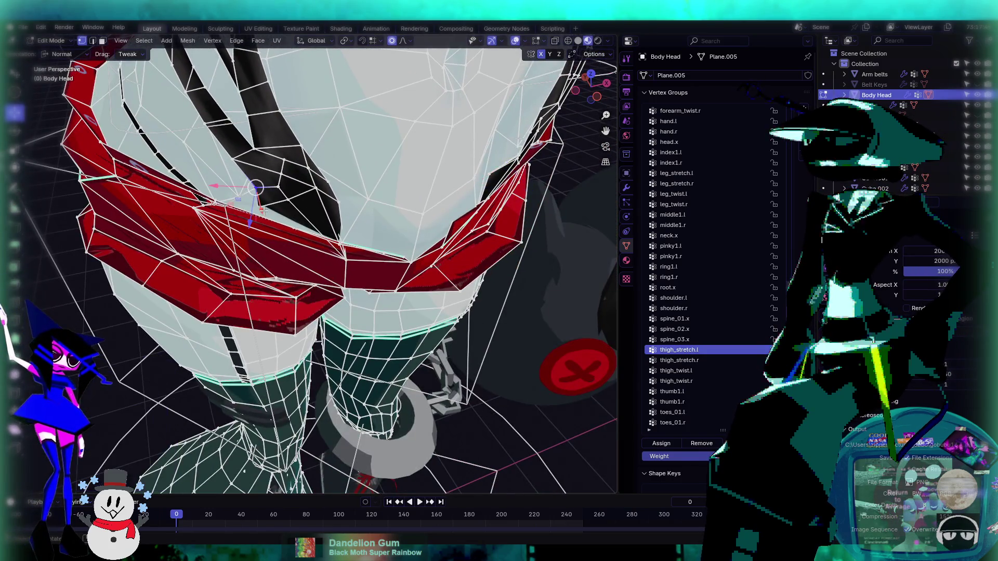
scroll(257, 207, up, 6)
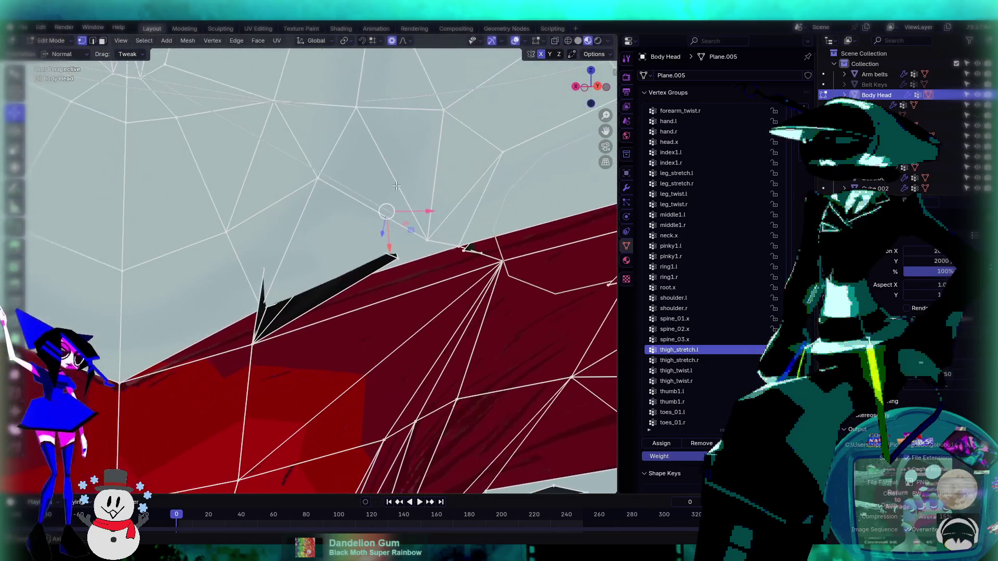
key(g)
click(341, 240)
mouse_move(341, 240)
middle_down()
mouse_move(350, 286)
mouse_move(309, 274)
mouse_move(442, 266)
mouse_move(237, 72)
middle_up()
scroll(333, 271, down, 5)
click(55, 45)
click(52, 55)
- Select the rig armature and switch it into Pose Mode
mouse_move(395, 260)
middle_down()
mouse_move(472, 280)
mouse_move(435, 245)
mouse_move(436, 291)
mouse_move(419, 274)
mouse_move(416, 290)
mouse_move(441, 317)
mouse_move(498, 313)
mouse_move(415, 253)
mouse_move(211, 218)
middle_up()
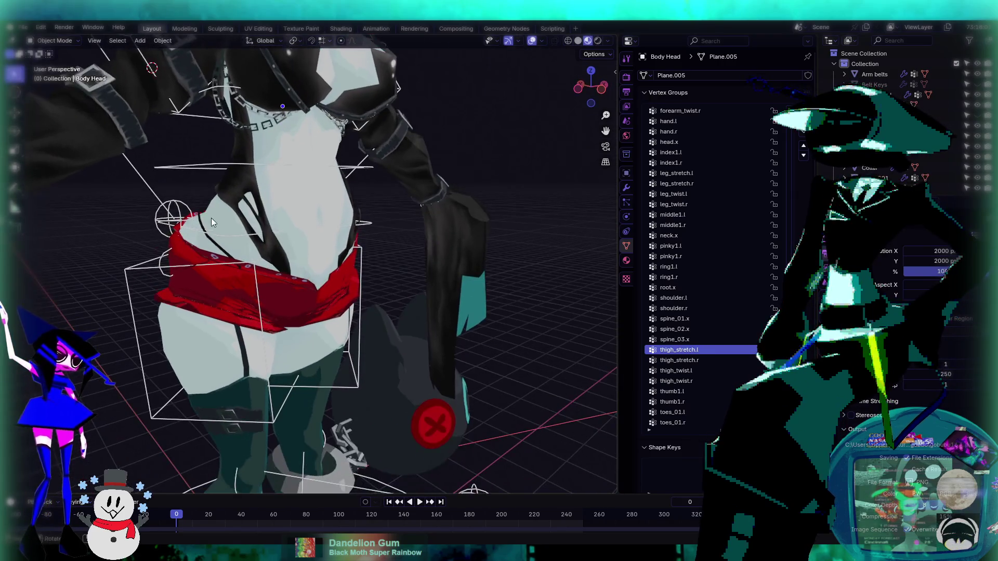
click(230, 236)
click(62, 41)
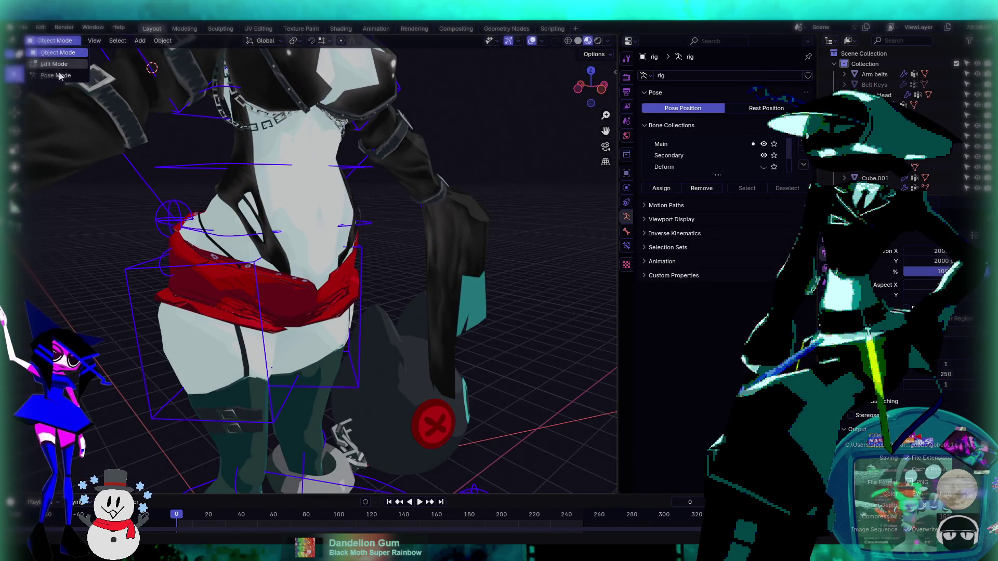
click(61, 64)
click(59, 40)
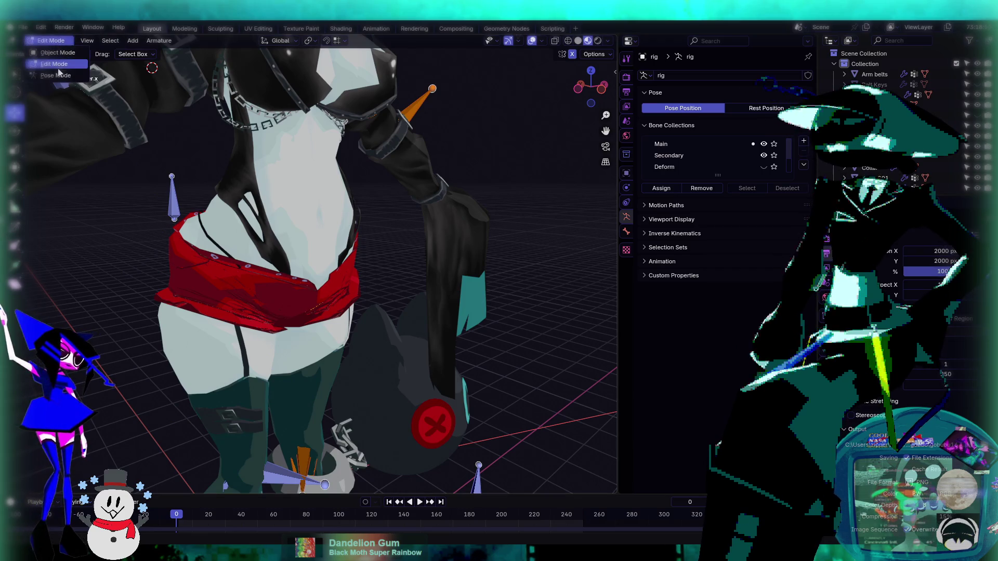
click(52, 75)
- Trackball-rotate the root bone into several tilted test poses to check the shorts
key(r)
key(r)
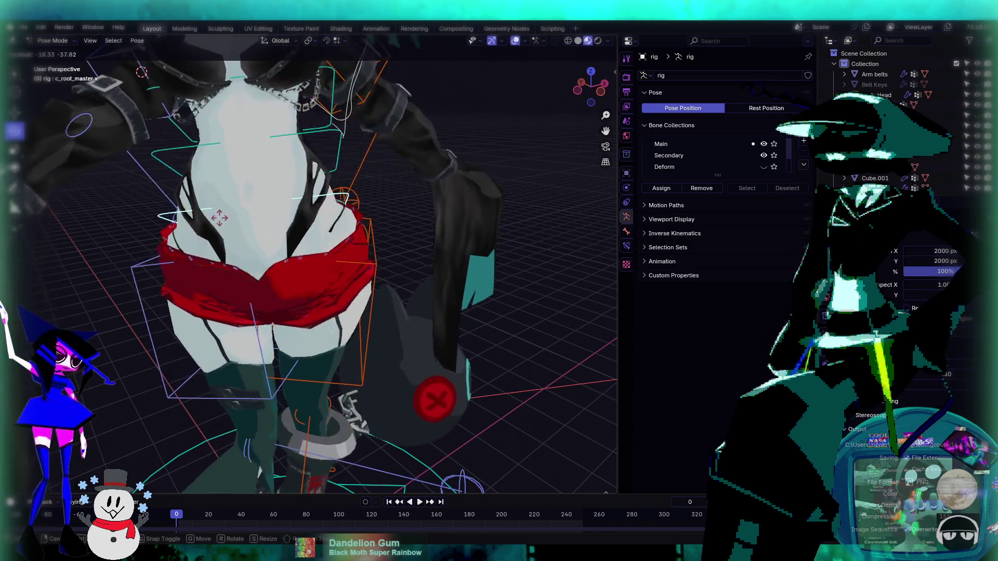
click(376, 245)
mouse_move(375, 245)
middle_down()
mouse_move(404, 249)
mouse_move(407, 279)
mouse_move(332, 236)
mouse_move(319, 191)
mouse_move(287, 183)
middle_up()
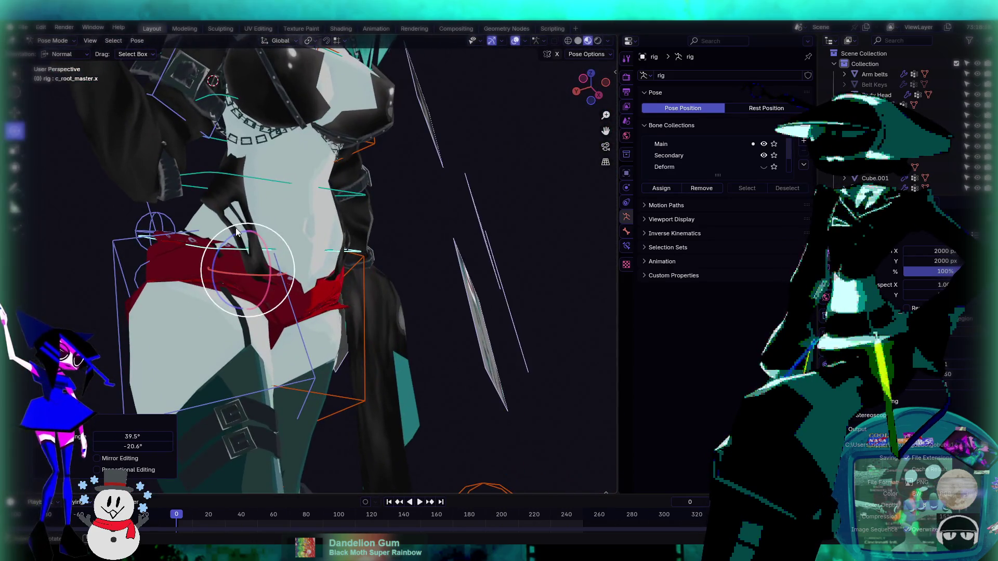
key(r)
key(r)
click(245, 217)
mouse_move(244, 217)
middle_down()
mouse_move(291, 276)
mouse_move(367, 228)
mouse_move(263, 244)
mouse_move(265, 301)
middle_up()
scroll(367, 229, up, 3)
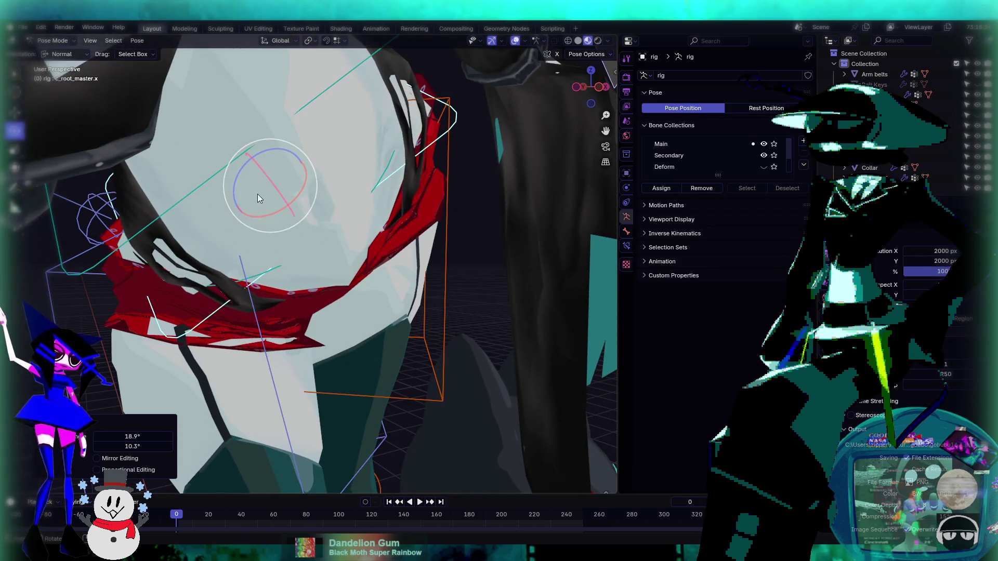
key(r)
key(r)
click(244, 177)
mouse_move(244, 177)
middle_down()
mouse_move(299, 241)
mouse_move(273, 242)
mouse_move(284, 201)
mouse_move(317, 171)
mouse_move(294, 253)
mouse_move(317, 239)
mouse_move(266, 279)
mouse_move(382, 251)
middle_up()
- Try one more tilted pose, then select the body mesh in Object Mode
key(r)
key(r)
click(341, 270)
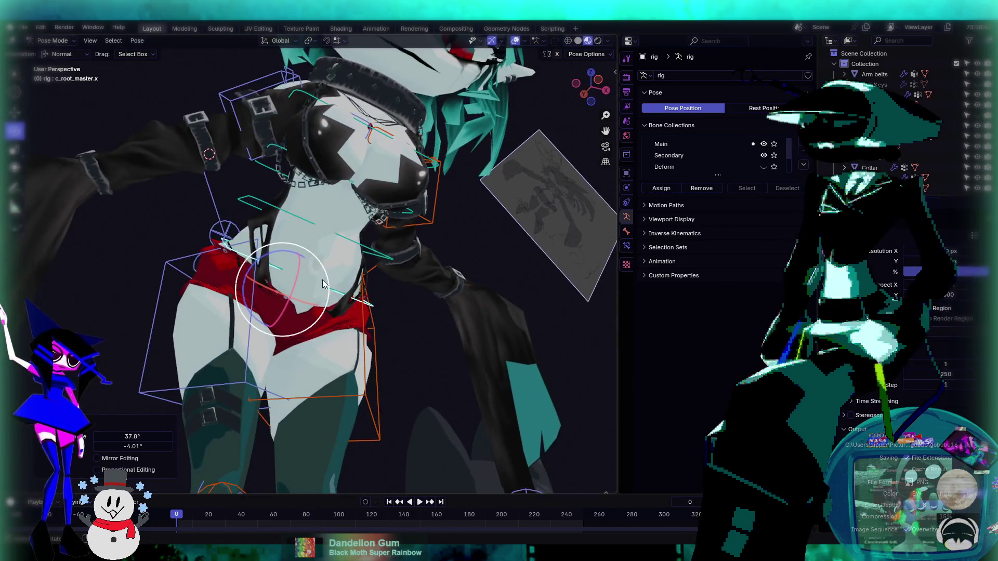
scroll(316, 288, up, 5)
mouse_move(317, 288)
middle_down()
mouse_move(335, 256)
mouse_move(341, 296)
mouse_move(266, 277)
mouse_move(287, 265)
mouse_move(407, 281)
mouse_move(371, 283)
mouse_move(422, 343)
mouse_move(517, 352)
mouse_move(584, 396)
mouse_move(577, 362)
mouse_move(442, 332)
mouse_move(352, 284)
mouse_move(383, 253)
mouse_move(483, 334)
mouse_move(431, 264)
mouse_move(447, 271)
mouse_move(464, 253)
mouse_move(341, 294)
mouse_move(264, 260)
mouse_move(374, 257)
mouse_move(373, 269)
mouse_move(189, 292)
mouse_move(198, 235)
mouse_move(294, 285)
mouse_move(361, 288)
mouse_move(395, 270)
mouse_move(341, 307)
mouse_move(440, 246)
mouse_move(373, 326)
mouse_move(352, 270)
mouse_move(323, 266)
mouse_move(337, 239)
mouse_move(364, 258)
mouse_move(184, 235)
middle_up()
middle_drag(368, 278, 266, 317)
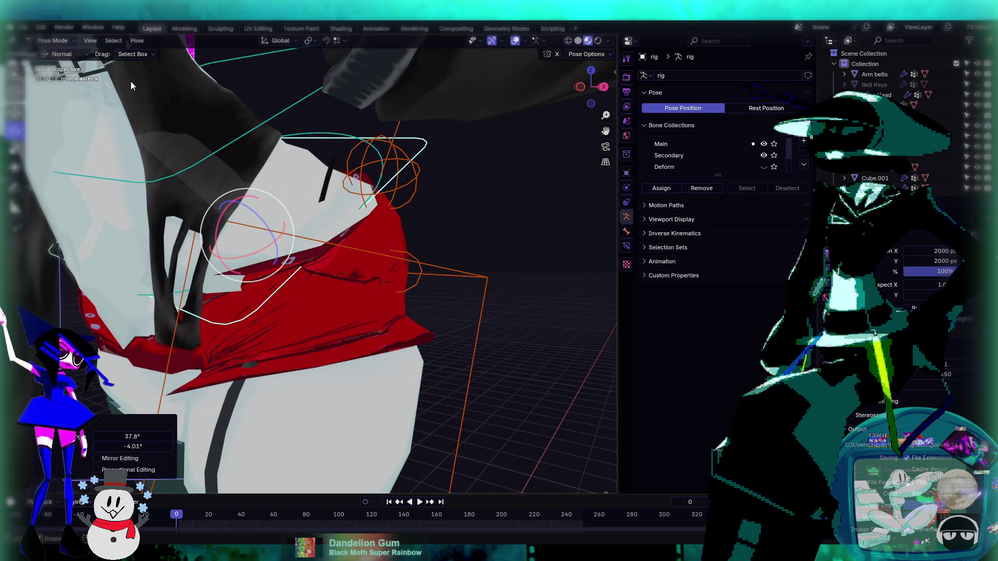
click(52, 40)
click(52, 53)
click(276, 335)
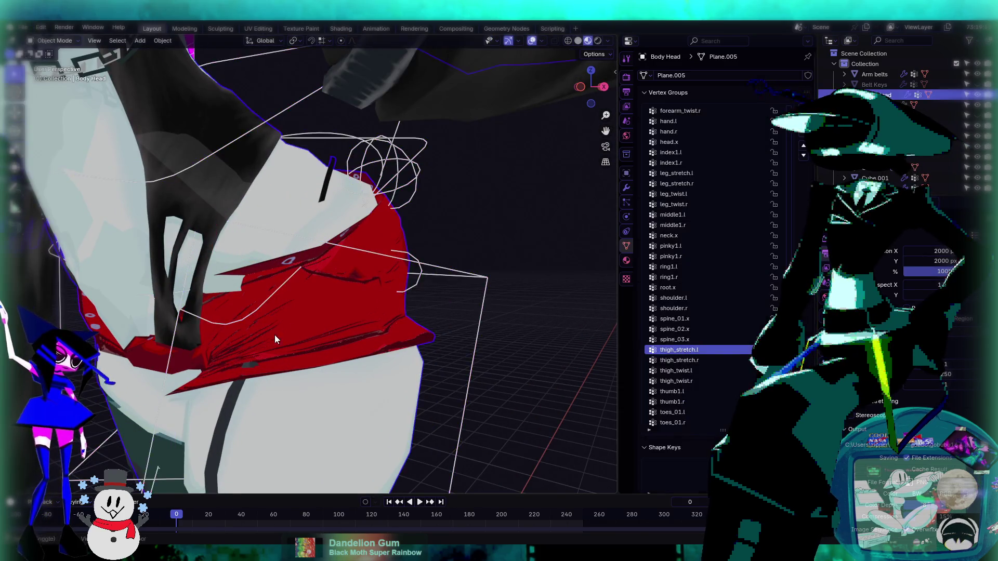
- Enter Weight Paint mode on the body and make thigh_twist.l the active vertex group
middle_drag(276, 340, 392, 275)
click(52, 41)
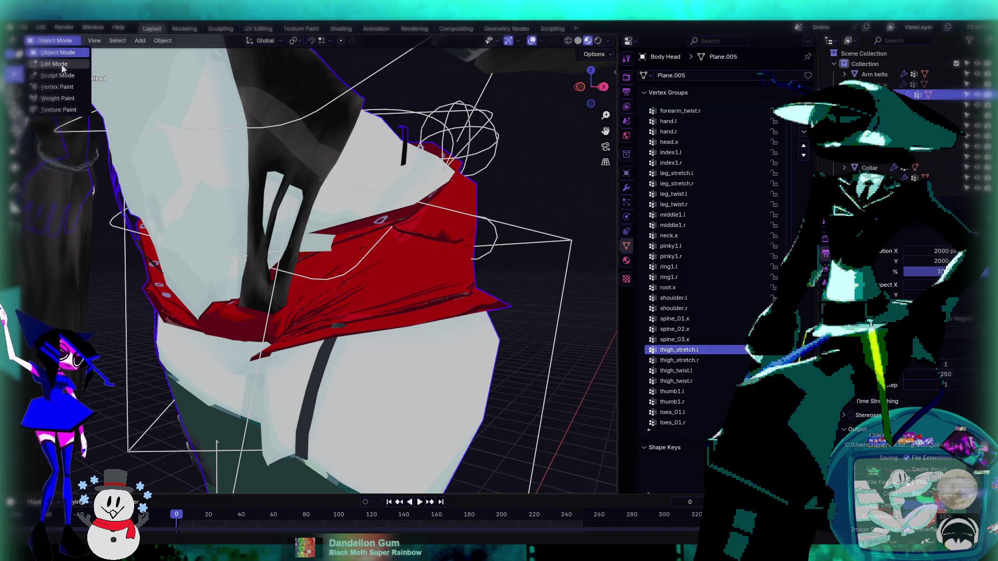
click(58, 98)
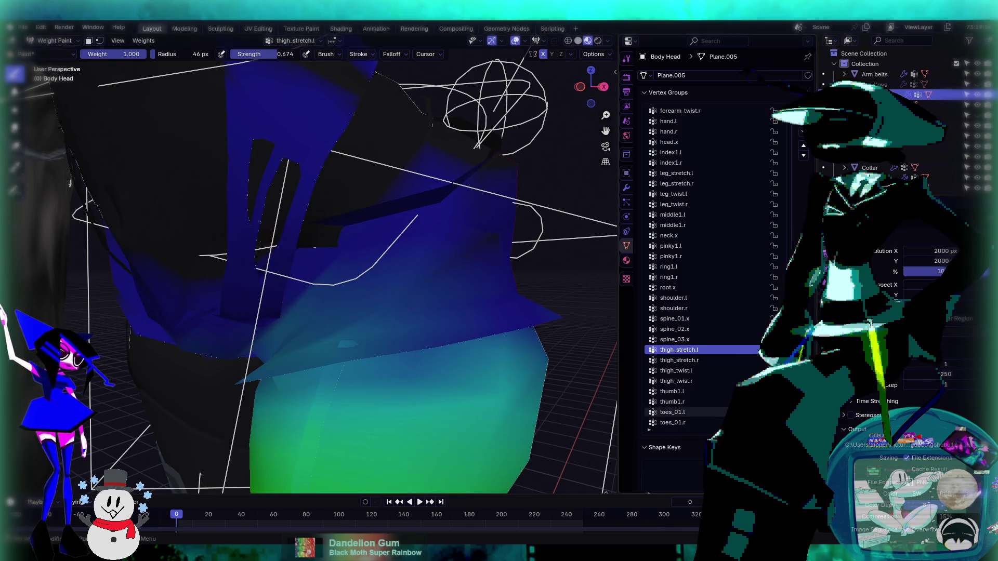
click(725, 359)
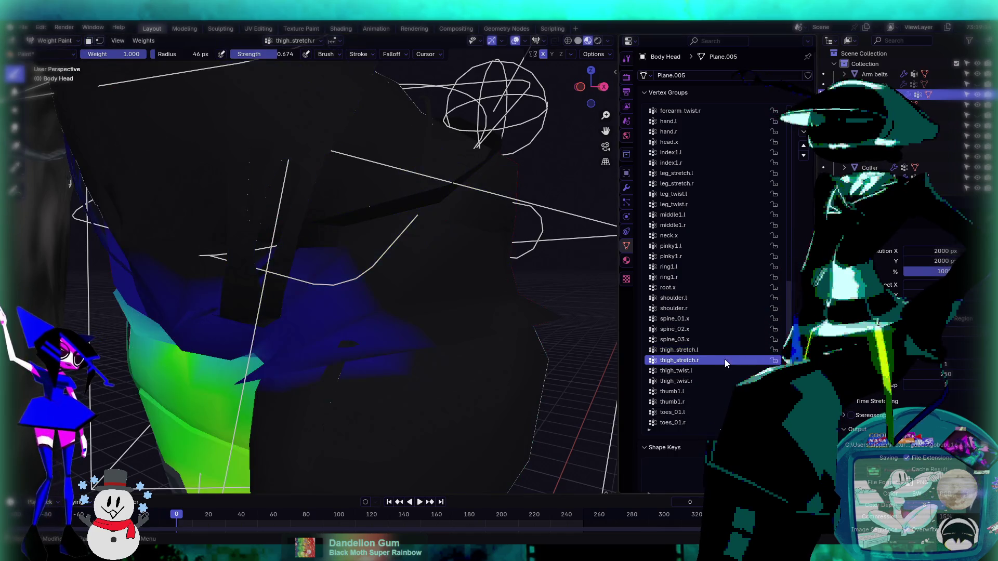
ctrl+scroll(719, 367, down, 2)
click(716, 369)
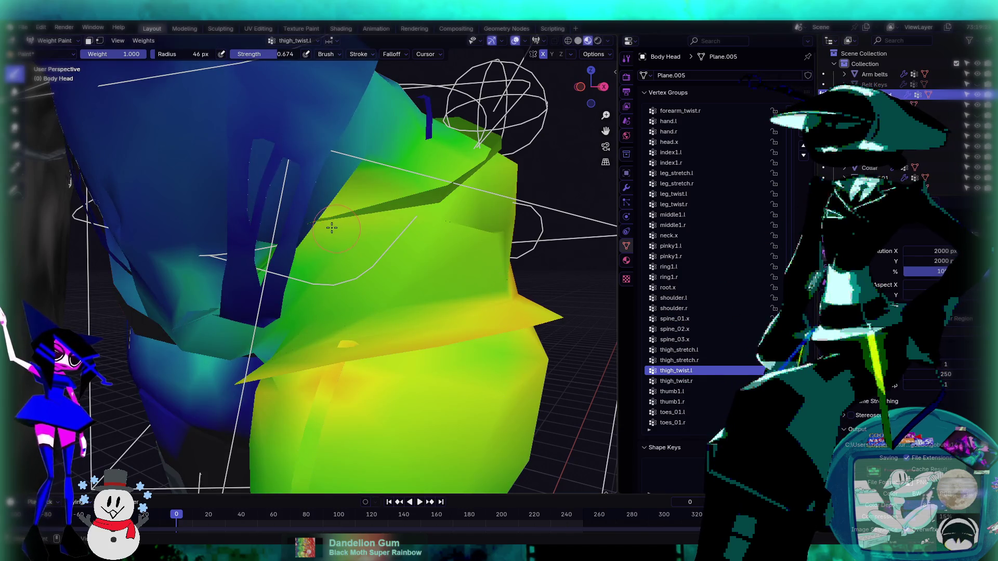
- Smooth the thigh_twist.l weights with the Average brush, restore Draw, and return to Object Mode
mouse_move(301, 236)
middle_down()
mouse_move(276, 236)
mouse_move(291, 263)
mouse_move(329, 130)
middle_up()
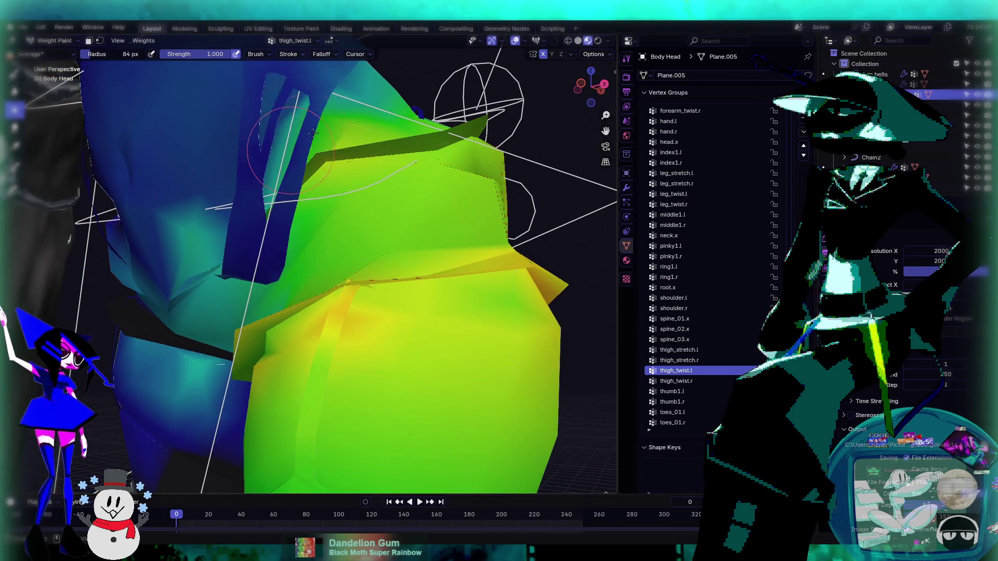
drag(330, 130, 352, 126)
mouse_move(341, 180)
middle_down()
mouse_move(296, 236)
mouse_move(395, 245)
middle_up()
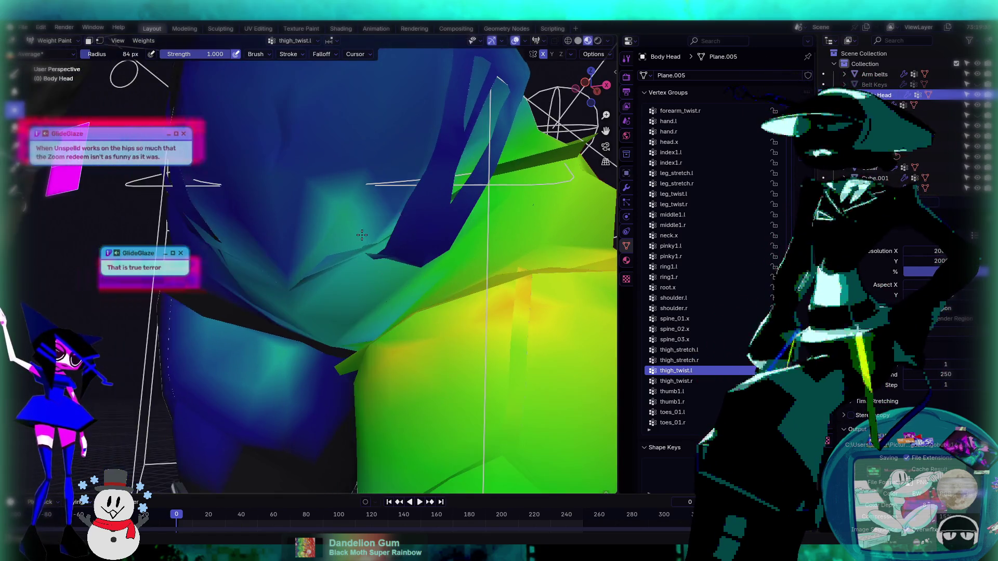
middle_drag(481, 260, 182, 136)
key(shift+space)
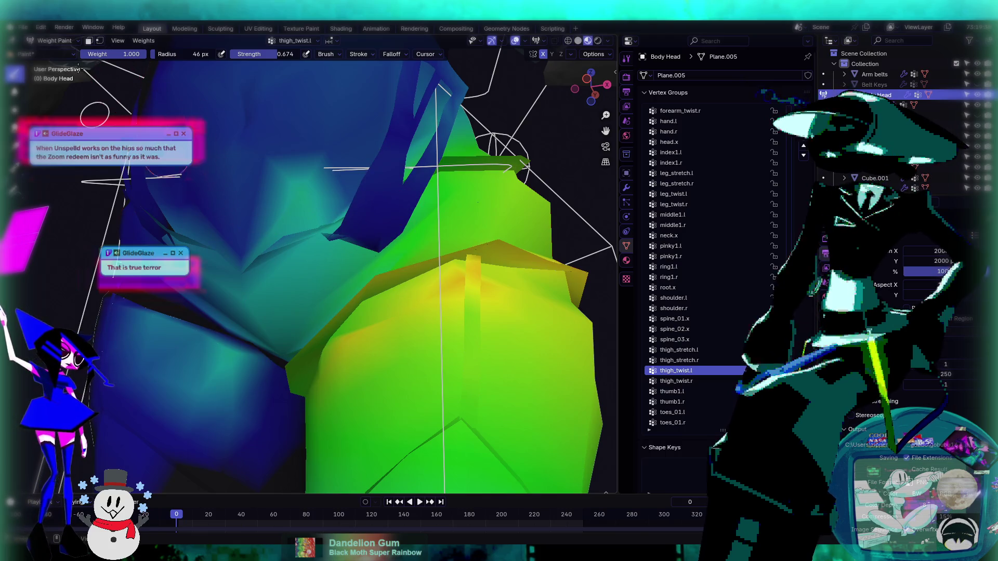
click(52, 40)
click(52, 51)
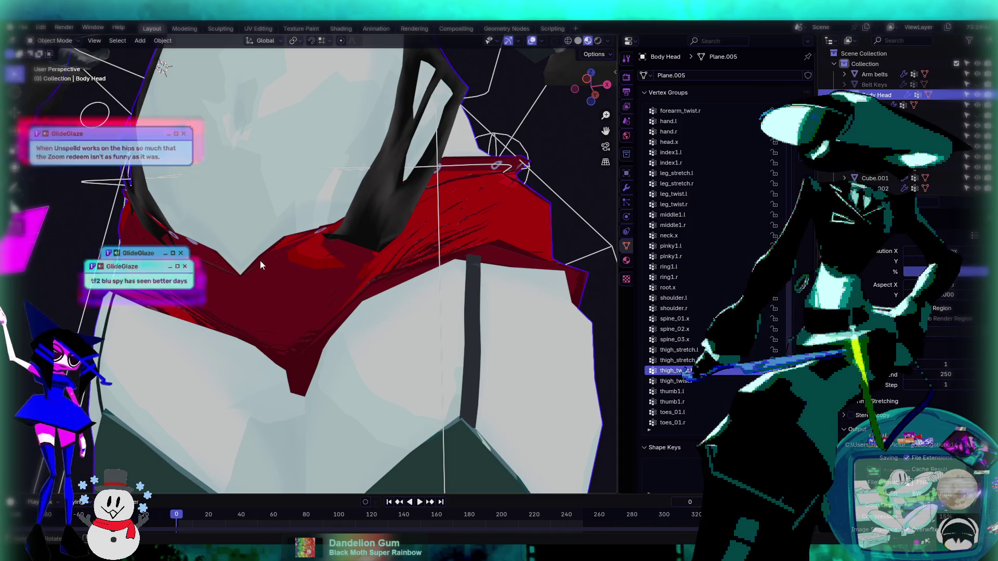
- Inspect the posed red shorts around the hips from several close angles, then open the mode dropdown
middle_drag(310, 264, 335, 275)
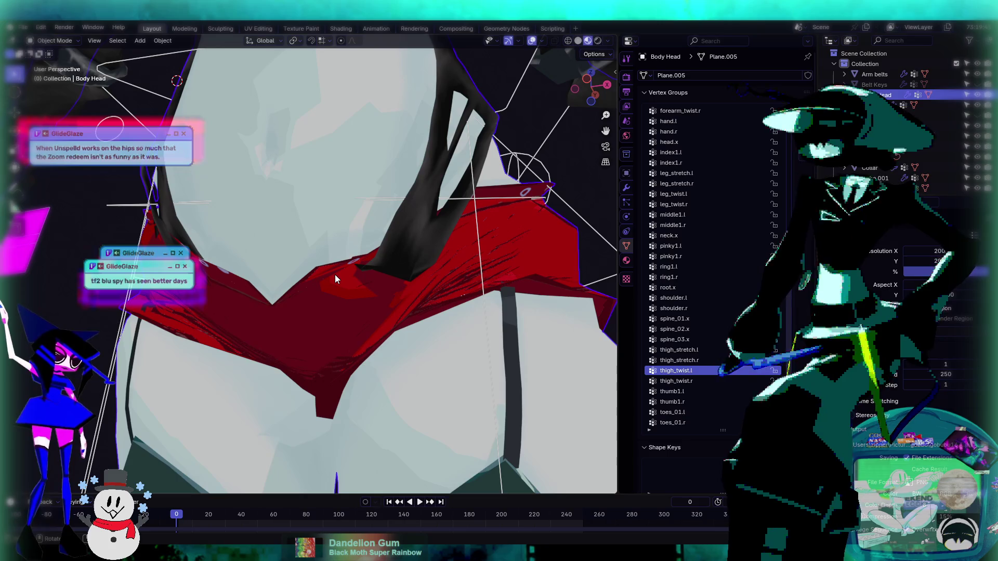
mouse_move(335, 275)
middle_down()
mouse_move(357, 250)
mouse_move(380, 257)
mouse_move(395, 282)
mouse_move(324, 270)
mouse_move(342, 261)
middle_up()
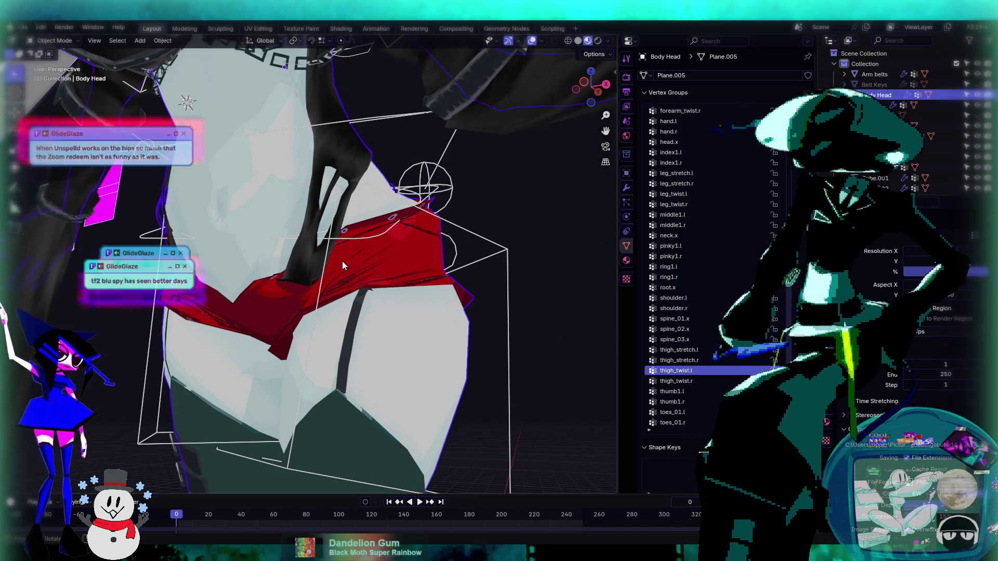
mouse_move(348, 262)
middle_down()
mouse_move(442, 262)
mouse_move(363, 279)
mouse_move(402, 272)
mouse_move(410, 280)
mouse_move(385, 282)
mouse_move(419, 248)
mouse_move(422, 295)
mouse_move(575, 232)
mouse_move(517, 197)
mouse_move(352, 262)
mouse_move(381, 269)
mouse_move(389, 263)
mouse_move(364, 241)
mouse_move(399, 300)
mouse_move(371, 279)
middle_up()
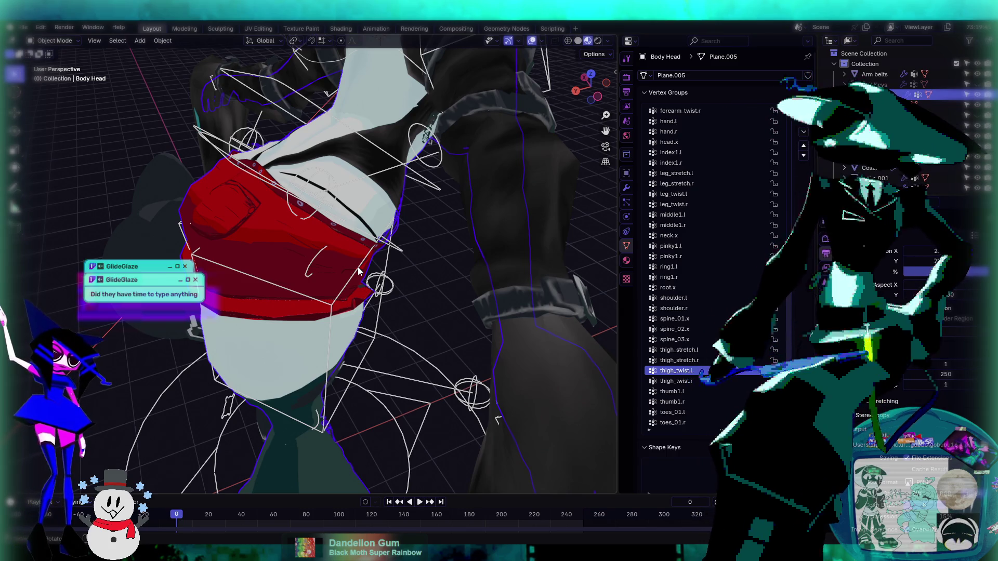
mouse_move(333, 223)
middle_down()
mouse_move(369, 236)
mouse_move(383, 203)
middle_up()
scroll(350, 257, up, 4)
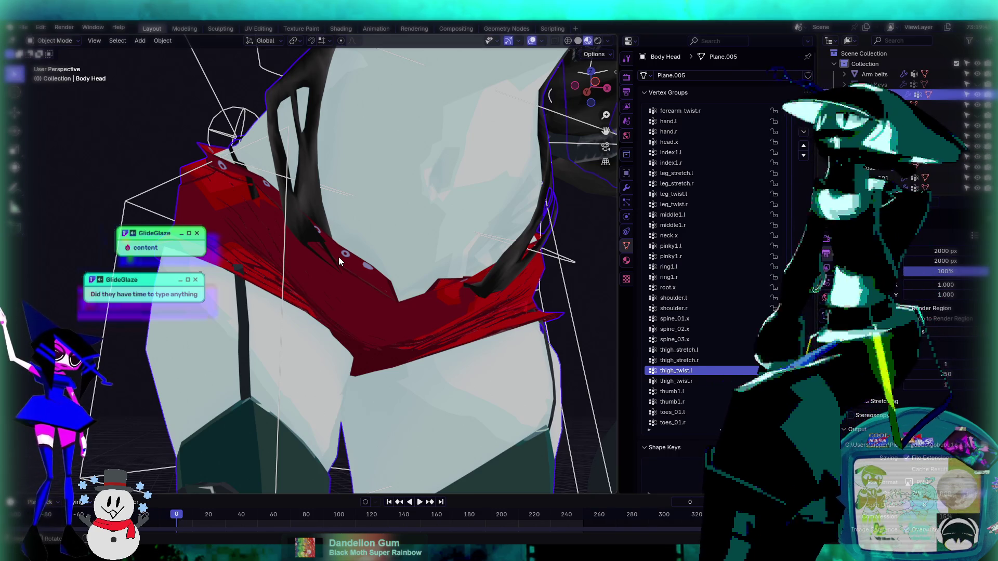
mouse_move(293, 238)
middle_down()
mouse_move(350, 251)
mouse_move(264, 260)
mouse_move(294, 313)
mouse_move(380, 283)
mouse_move(445, 233)
mouse_move(297, 269)
middle_up()
mouse_move(315, 237)
middle_down()
mouse_move(535, 192)
mouse_move(429, 280)
mouse_move(402, 223)
mouse_move(351, 201)
mouse_move(393, 306)
mouse_move(422, 323)
mouse_move(410, 318)
middle_up()
scroll(429, 279, up, 5)
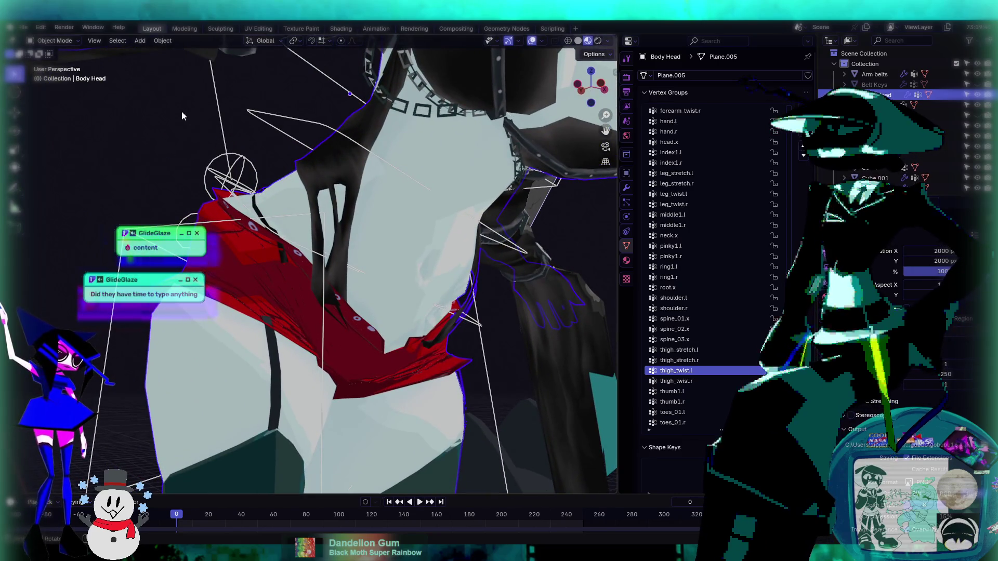
click(61, 42)
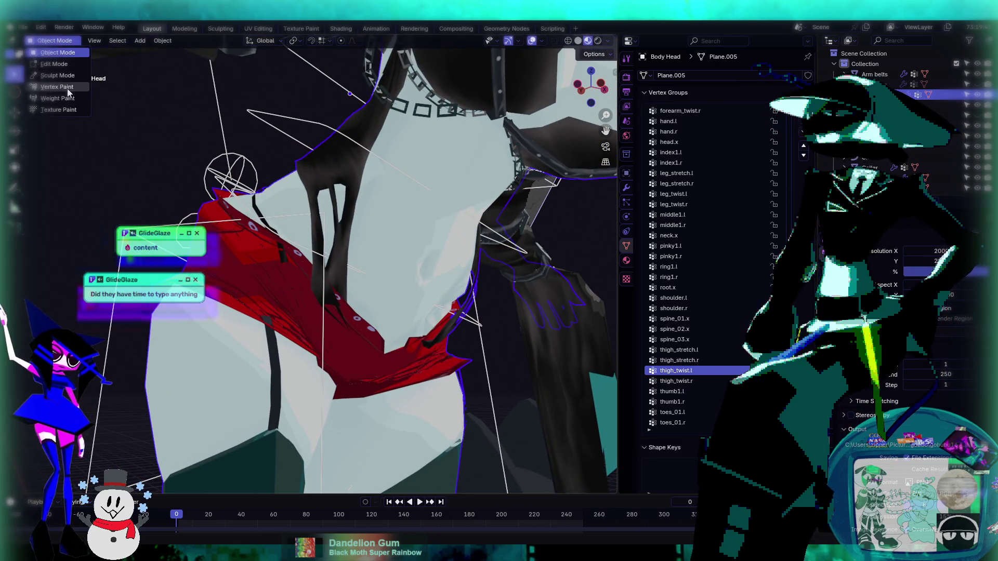
- Check the body's weights around the hips in Weight Paint, then return to Object Mode
click(67, 103)
mouse_move(364, 260)
middle_down()
mouse_move(467, 320)
mouse_move(314, 207)
middle_up()
click(55, 40)
click(55, 57)
- In Edit Mode, select then deselect all connected geometry, inspect the shorts' mesh, and return to Weight Paint
middle_drag(360, 217, 394, 256)
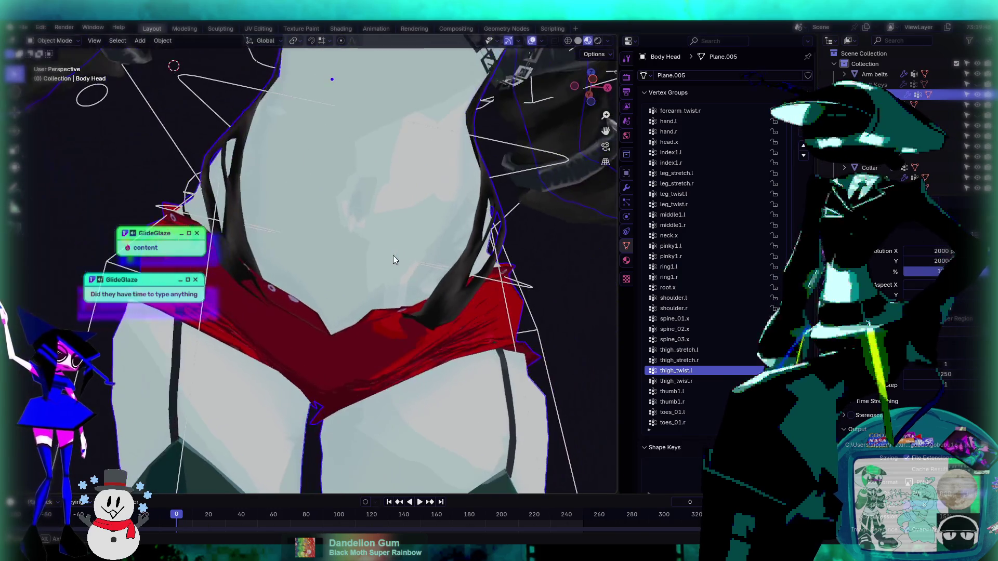
click(49, 41)
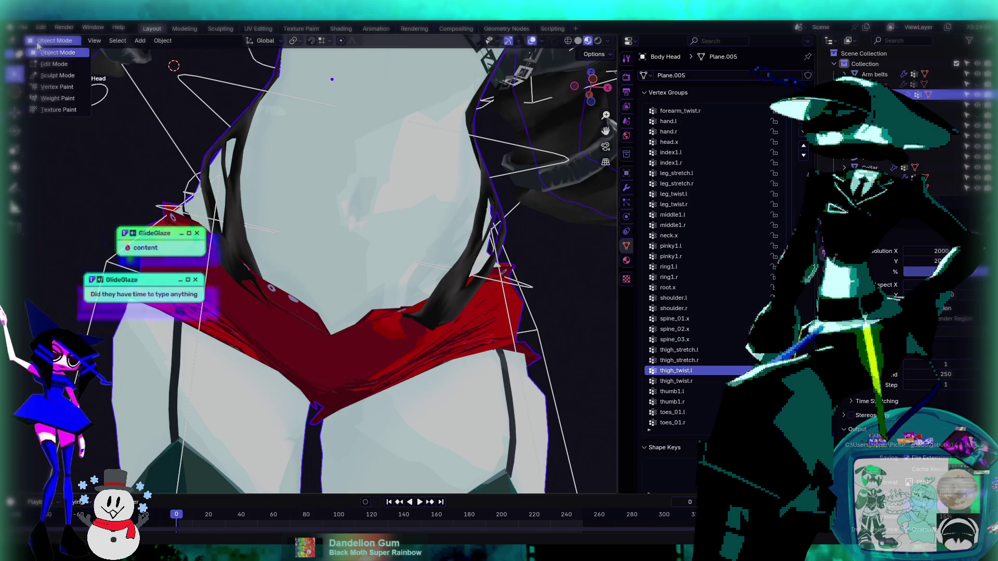
click(56, 64)
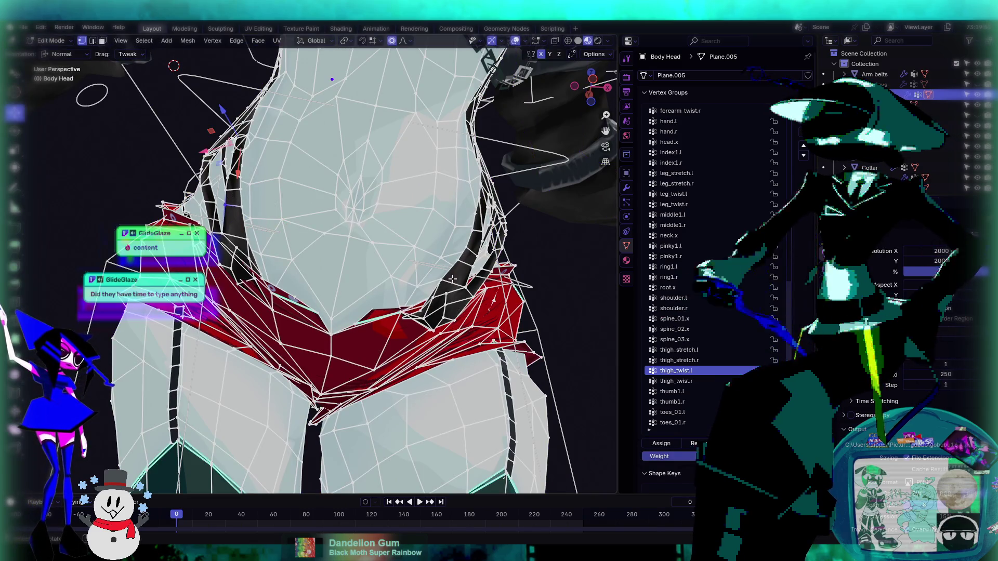
key(ctrl+l)
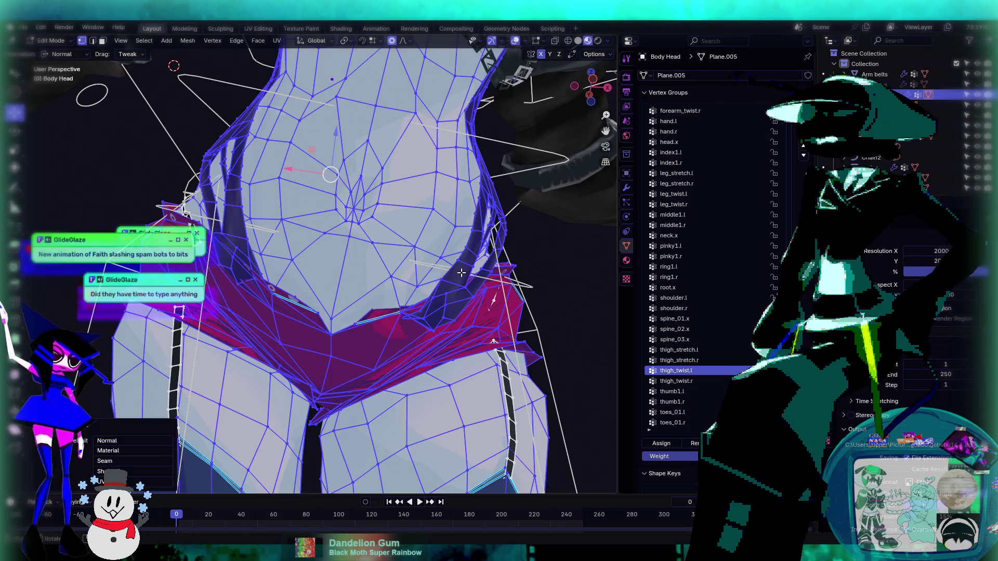
key(alt+a)
middle_drag(233, 229, 256, 255)
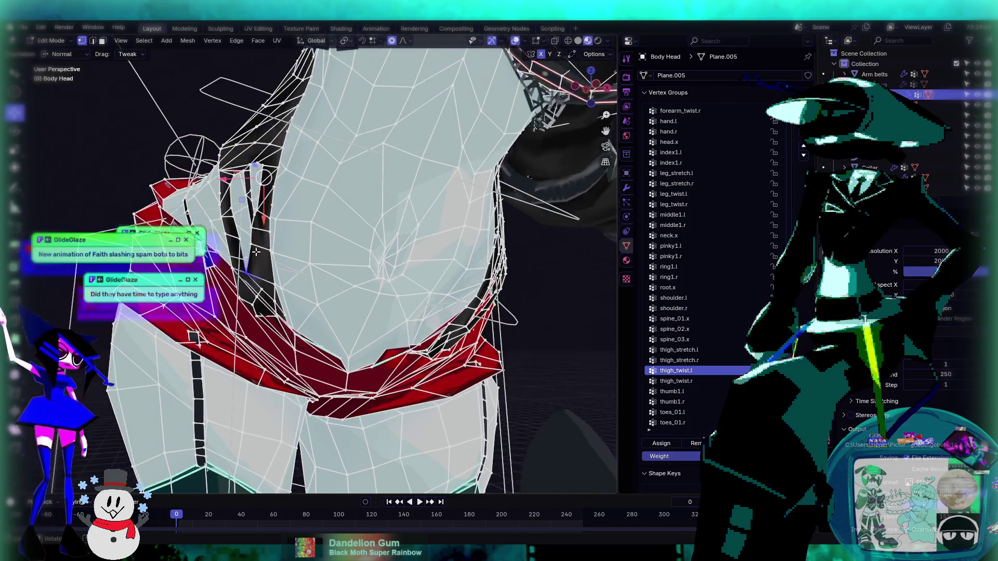
mouse_move(243, 130)
middle_down()
mouse_move(318, 223)
mouse_move(363, 176)
mouse_move(297, 201)
mouse_move(389, 214)
mouse_move(295, 227)
middle_up()
scroll(219, 201, up, 2)
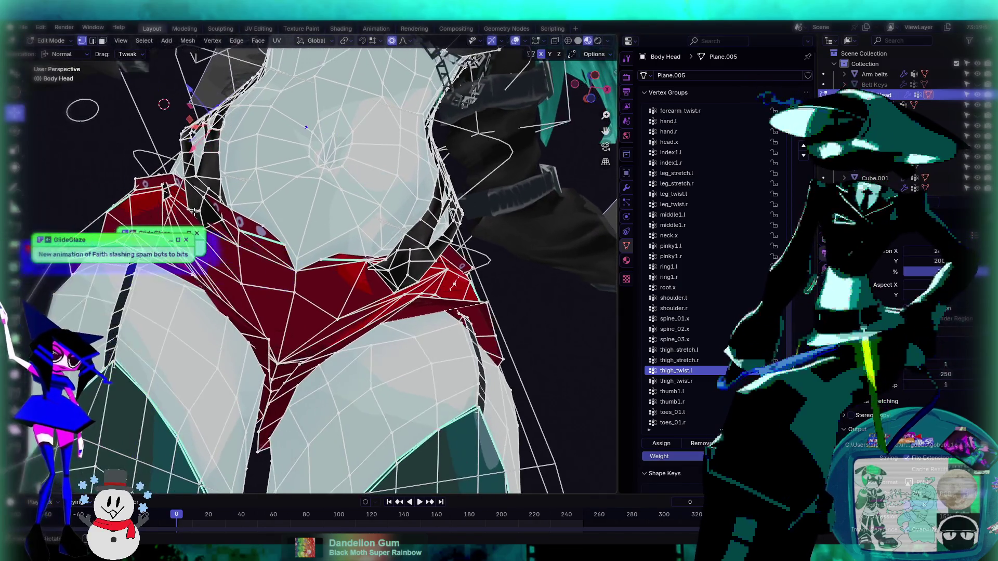
click(52, 42)
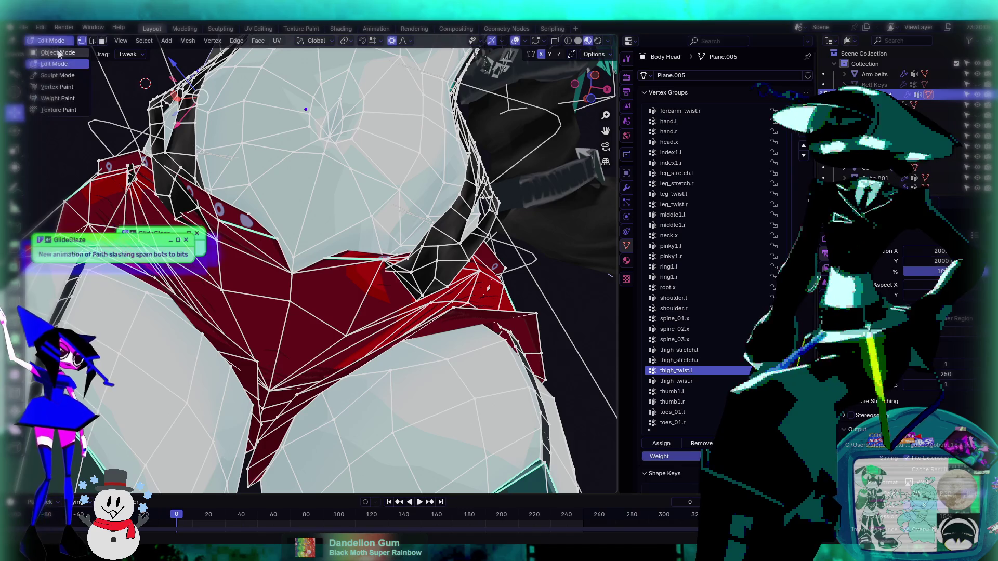
click(52, 104)
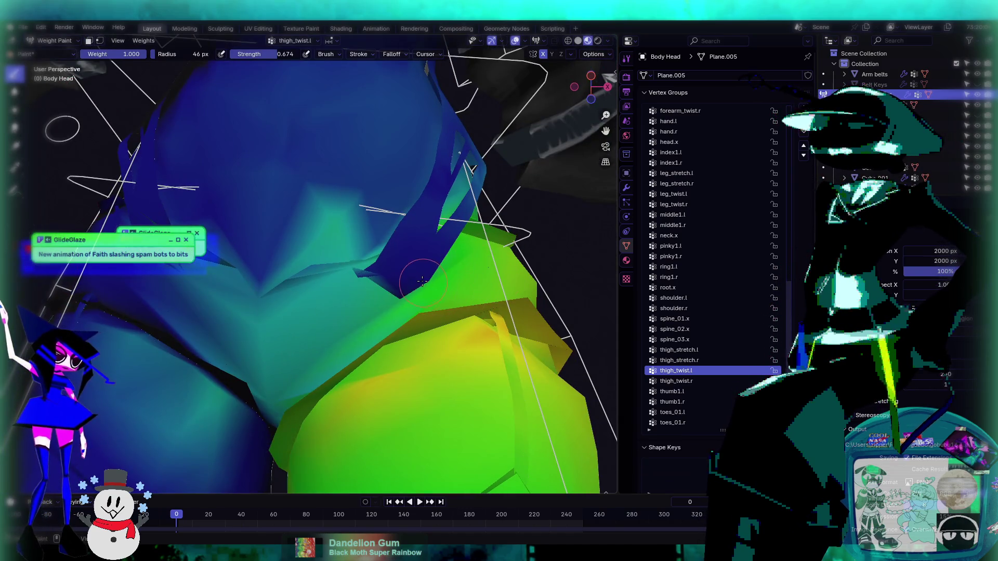
- Paint thigh_twist.l weight onto the shorts flap and edge with the Draw brush, undoing one bad stroke
mouse_move(426, 250)
middle_down()
mouse_move(359, 221)
mouse_move(356, 250)
middle_up()
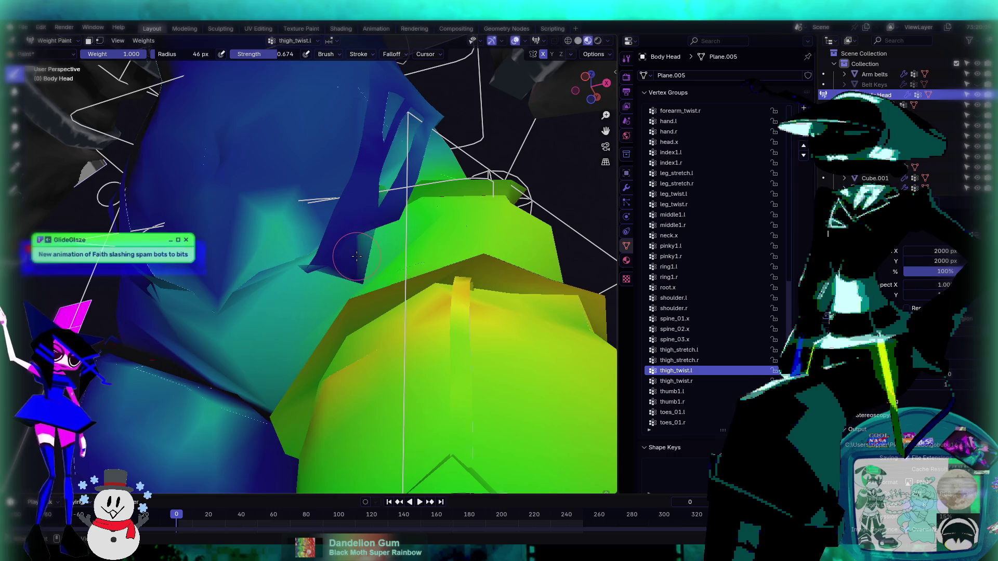
drag(333, 269, 318, 265)
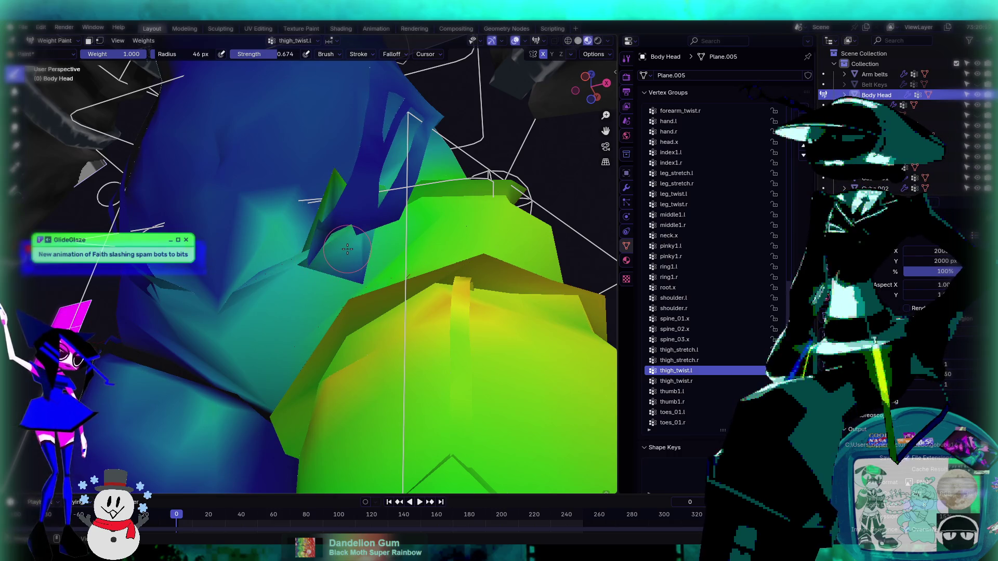
key(ctrl+z)
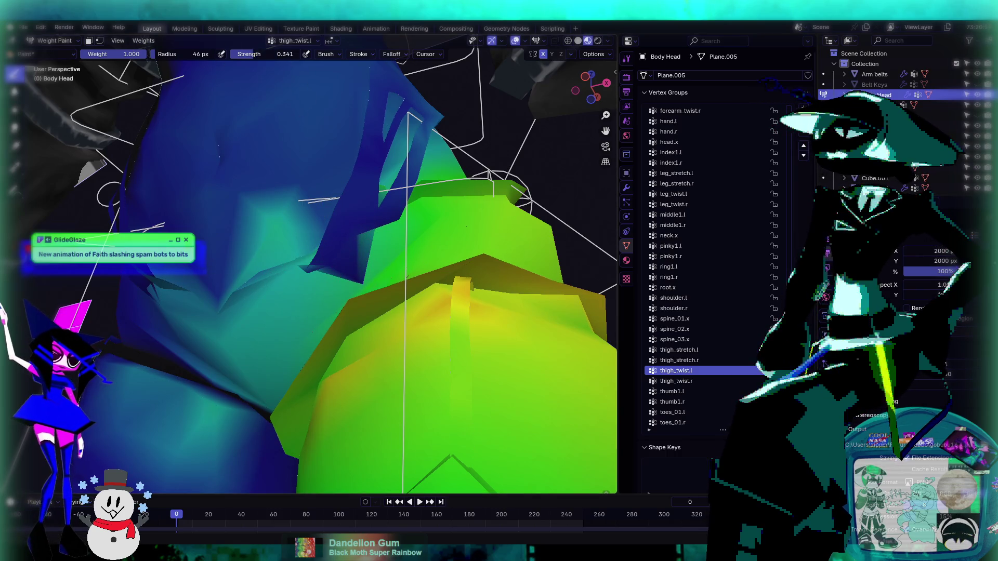
mouse_move(319, 253)
mouse_down()
mouse_move(356, 253)
mouse_move(325, 256)
mouse_move(312, 270)
mouse_up()
middle_drag(371, 247, 359, 190)
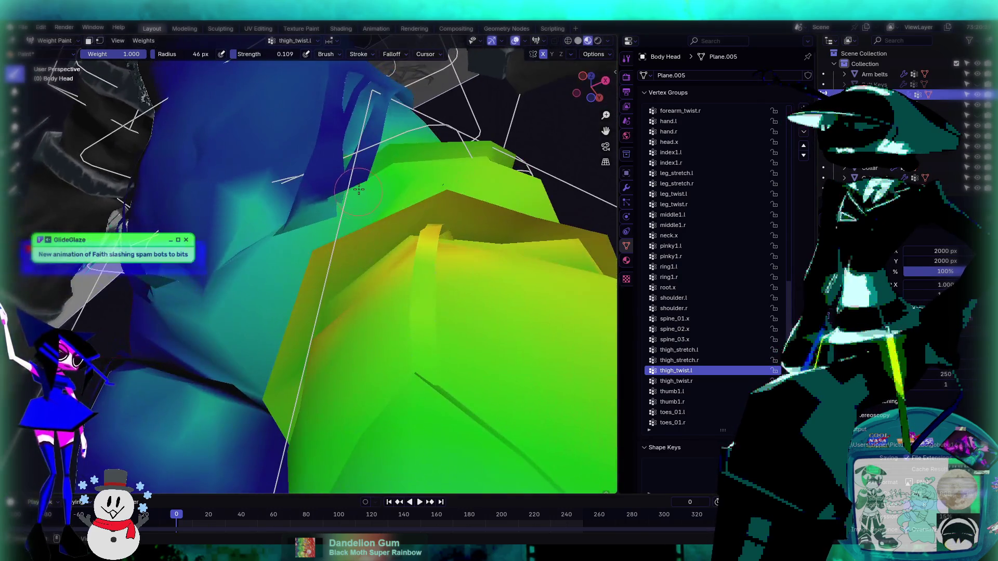
mouse_move(349, 184)
mouse_down()
mouse_move(328, 194)
mouse_move(365, 177)
mouse_move(350, 156)
mouse_move(338, 167)
mouse_move(354, 153)
mouse_move(340, 146)
mouse_up()
middle_drag(340, 146, 304, 244)
drag(304, 244, 303, 236)
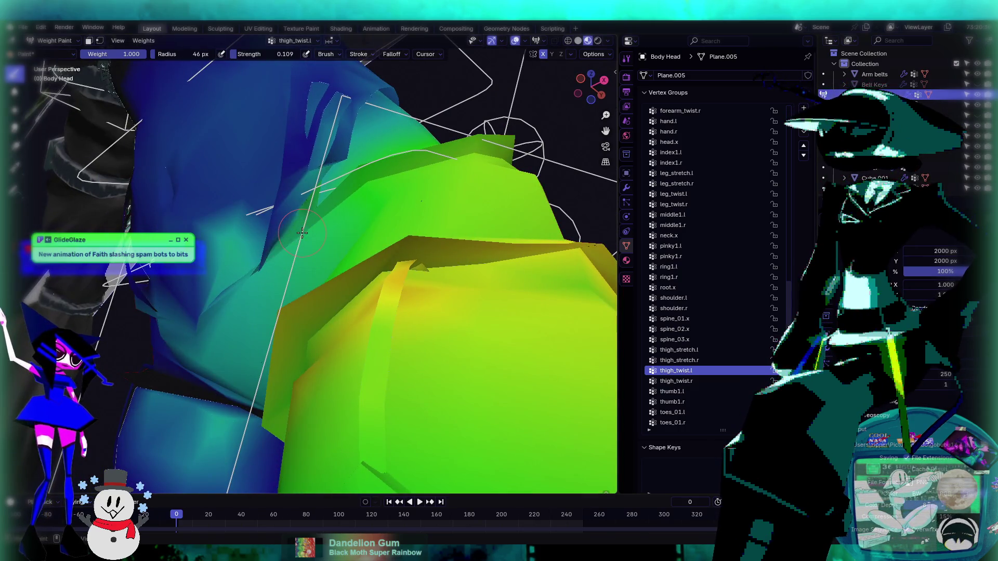
- Smooth the thigh_twist.l weights along the shorts' edge with the Average and Blur brushes
click(14, 110)
mouse_move(296, 207)
mouse_down()
mouse_move(303, 201)
mouse_move(195, 167)
mouse_up()
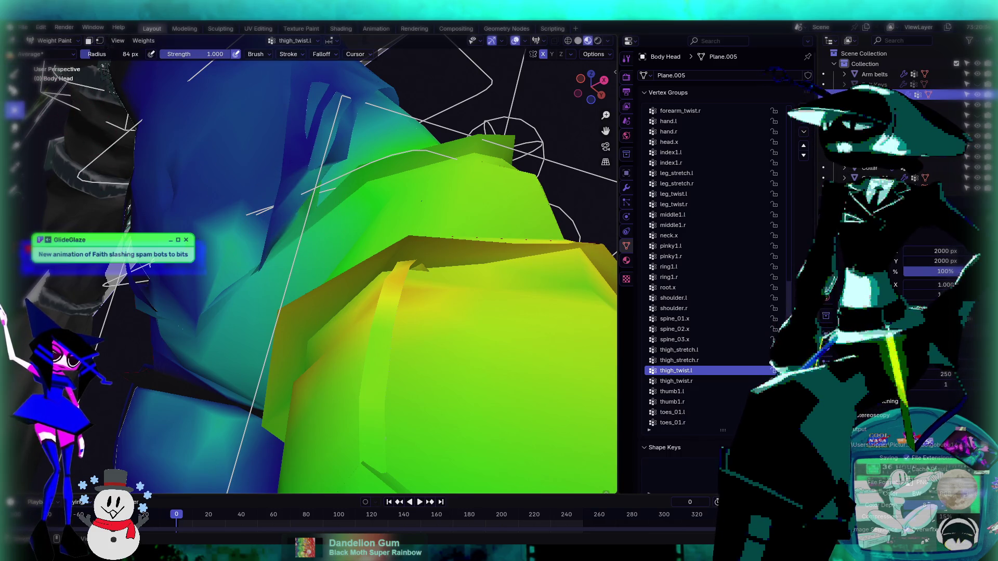
click(14, 92)
drag(319, 170, 288, 186)
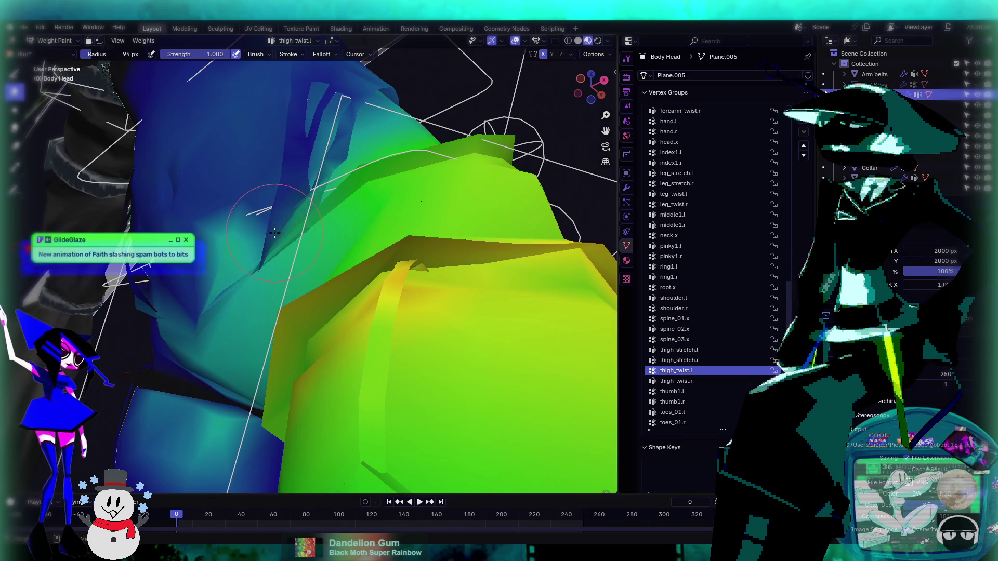
mouse_move(275, 233)
middle_down()
mouse_move(383, 295)
mouse_move(387, 210)
mouse_move(407, 268)
middle_up()
mouse_move(406, 269)
mouse_down()
mouse_move(299, 258)
mouse_move(334, 267)
mouse_move(345, 251)
mouse_move(315, 256)
mouse_up()
middle_drag(289, 223, 290, 234)
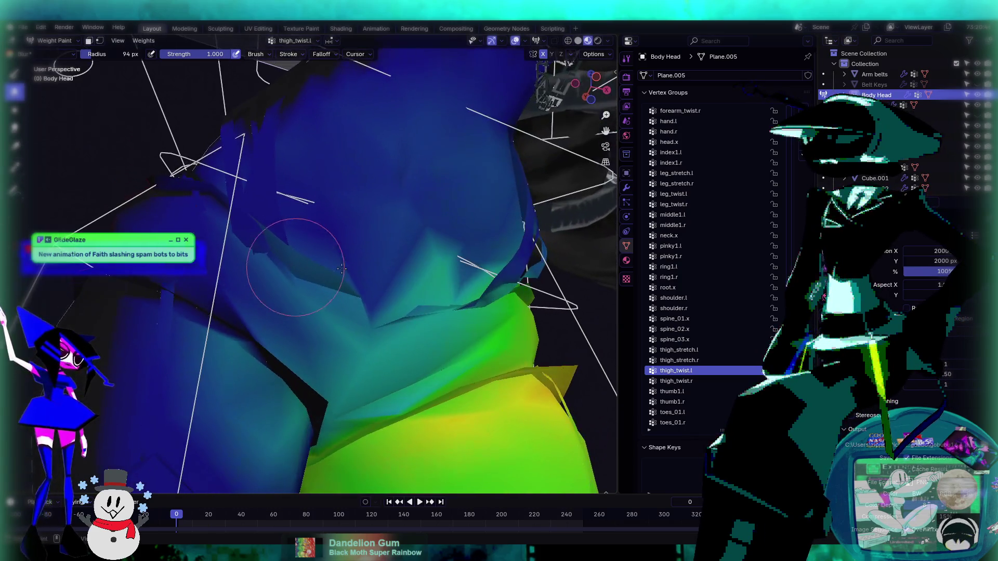
- Select the thigh_twist.r vertex group and paint its weight along the strap edge with Draw
click(685, 381)
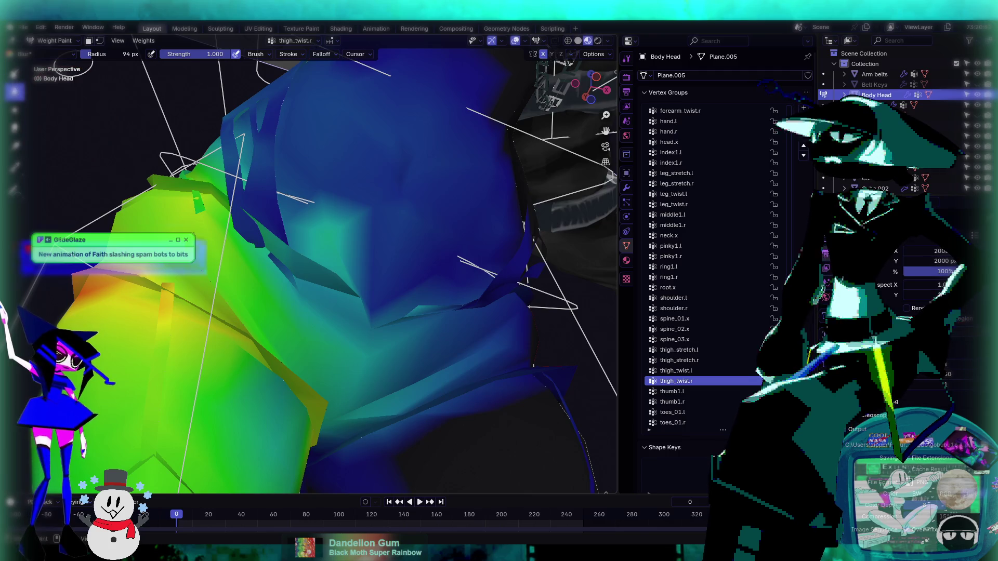
key(shift+space)
key(1)
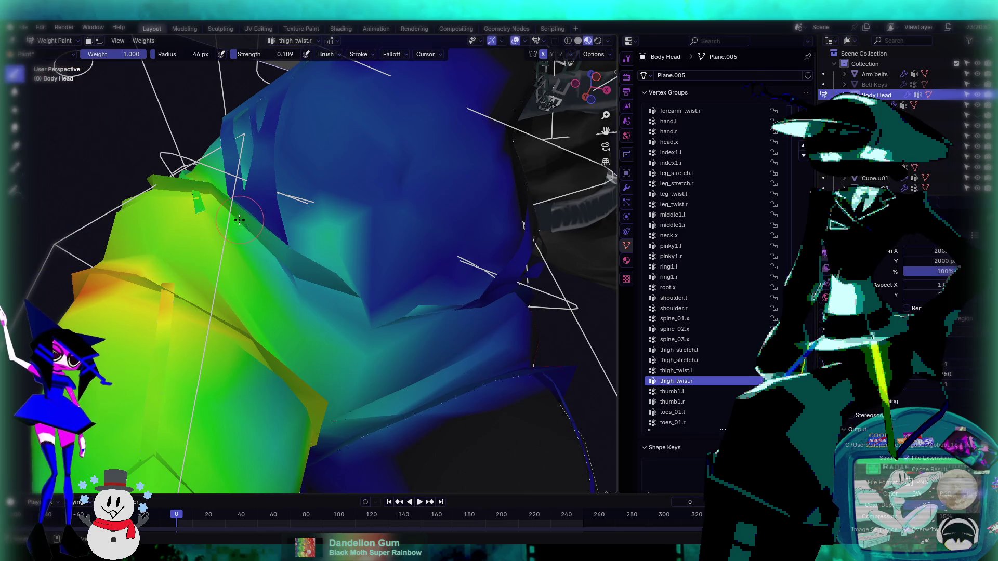
drag(293, 302, 277, 242)
middle_drag(285, 230, 197, 251)
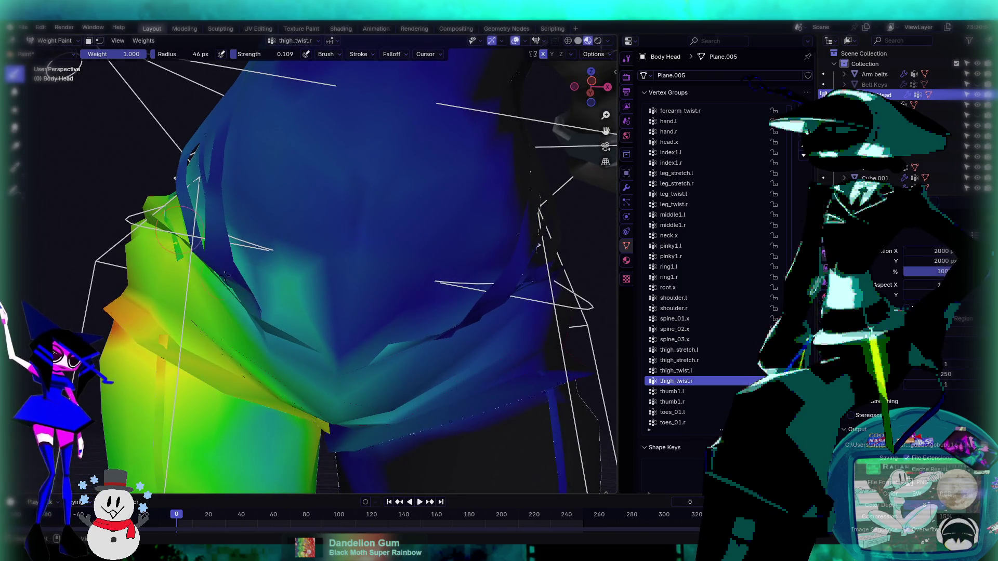
- Blur the thigh_twist.r weights on the fold with the Blur brush
click(15, 91)
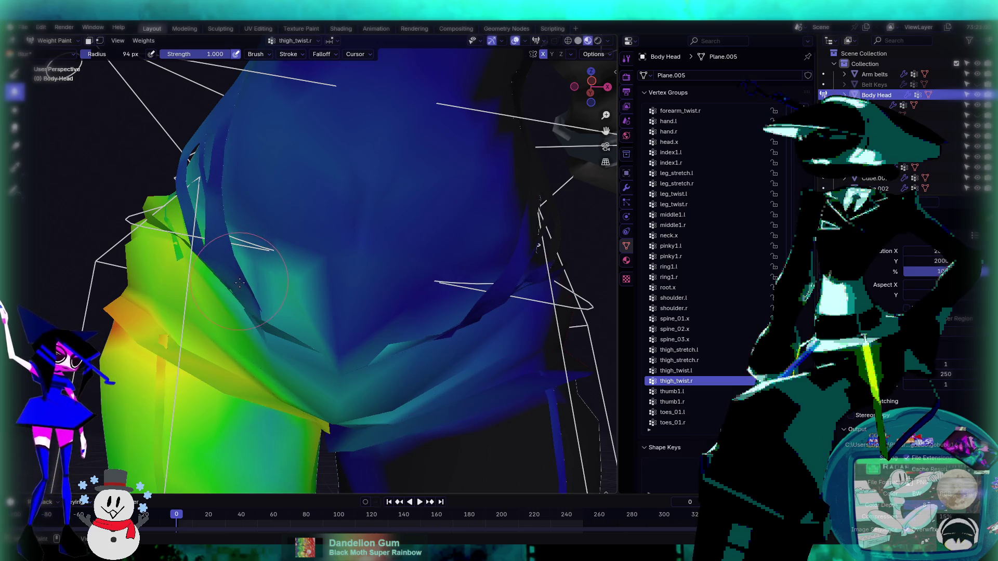
middle_drag(267, 317, 282, 267)
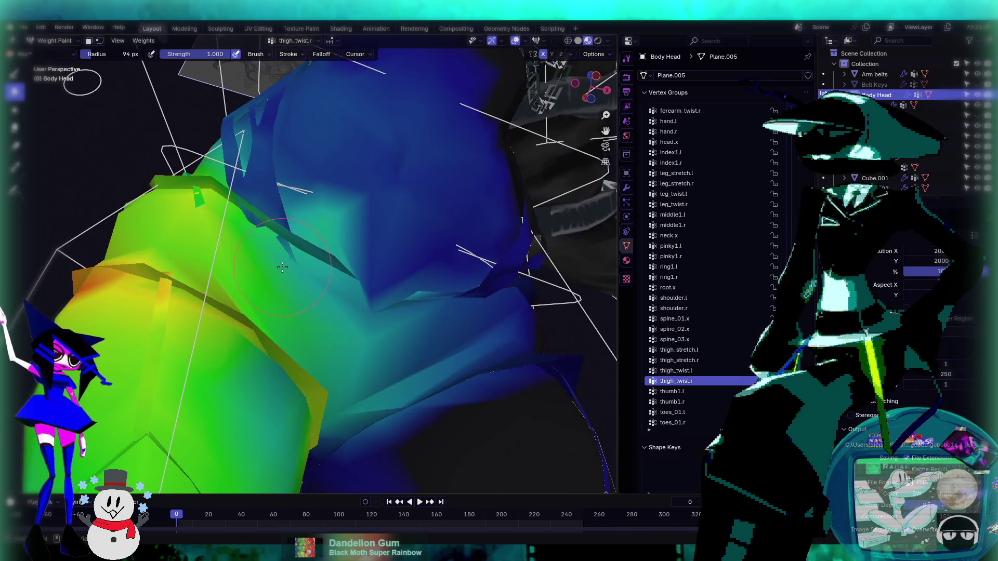
drag(282, 267, 272, 262)
mouse_move(272, 242)
middle_down()
mouse_move(359, 295)
mouse_move(336, 273)
mouse_move(385, 282)
mouse_move(292, 231)
mouse_move(325, 326)
mouse_move(310, 285)
middle_up()
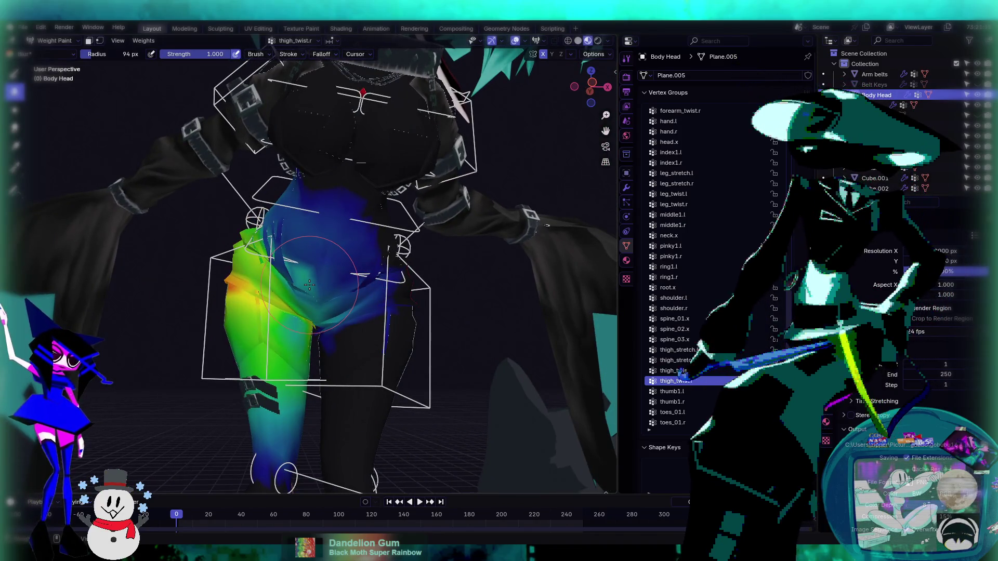
- Return the body to Object Mode, zoom in on the red shorts, then enter Sculpt Mode
click(53, 40)
click(50, 54)
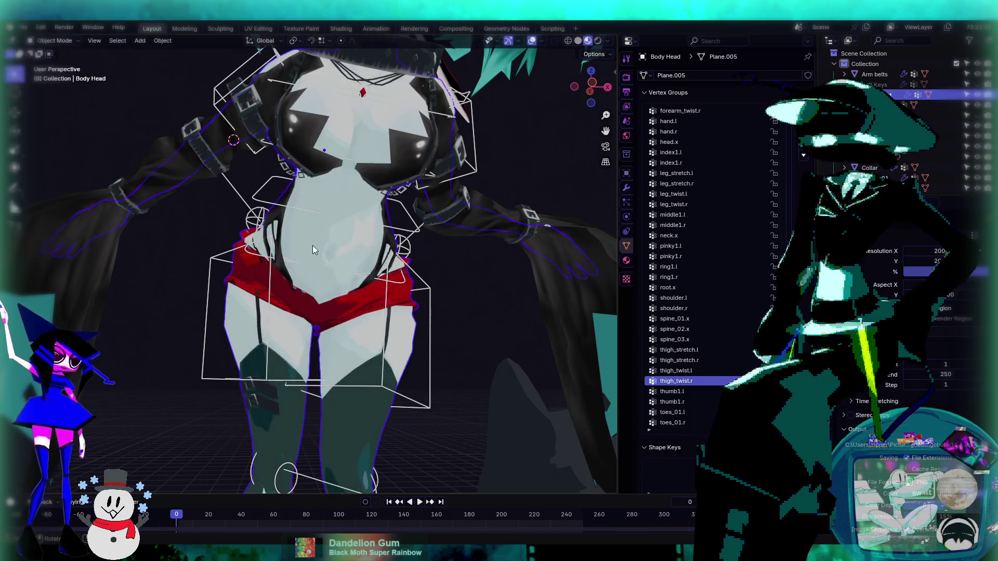
middle_drag(391, 333, 403, 292)
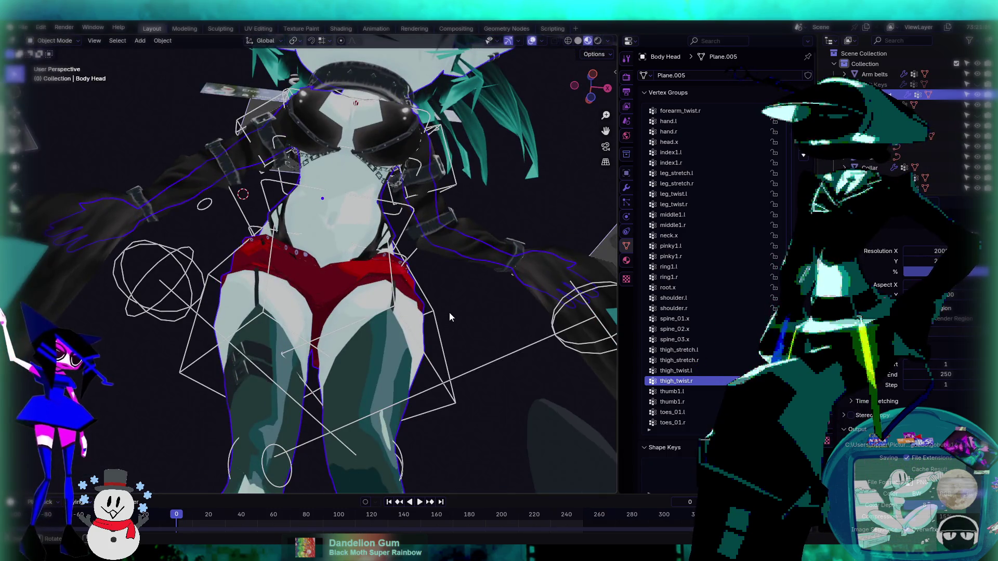
scroll(300, 286, up, 8)
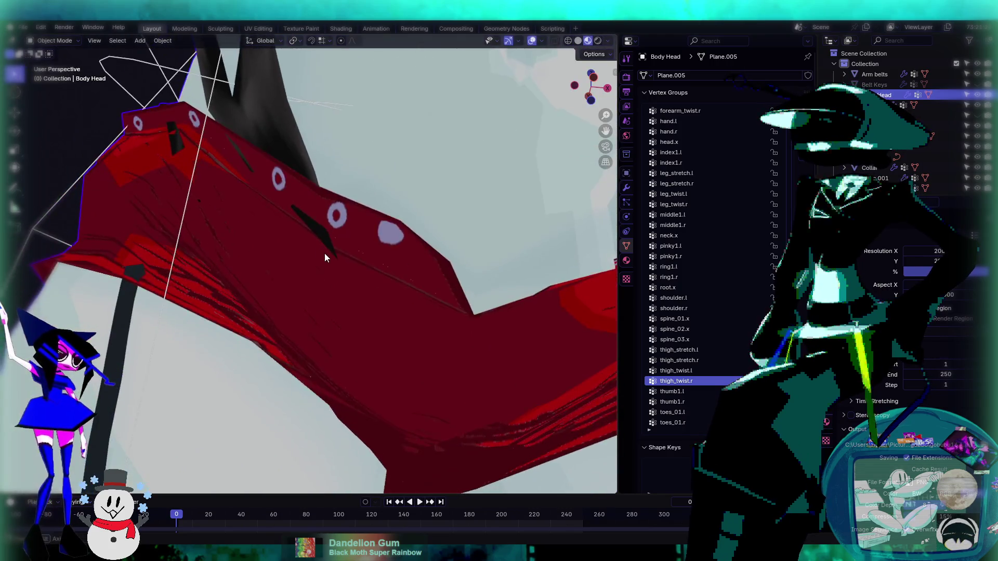
middle_drag(324, 253, 312, 244)
click(53, 41)
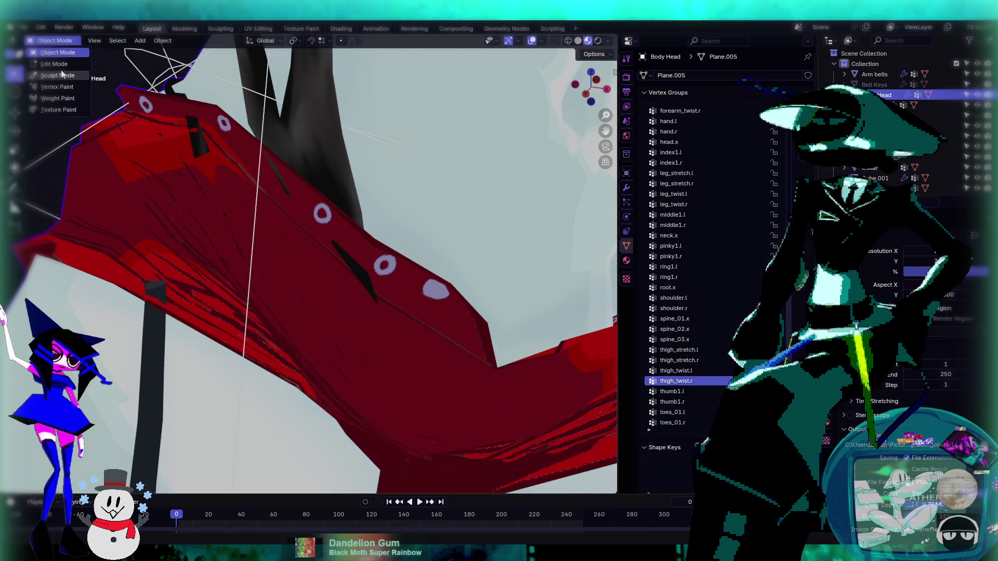
click(61, 74)
click(66, 41)
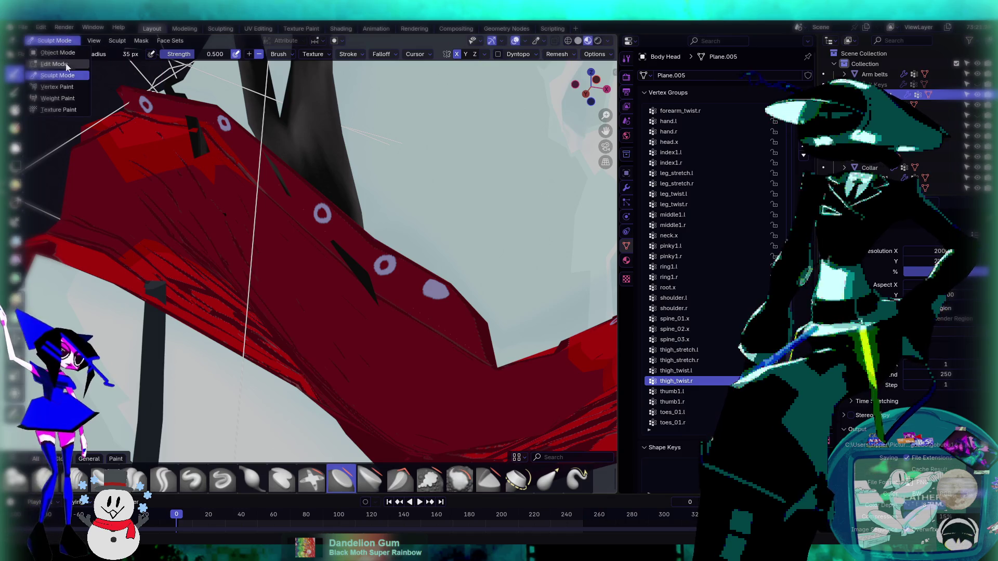
- Switch Body Head to Weight Paint and paint weight over the dark blue area near the hip
click(57, 99)
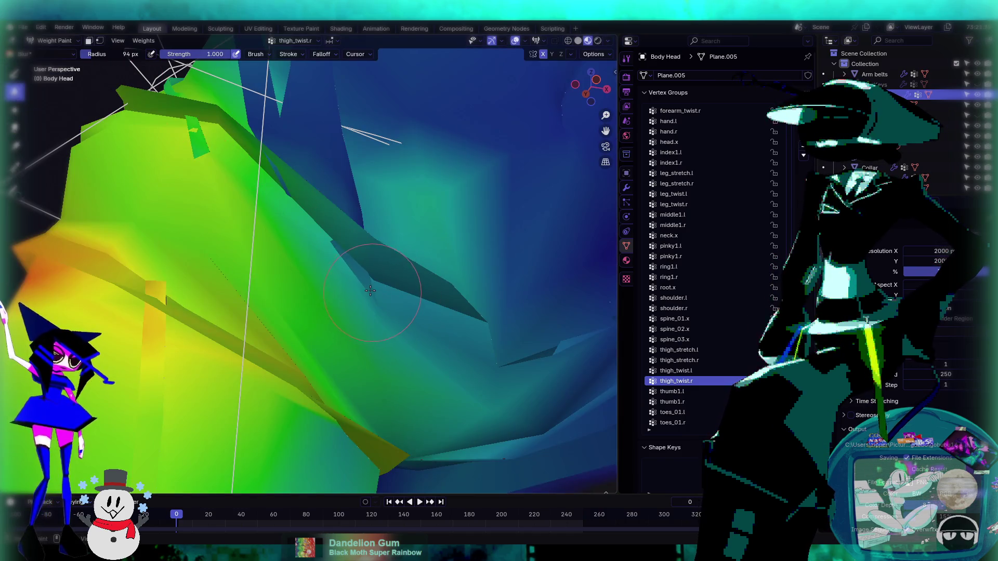
scroll(433, 320, up, 3)
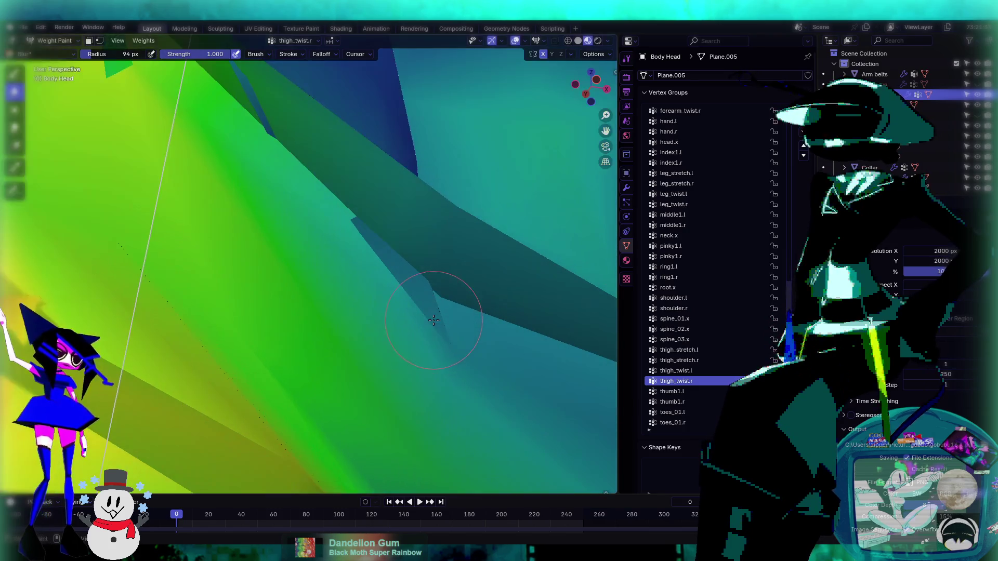
mouse_move(419, 276)
middle_down()
mouse_move(447, 271)
mouse_move(468, 291)
mouse_move(433, 274)
middle_up()
drag(452, 262, 481, 248)
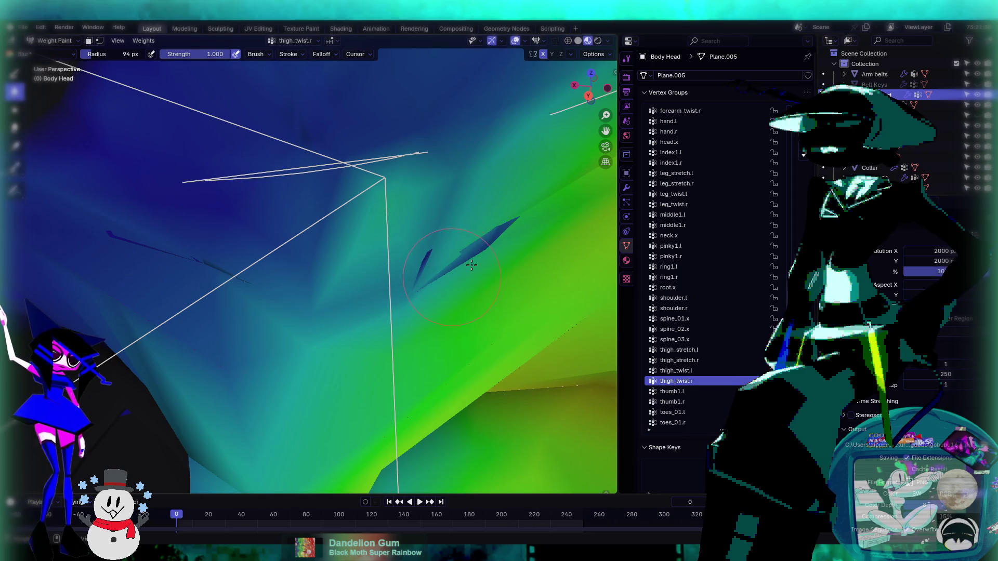
drag(421, 254, 427, 254)
middle_drag(524, 262, 281, 281)
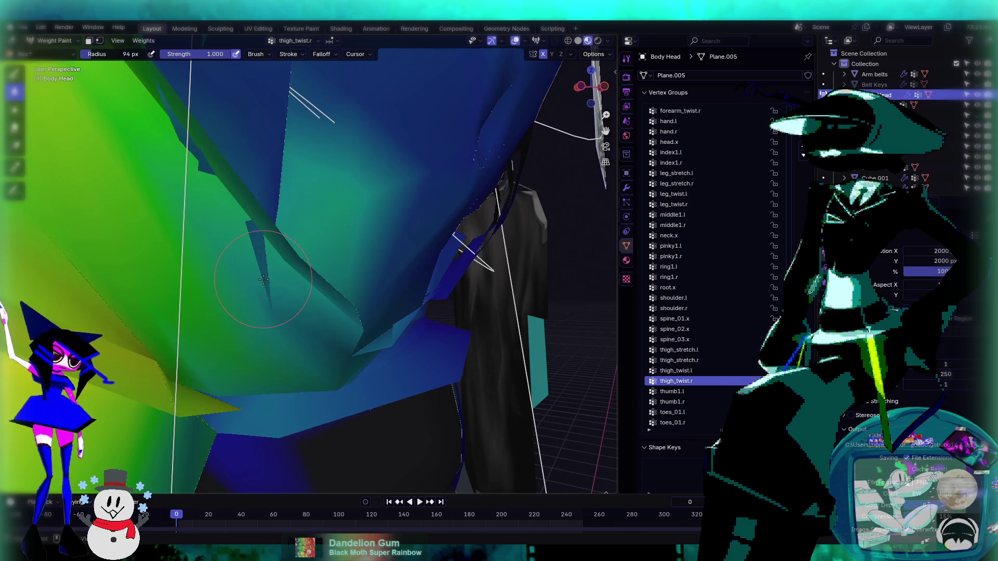
mouse_move(242, 244)
middle_down()
mouse_move(254, 264)
mouse_move(197, 250)
mouse_move(156, 208)
middle_up()
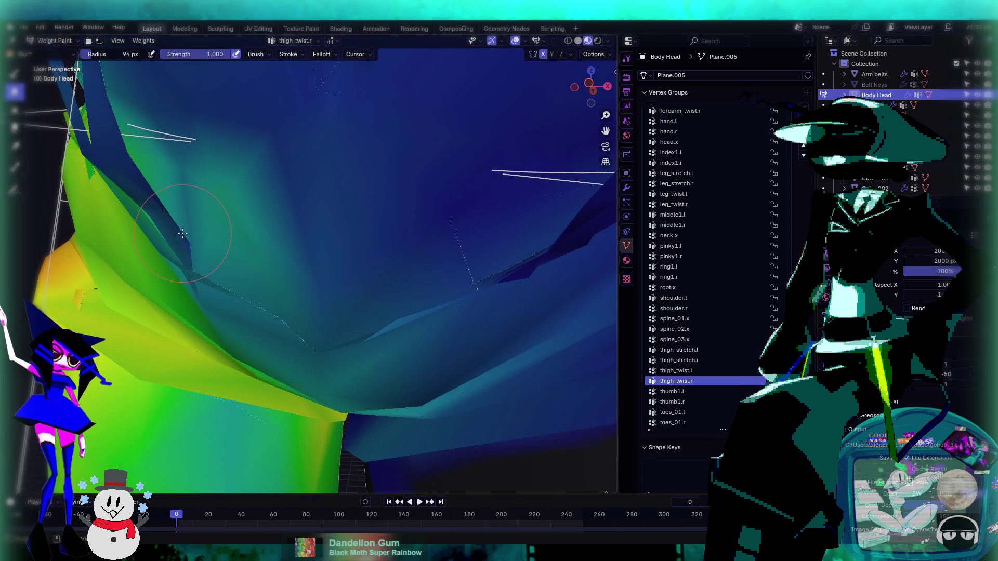
mouse_move(136, 172)
middle_down()
mouse_move(122, 130)
mouse_move(453, 347)
middle_up()
- Paint thigh_twist.r weight with the Draw brush over the low-weight sliver along the hip crease
click(15, 75)
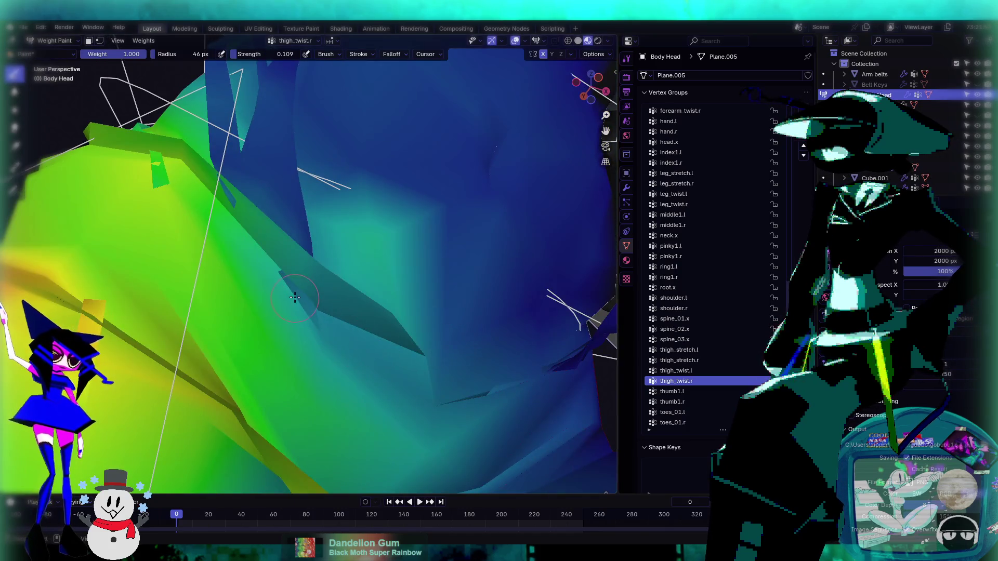
mouse_move(324, 251)
middle_down()
mouse_move(421, 339)
mouse_move(477, 345)
mouse_move(382, 281)
middle_up()
drag(392, 209, 400, 233)
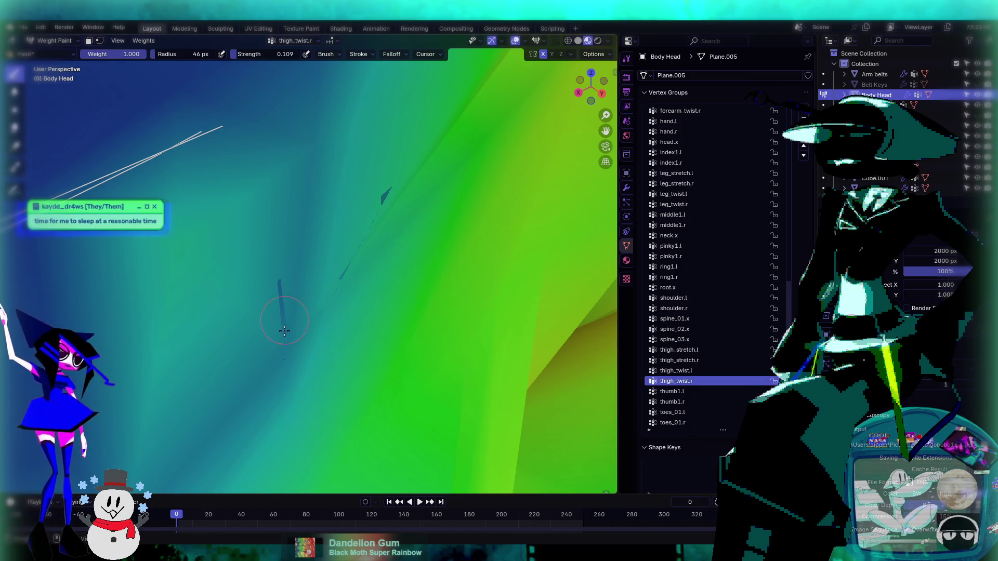
mouse_move(280, 281)
mouse_down()
mouse_move(279, 341)
mouse_move(315, 304)
mouse_move(301, 323)
mouse_move(312, 314)
mouse_up()
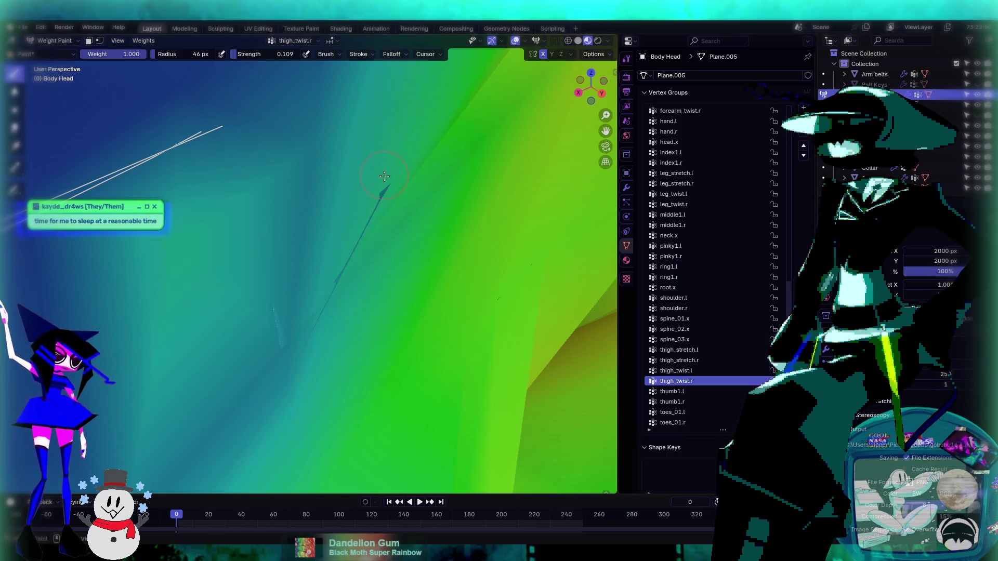
mouse_move(448, 227)
middle_down()
mouse_move(263, 179)
mouse_move(345, 278)
mouse_move(270, 245)
mouse_move(264, 251)
mouse_move(321, 348)
middle_up()
mouse_move(344, 392)
mouse_down()
mouse_move(377, 400)
mouse_move(329, 296)
mouse_up()
middle_drag(354, 338, 319, 263)
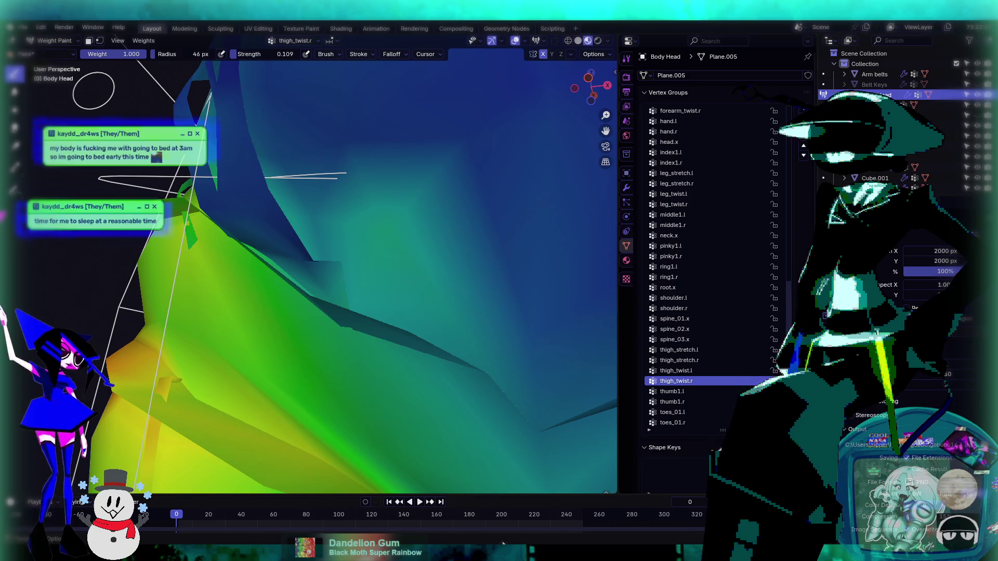
- Inspect the repainted hip weights from several angles, then return to Object Mode
mouse_move(416, 343)
middle_down()
mouse_move(468, 312)
mouse_move(446, 300)
mouse_move(339, 337)
middle_up()
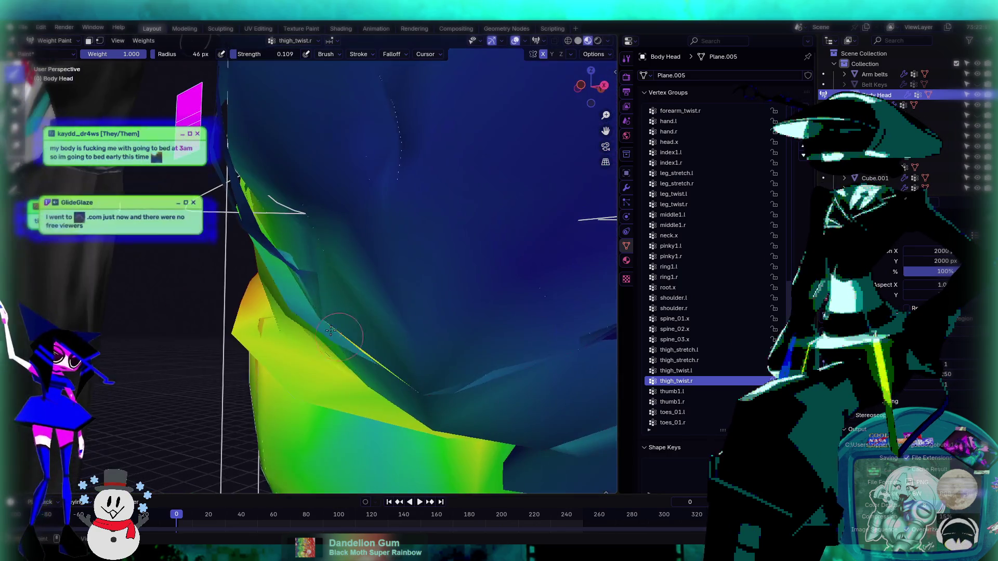
middle_drag(337, 285, 312, 273)
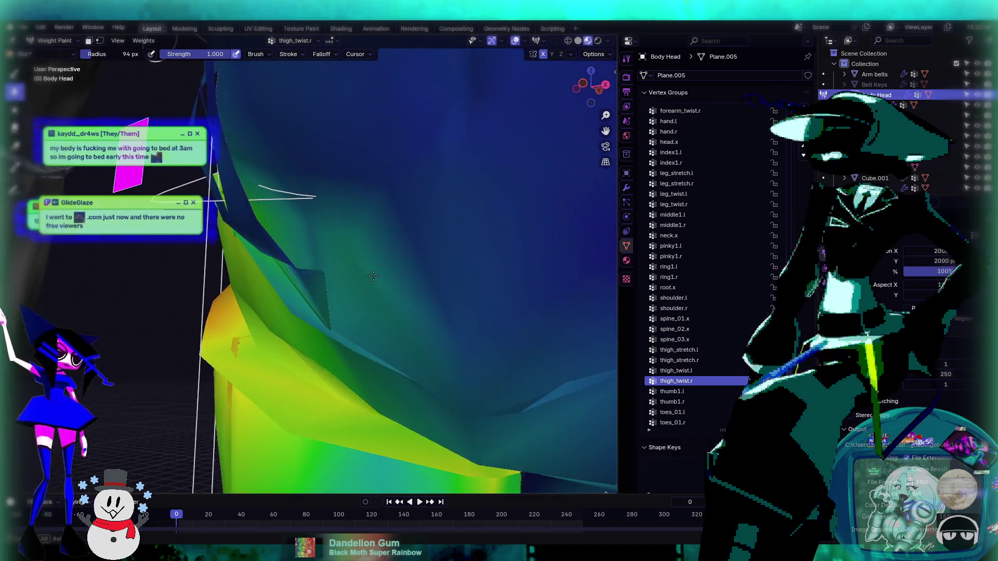
scroll(402, 274, up, 3)
scroll(397, 289, down, 2)
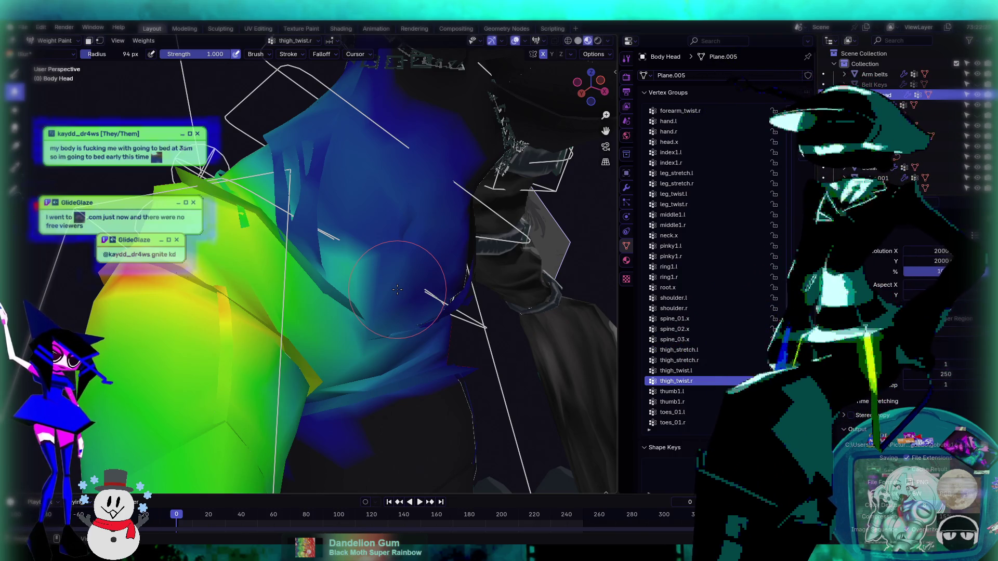
mouse_move(398, 290)
middle_down()
mouse_move(364, 249)
mouse_move(245, 190)
mouse_move(329, 269)
mouse_move(474, 335)
mouse_move(389, 271)
mouse_move(492, 345)
mouse_move(270, 228)
middle_up()
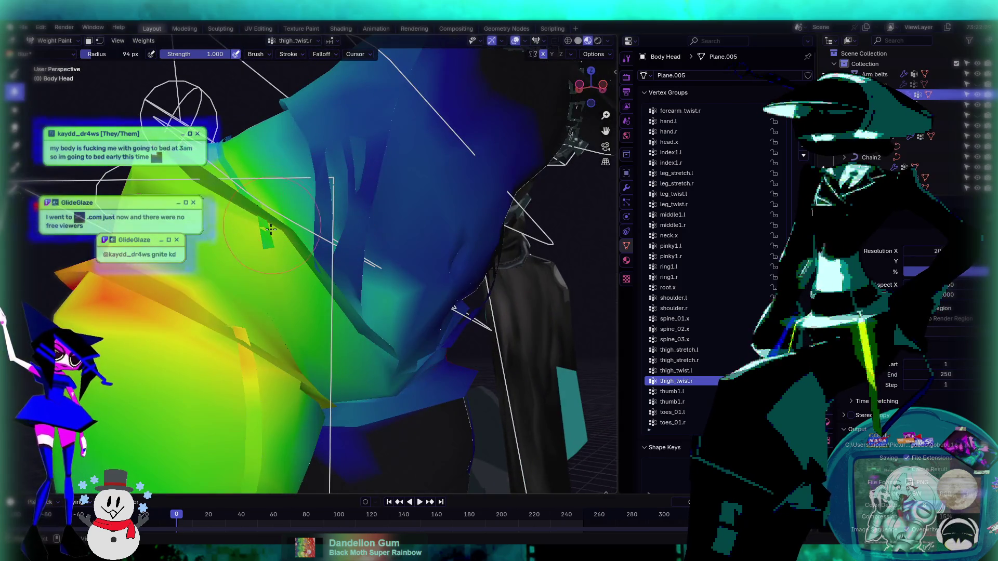
mouse_move(337, 231)
middle_down()
mouse_move(364, 245)
mouse_move(411, 223)
mouse_move(395, 281)
mouse_move(411, 308)
middle_up()
click(57, 41)
click(52, 53)
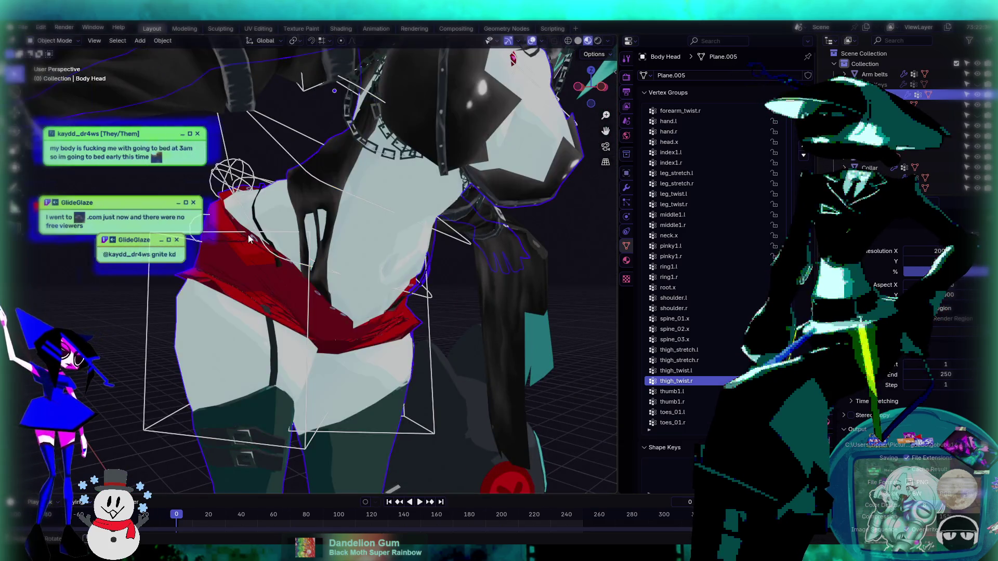
- Select the rig, enter Pose Mode, and trackball-rotate the c_root_master.x root bone twice
mouse_move(395, 218)
middle_down()
mouse_move(392, 189)
mouse_move(246, 214)
mouse_move(246, 180)
middle_up()
click(238, 160)
key(ctrl+Tab)
click(272, 196)
mouse_move(287, 200)
middle_down()
mouse_move(336, 204)
mouse_move(217, 192)
mouse_move(334, 246)
middle_up()
key(r)
key(r)
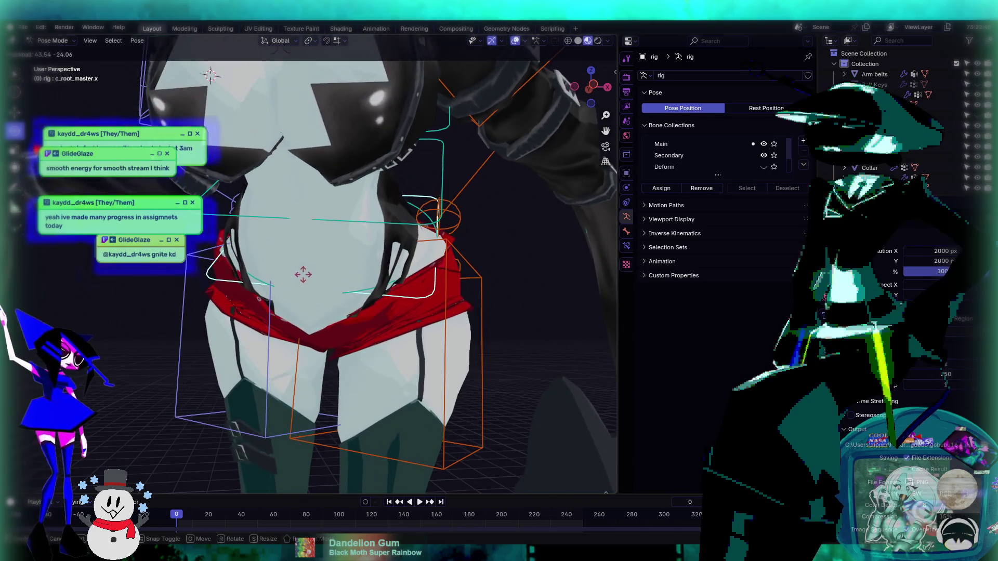
click(416, 227)
key(r)
key(r)
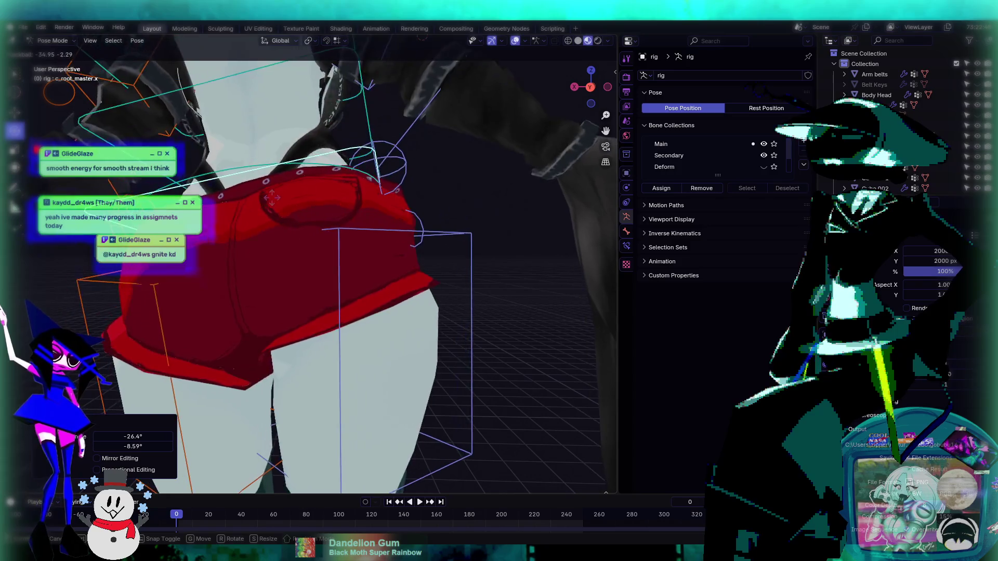
click(236, 302)
- Zoom onto the hips and rotate the rig again, reaching -44.7° on X, to test the shorts
mouse_move(236, 301)
middle_down()
mouse_move(361, 187)
mouse_move(370, 223)
mouse_move(370, 200)
mouse_move(466, 183)
mouse_move(498, 213)
mouse_move(521, 213)
middle_up()
scroll(416, 213, up, 5)
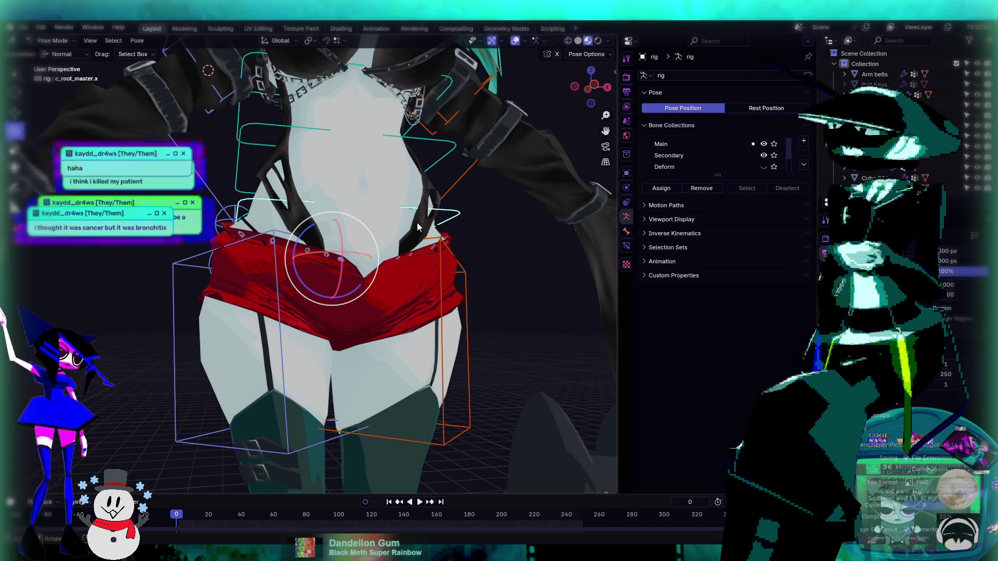
mouse_move(418, 227)
middle_down()
mouse_move(411, 239)
mouse_move(351, 254)
mouse_move(397, 320)
mouse_move(301, 313)
mouse_move(292, 328)
mouse_move(282, 272)
mouse_move(343, 262)
middle_up()
key(r)
click(295, 342)
- Take the armature back to Object Mode and select the Body Head mesh
click(58, 42)
click(57, 62)
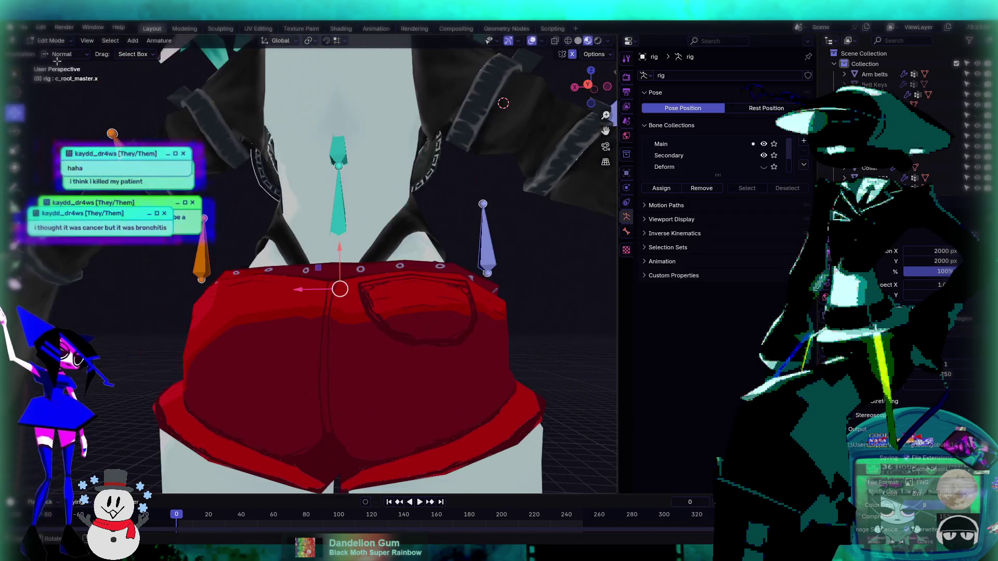
key(Tab)
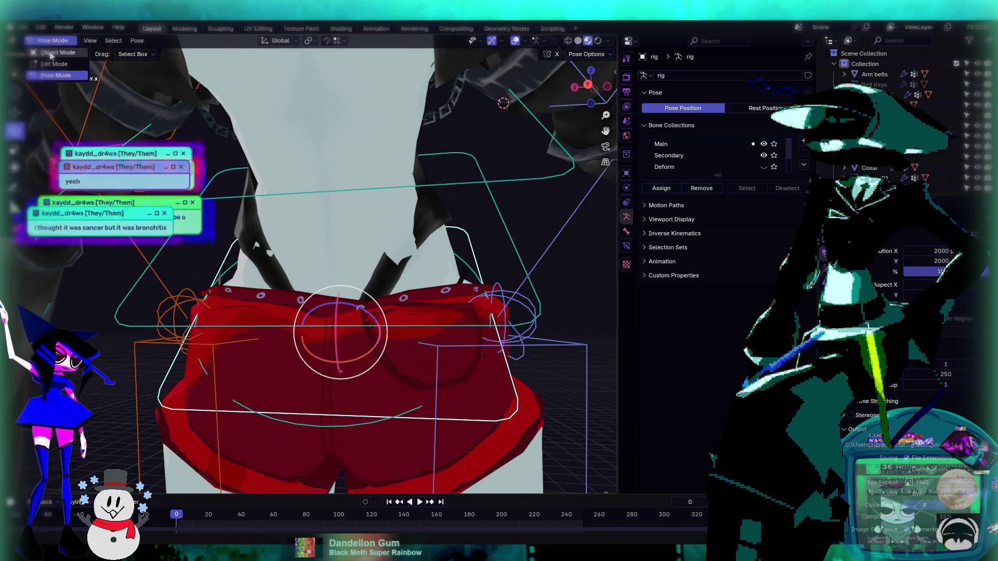
click(361, 213)
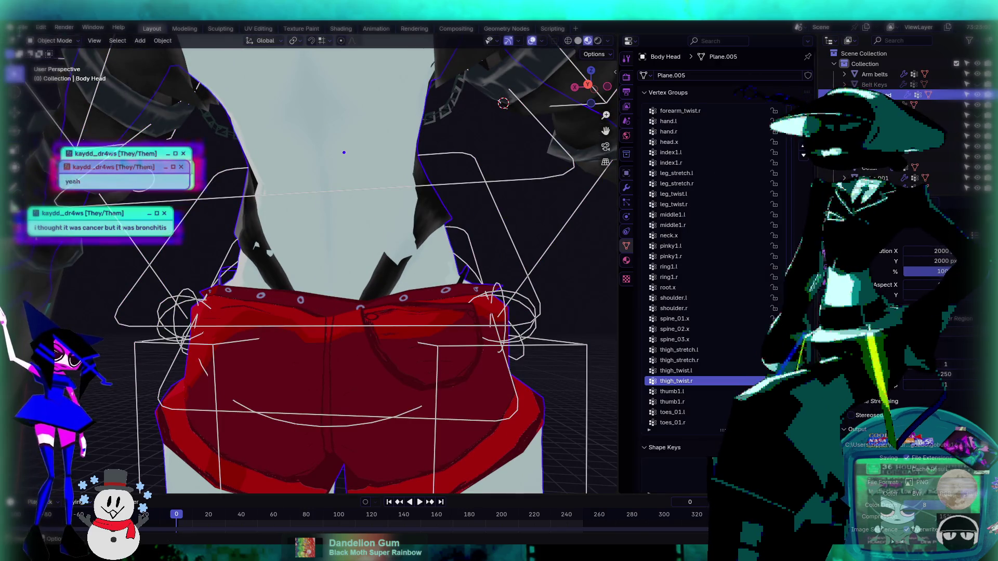
- Put Body Head in Weight Paint and smooth the neck weights with the Average brush
click(58, 42)
click(57, 99)
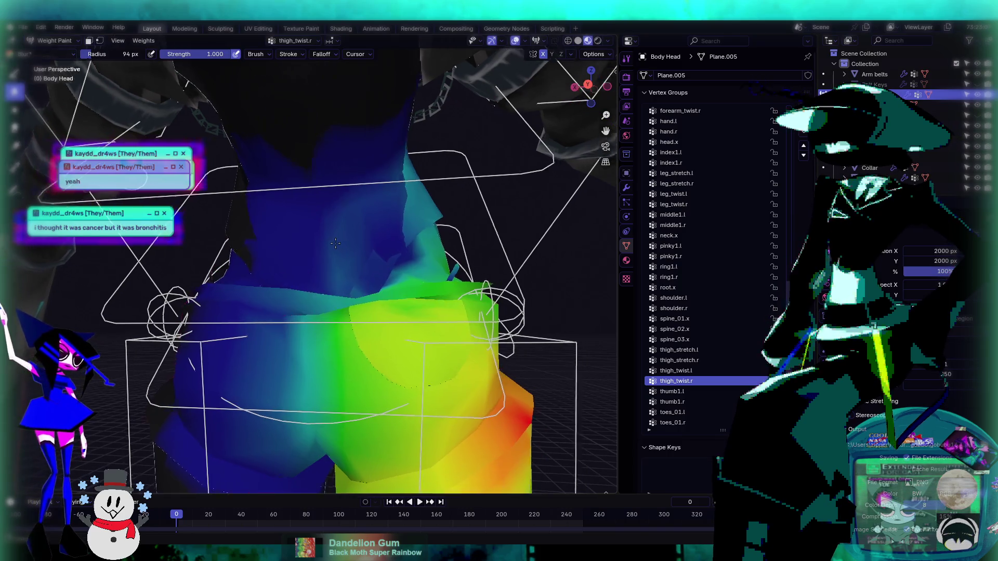
scroll(372, 251, up, 3)
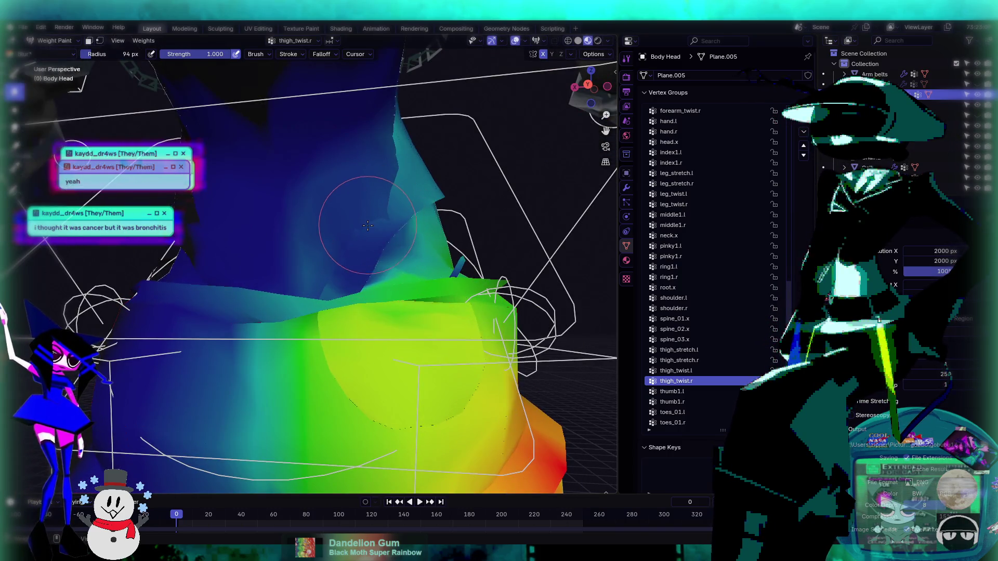
middle_drag(375, 209, 355, 231)
click(14, 74)
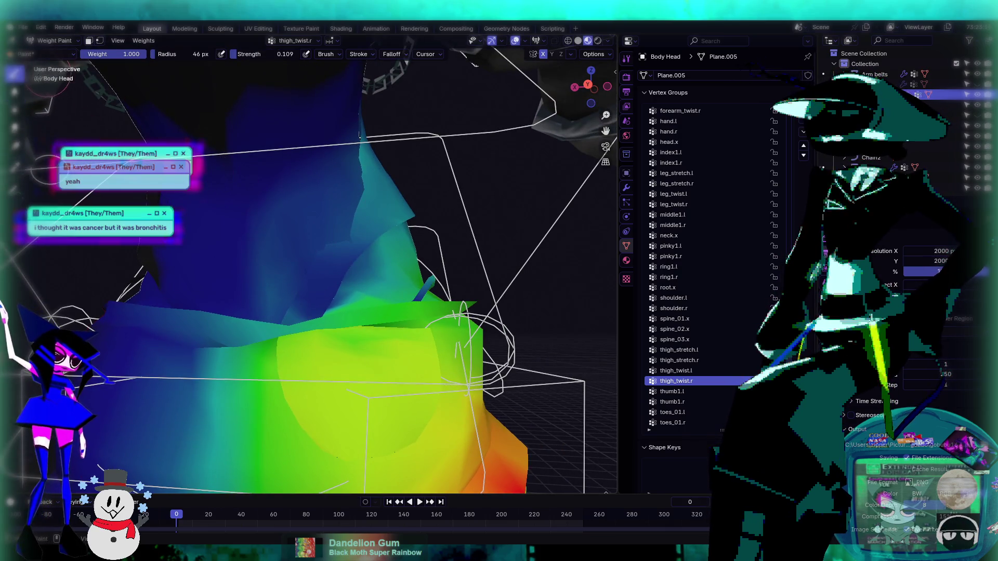
click(14, 110)
mouse_move(348, 214)
mouse_down()
mouse_move(340, 224)
mouse_move(361, 193)
mouse_move(335, 206)
mouse_move(335, 229)
mouse_up()
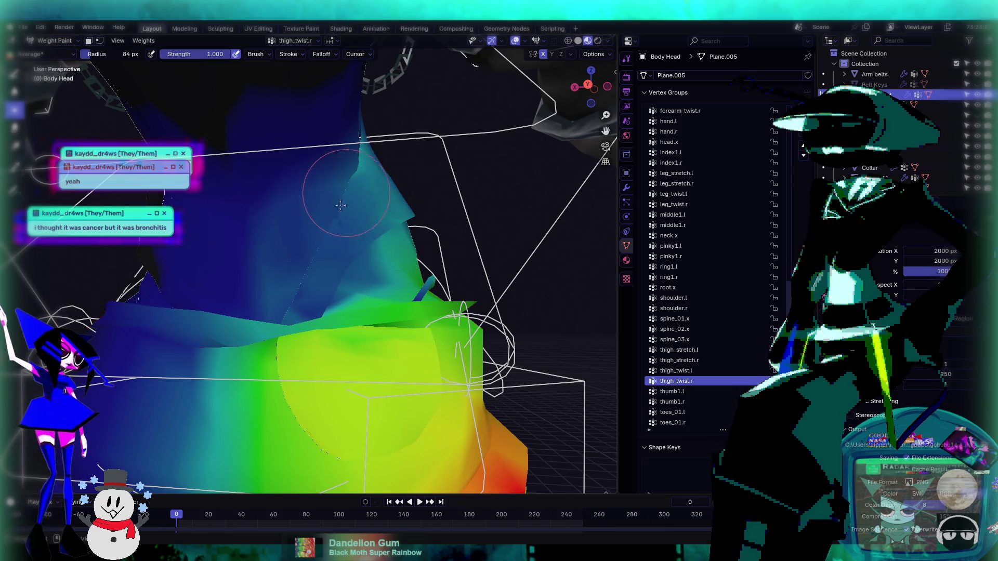
- Reframe on the whole body and rig, then paint a correcting stroke lowering the torso weights
middle_drag(337, 230, 485, 301)
mouse_move(393, 269)
middle_down()
mouse_move(168, 280)
mouse_move(273, 170)
middle_up()
scroll(274, 170, up, 2)
middle_drag(305, 81, 308, 185)
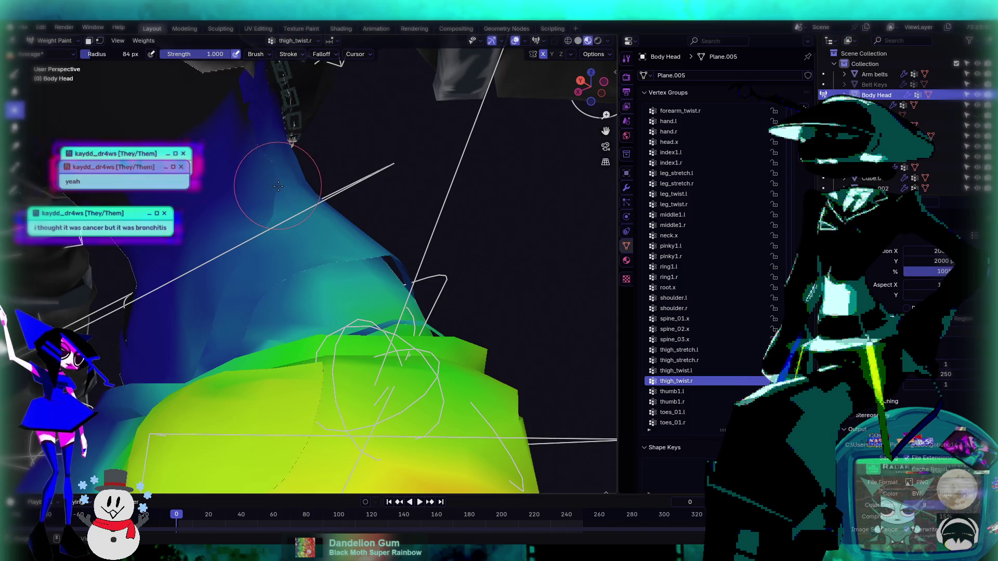
scroll(333, 222, down, 5)
mouse_move(333, 222)
middle_down()
mouse_move(272, 284)
mouse_move(269, 327)
middle_up()
scroll(272, 284, up, 5)
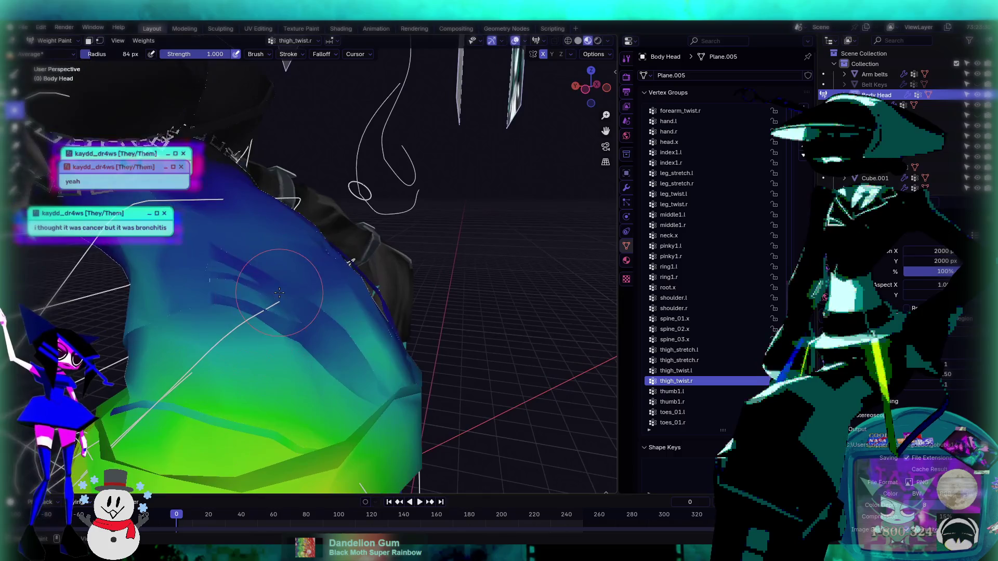
drag(269, 327, 318, 335)
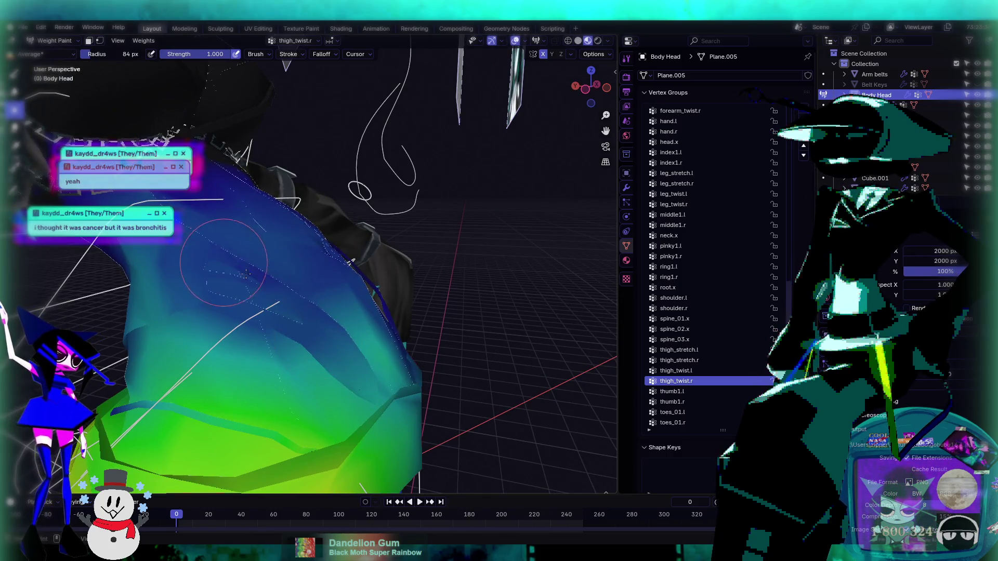
mouse_move(233, 268)
middle_down()
mouse_move(268, 331)
mouse_move(342, 280)
mouse_move(291, 245)
middle_up()
click(54, 41)
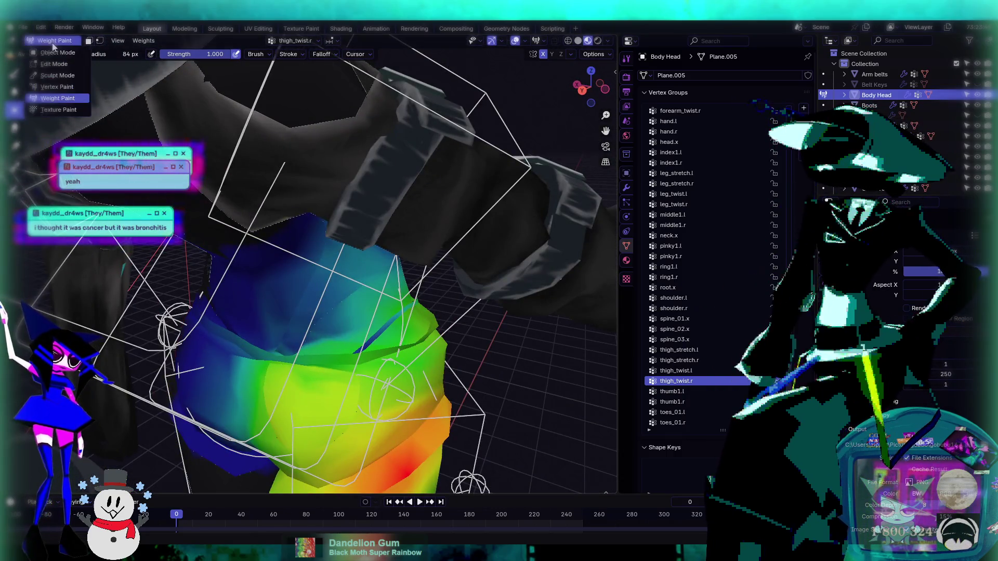
- Return to Object Mode, select the rig, and switch it into Pose Mode
click(57, 53)
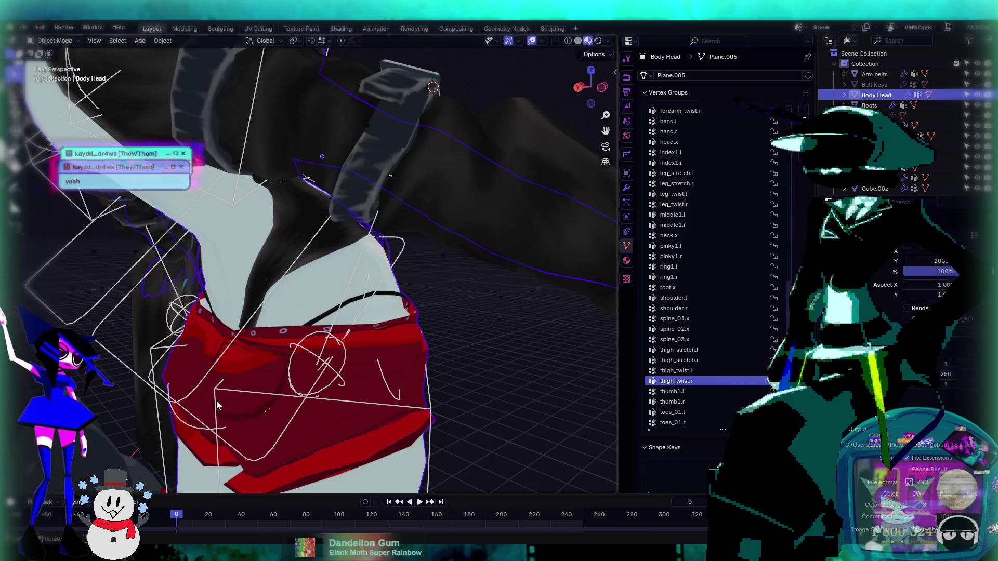
click(225, 424)
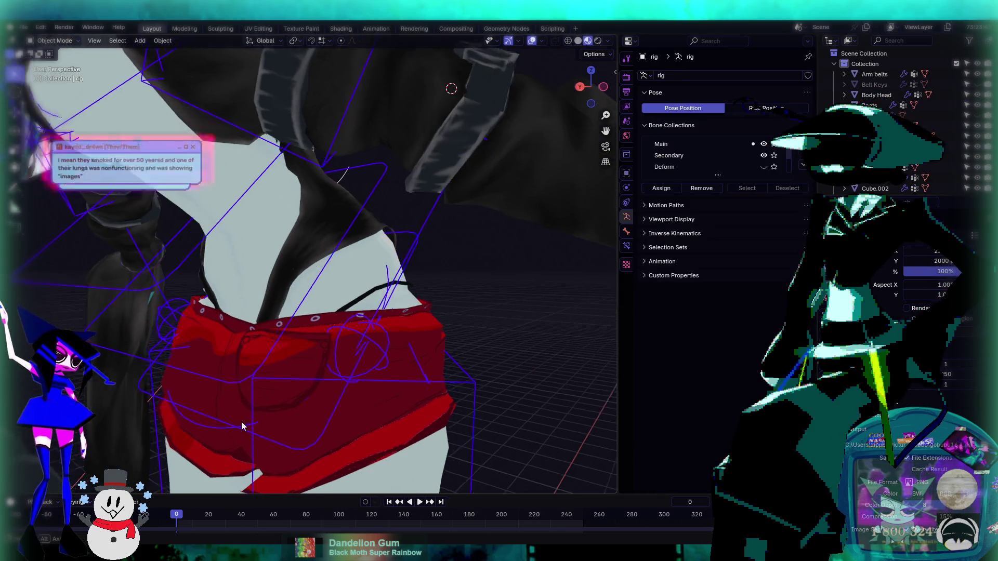
middle_drag(232, 426, 208, 364)
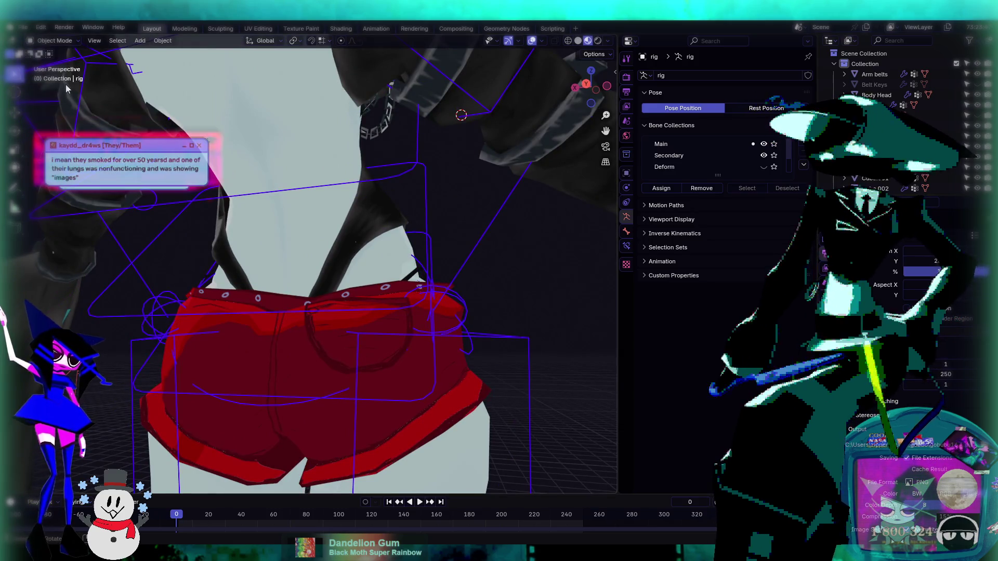
click(52, 41)
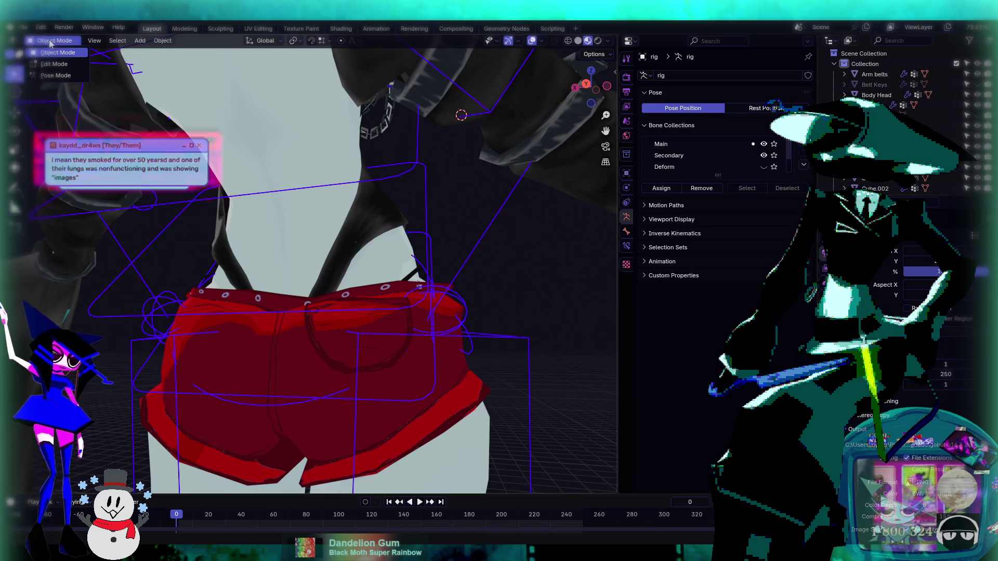
click(55, 76)
- Rotate the root bone 68.6° about X and inspect the deformed shorts
middle_drag(241, 210, 231, 278)
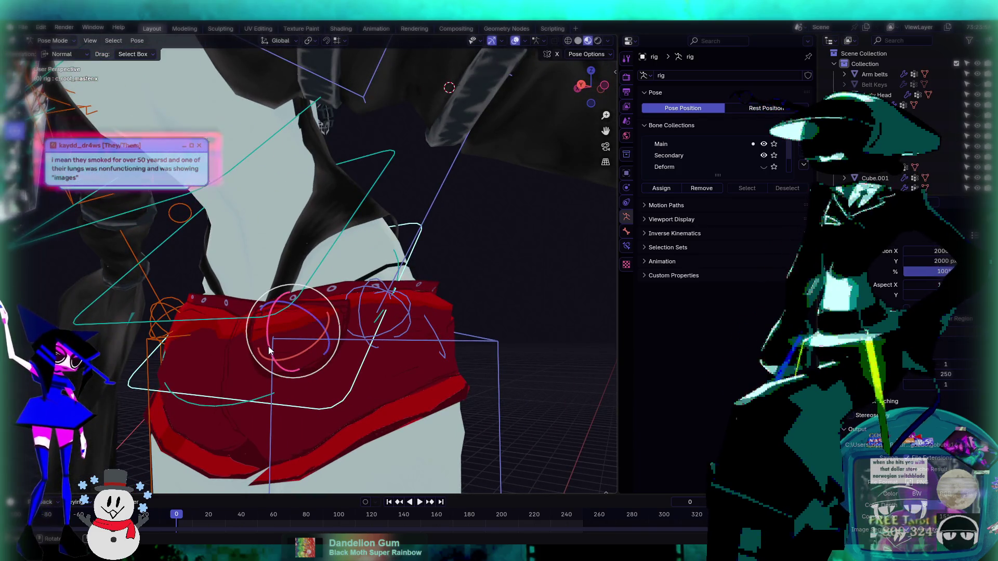
key(r)
key(x)
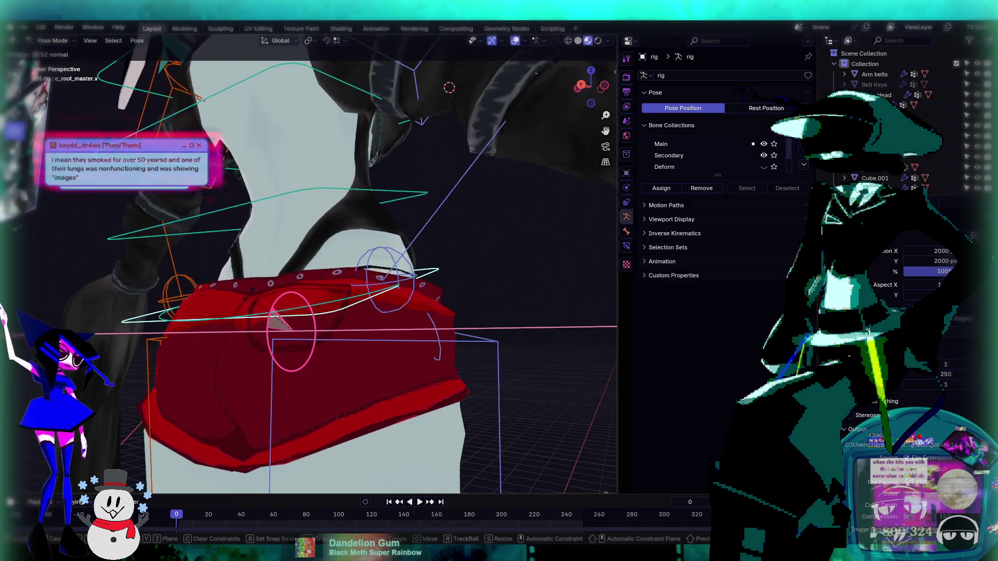
click(386, 299)
mouse_move(386, 298)
middle_down()
mouse_move(387, 311)
mouse_move(329, 309)
mouse_move(280, 282)
mouse_move(270, 224)
middle_up()
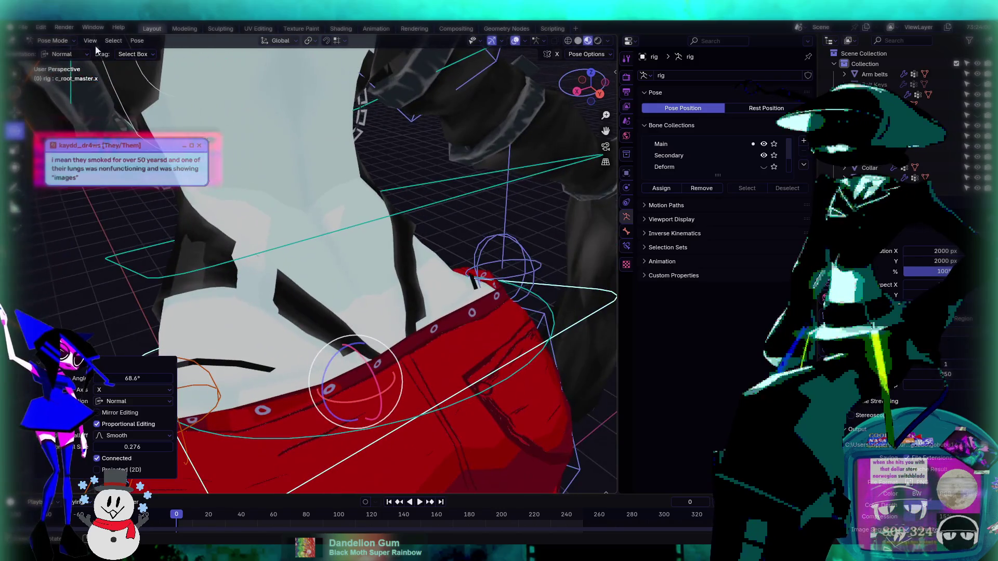
- Return the rig to Object Mode and select the Body Head mesh
click(54, 40)
click(52, 52)
click(214, 229)
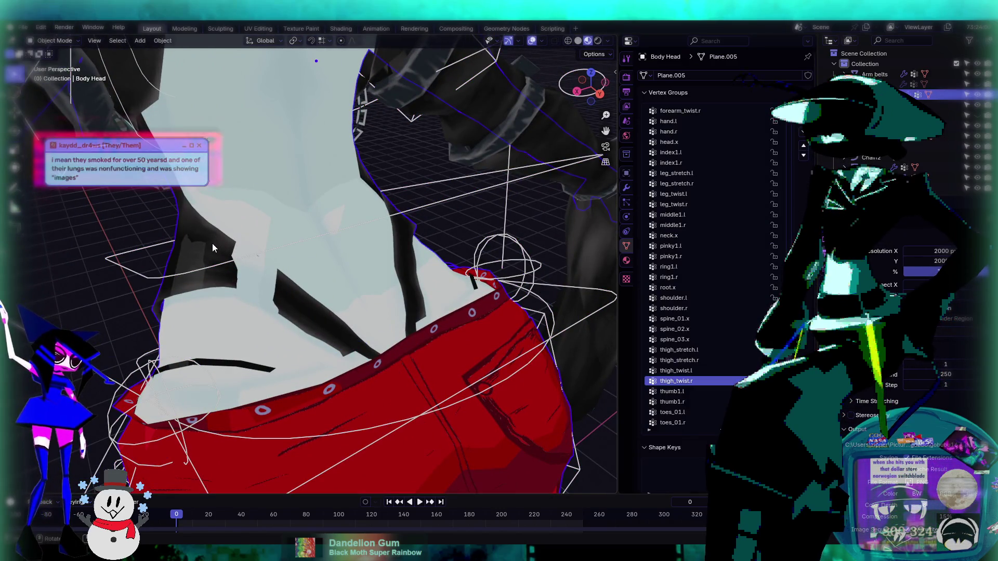
click(65, 41)
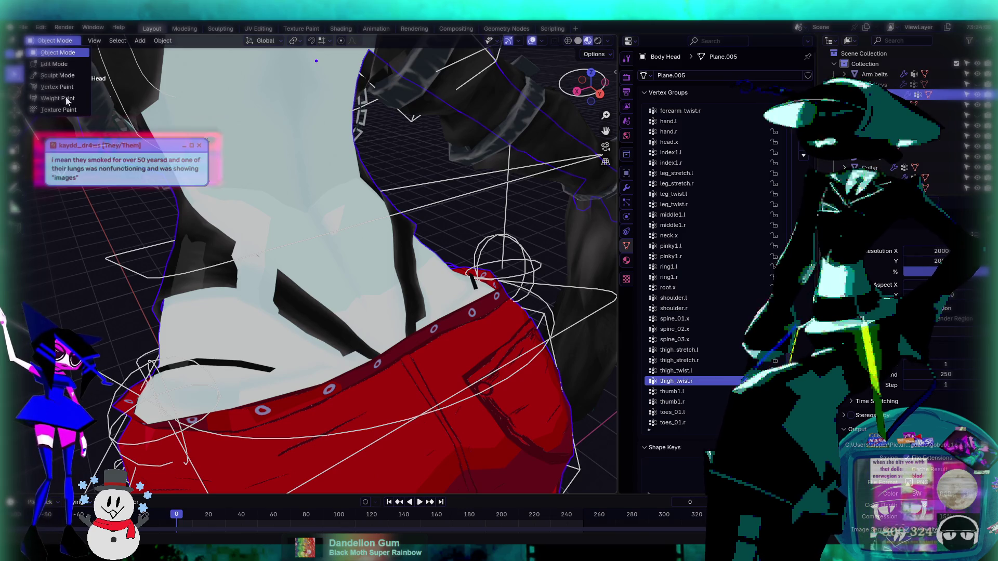
- In Weight Paint, select thigh_twist.l and paint lower weight over the shorts' light-blue patches
click(52, 98)
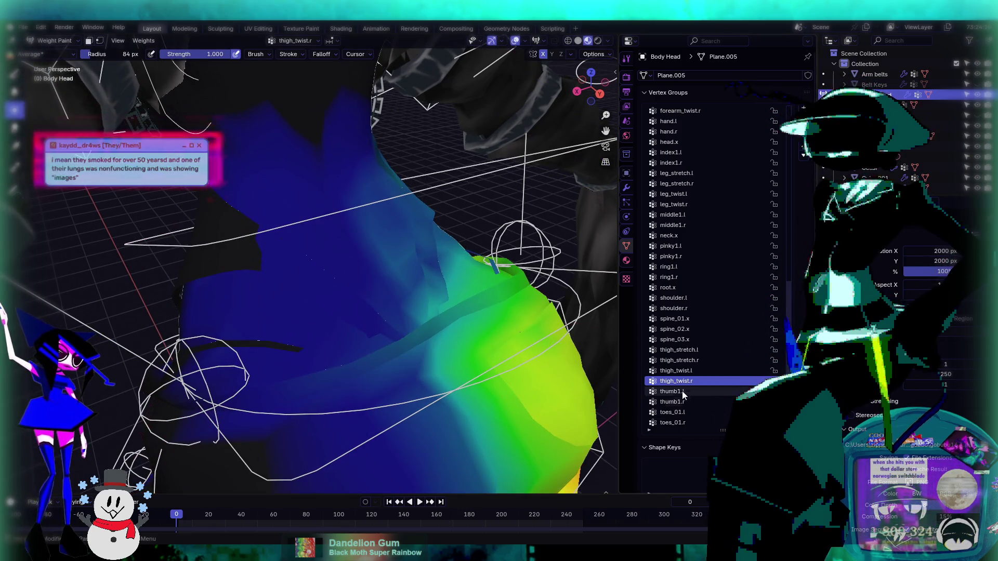
click(676, 371)
drag(254, 262, 387, 319)
drag(250, 281, 446, 365)
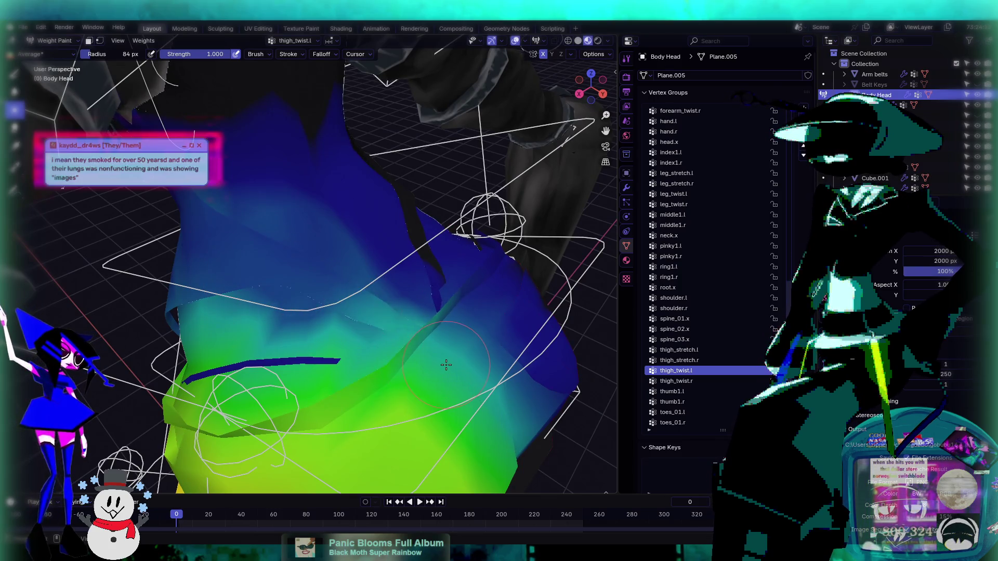
middle_drag(194, 307, 319, 275)
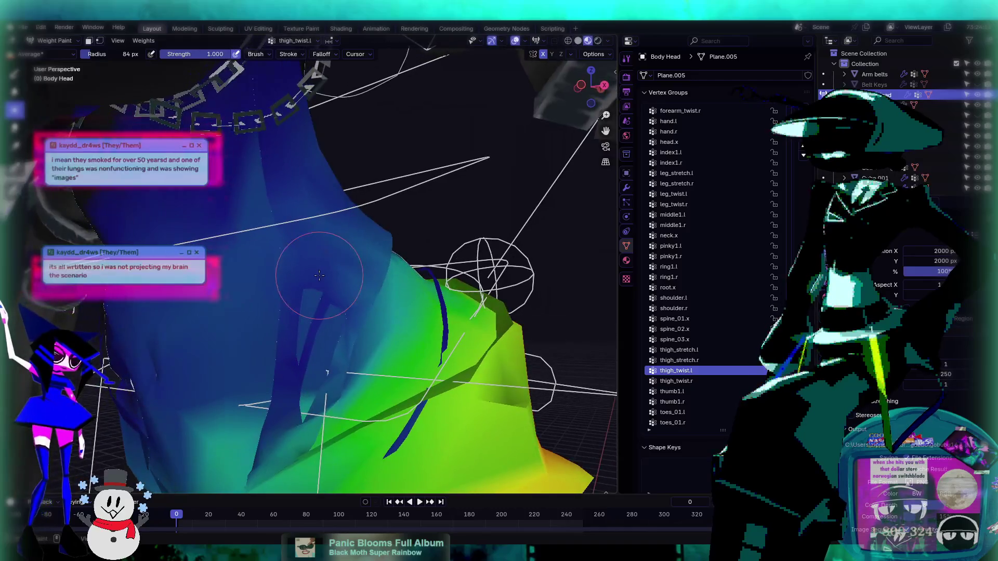
drag(332, 321, 327, 376)
- Inspect the shorts from below, then leave and re-enter Weight Paint mode
mouse_move(281, 405)
middle_down()
mouse_move(296, 379)
mouse_move(289, 388)
middle_up()
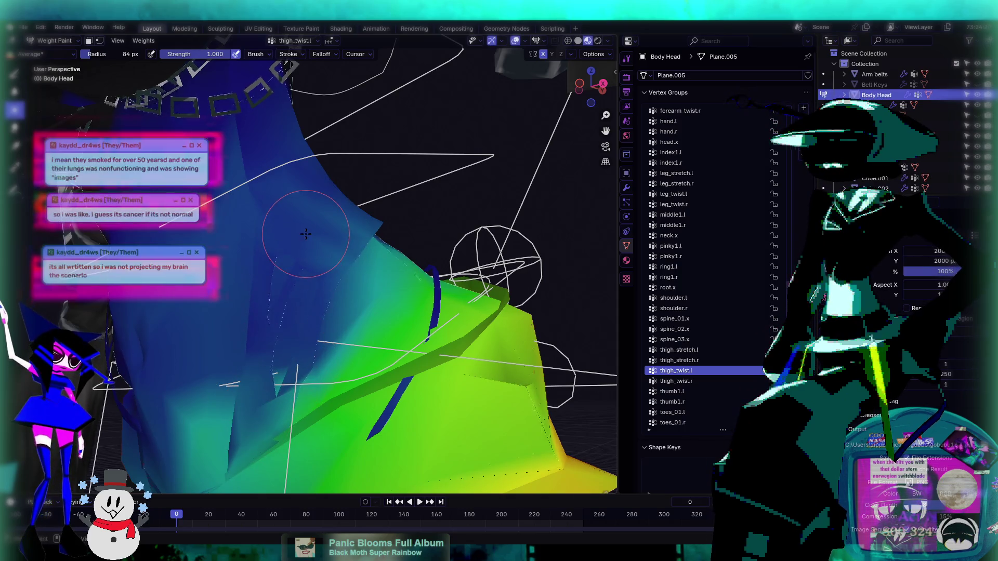
mouse_move(275, 229)
middle_down()
mouse_move(291, 245)
mouse_move(275, 231)
middle_up()
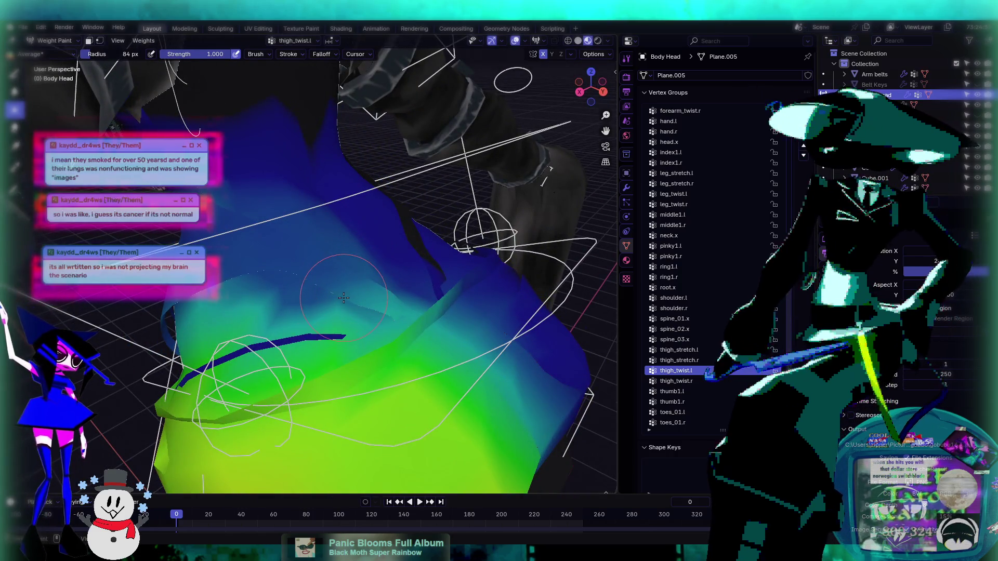
middle_drag(348, 260, 317, 302)
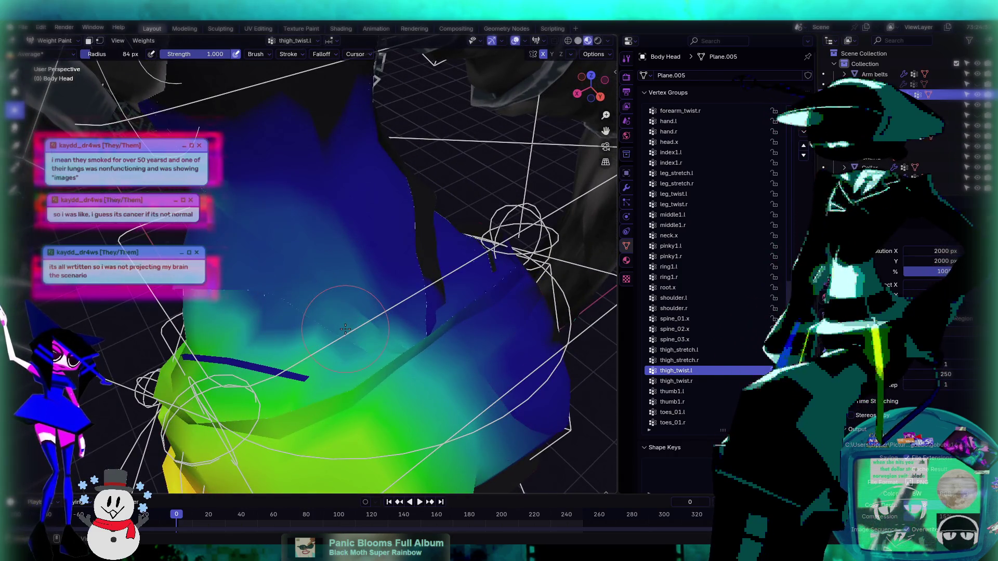
middle_drag(380, 344, 319, 326)
mouse_move(391, 321)
middle_down()
mouse_move(349, 297)
mouse_move(354, 250)
mouse_move(341, 225)
middle_up()
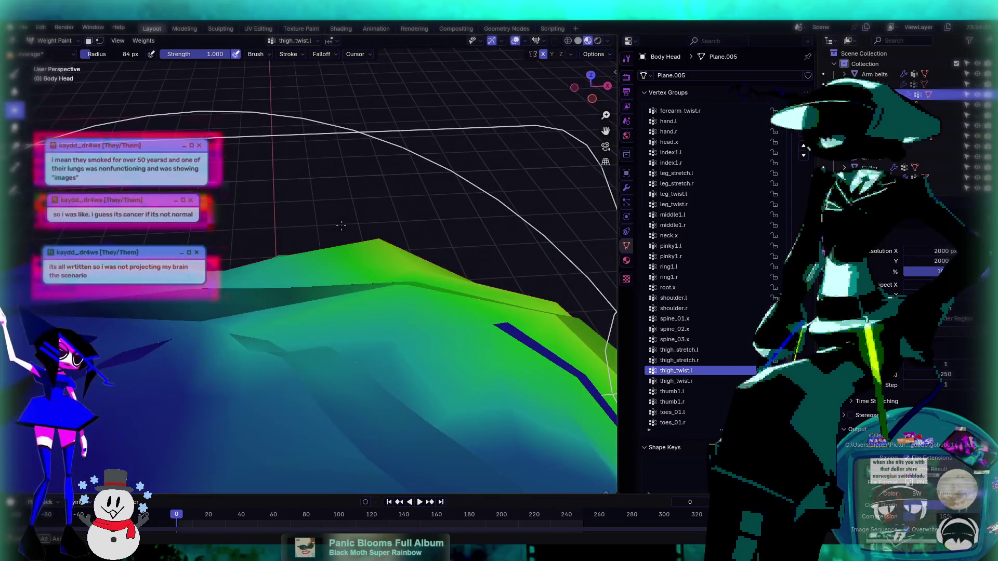
key(ctrl+Tab)
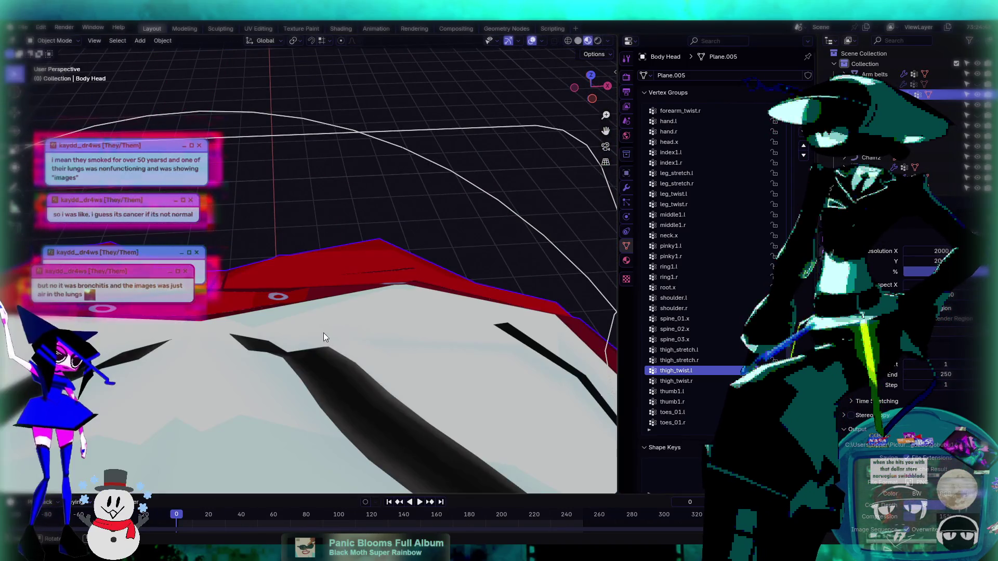
click(52, 41)
click(63, 98)
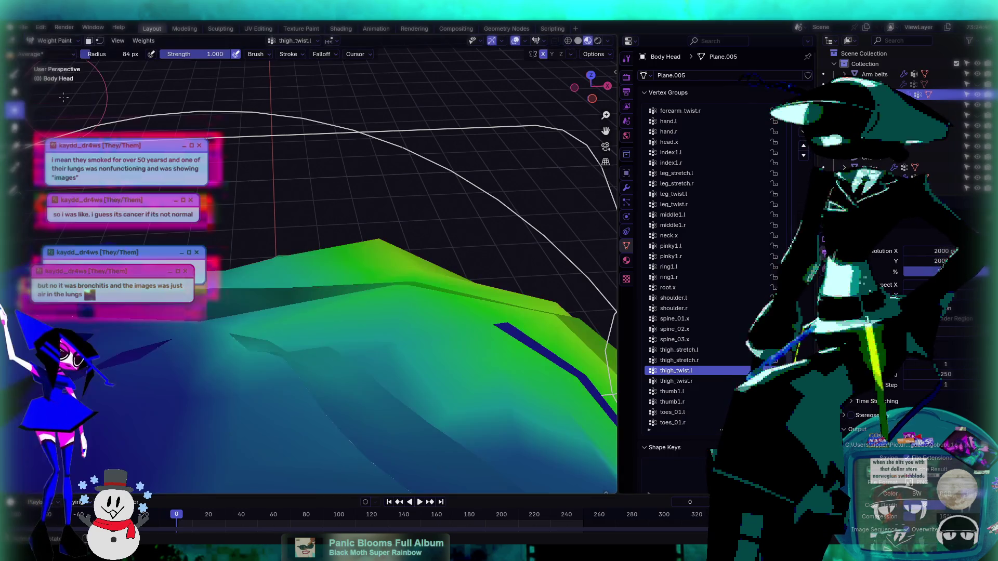
click(52, 41)
- Merge the black piece's lower-left edge into the neighbouring waistband vertex using Merge At Last
click(54, 64)
middle_drag(177, 184, 224, 210)
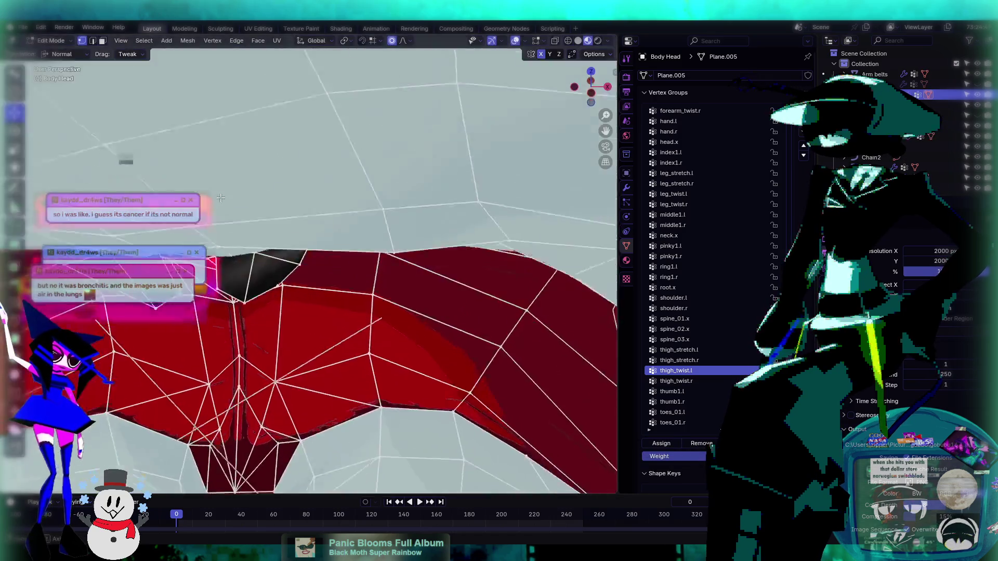
scroll(225, 210, up, 5)
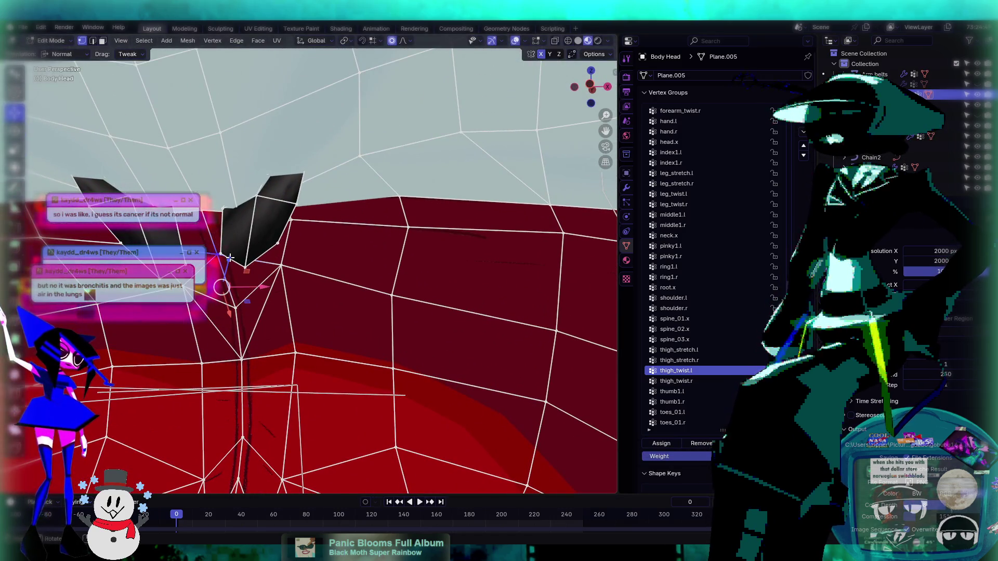
click(238, 222)
mouse_move(238, 222)
middle_down()
mouse_move(313, 235)
mouse_move(333, 251)
mouse_move(272, 287)
middle_up()
click(237, 293)
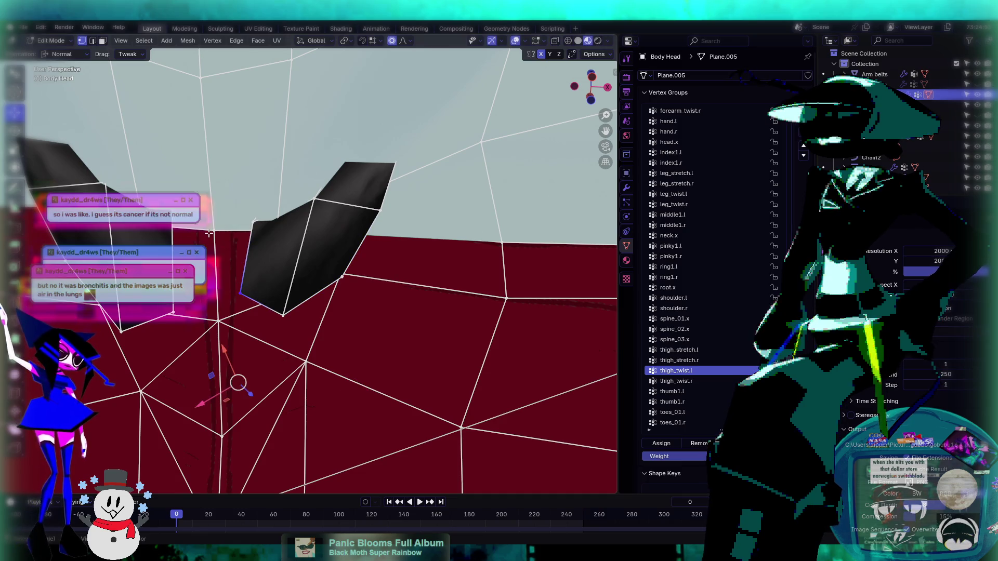
click(213, 232)
click(243, 296)
shift+click(212, 228)
key(m)
click(223, 233)
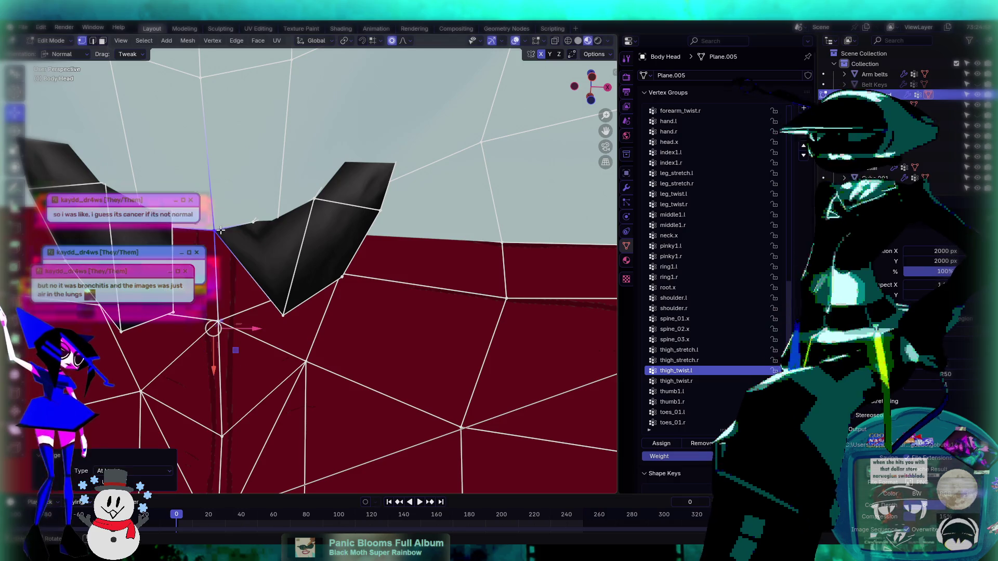
- Orbit and zoom out to inspect the merged mesh on the whole character
mouse_move(285, 309)
middle_down()
mouse_move(424, 279)
mouse_move(233, 290)
middle_up()
mouse_move(297, 333)
middle_down()
mouse_move(312, 344)
mouse_move(305, 265)
middle_up()
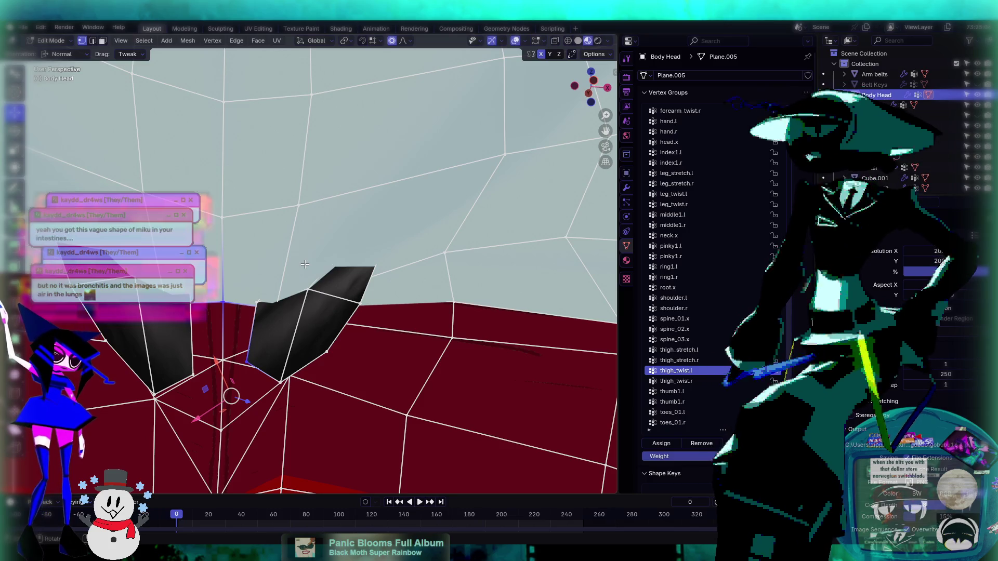
middle_drag(259, 256, 210, 51)
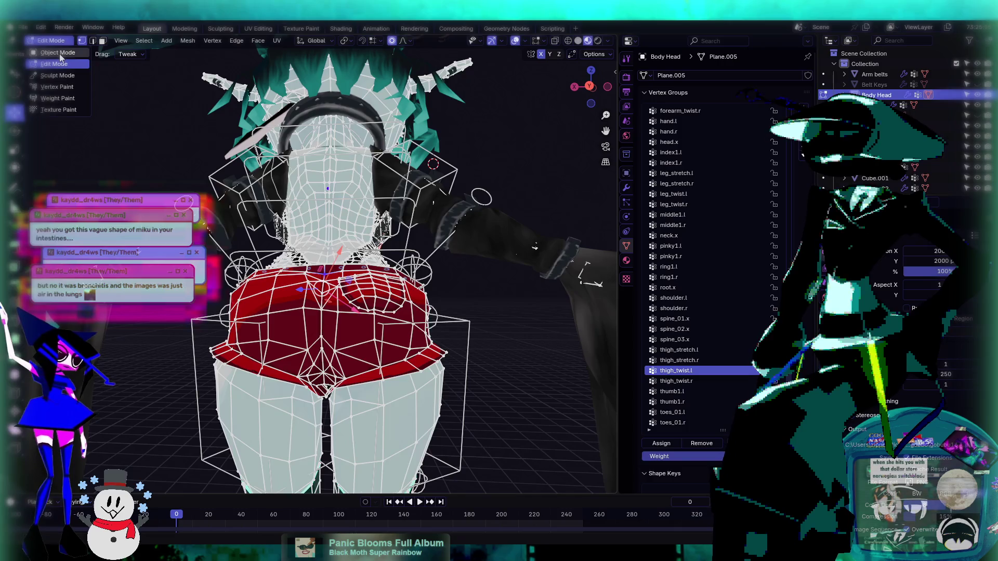
- Leave Edit Mode, select the rig and switch it to Pose Mode, viewing the shorts from behind
key(Tab)
middle_drag(411, 320, 405, 344)
middle_drag(329, 265, 251, 244)
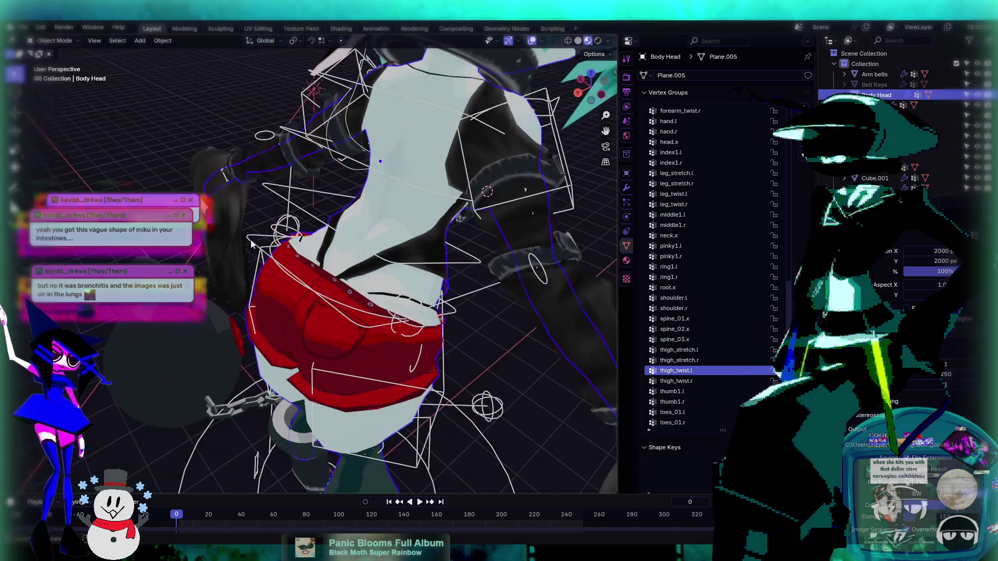
click(252, 237)
middle_drag(308, 270, 153, 101)
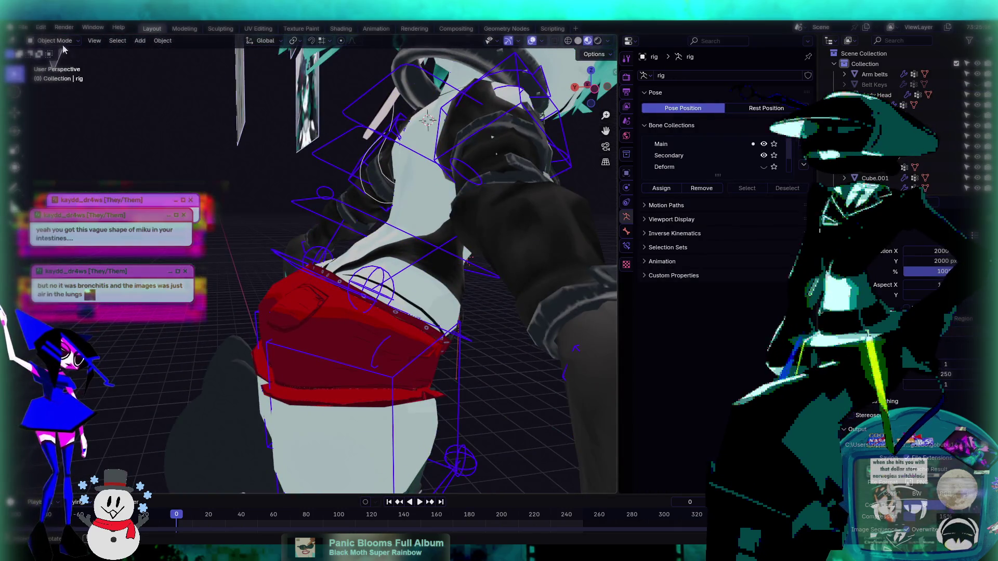
click(74, 76)
mouse_move(323, 266)
middle_down()
mouse_move(389, 280)
mouse_move(280, 219)
mouse_move(394, 303)
mouse_move(273, 267)
mouse_move(363, 263)
mouse_move(334, 345)
middle_up()
scroll(361, 261, up, 5)
- Return to Object Mode and enter Edit Mode on the Body Head mesh
click(52, 44)
click(52, 51)
mouse_move(270, 271)
middle_down()
mouse_move(313, 310)
mouse_move(294, 297)
mouse_move(330, 279)
mouse_move(243, 314)
middle_up()
click(339, 317)
key(Tab)
- Select both black pieces and push them out 0.064 m along Z
click(182, 361)
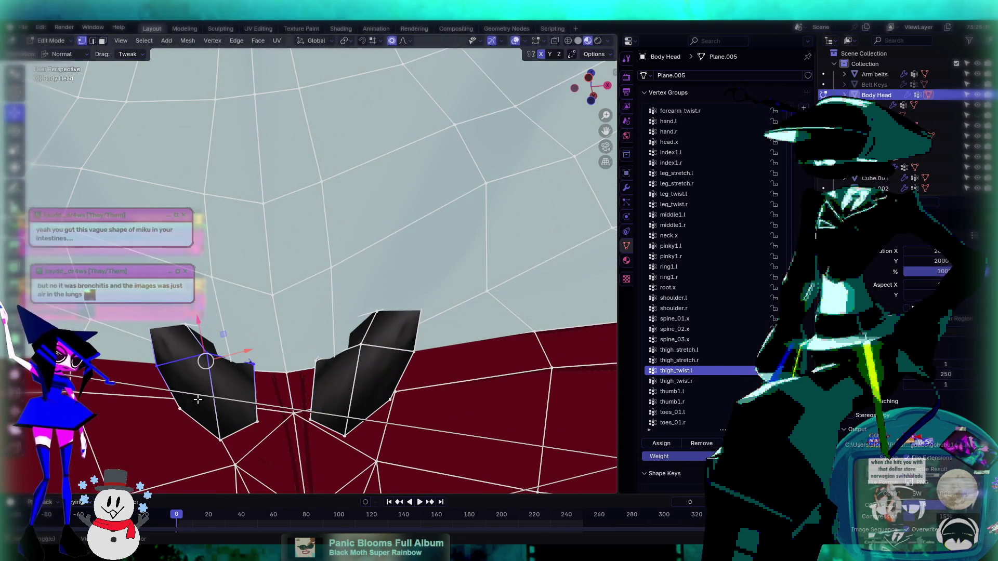
shift+click(223, 439)
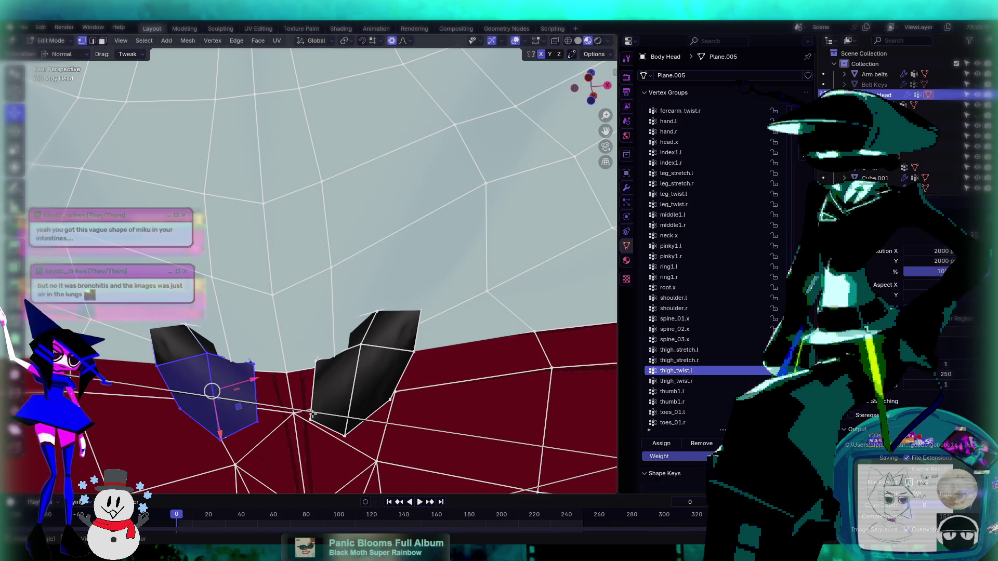
shift+click(349, 425)
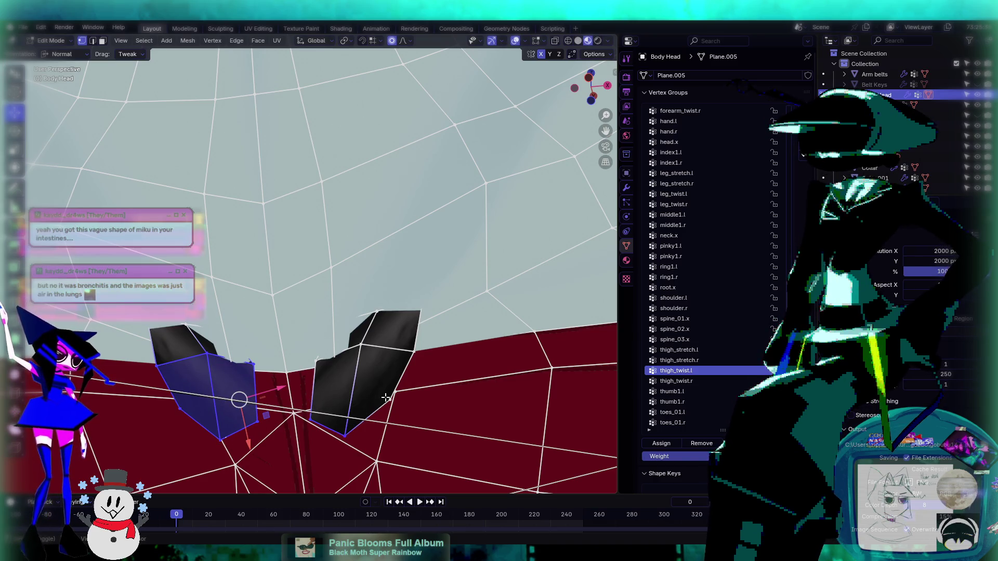
shift+click(408, 355)
shift+click(361, 344)
mouse_move(322, 358)
middle_down()
mouse_move(278, 349)
mouse_move(351, 286)
mouse_move(412, 306)
mouse_move(398, 291)
mouse_move(414, 261)
mouse_move(384, 283)
middle_up()
key(g)
key(z)
key(z)
click(369, 281)
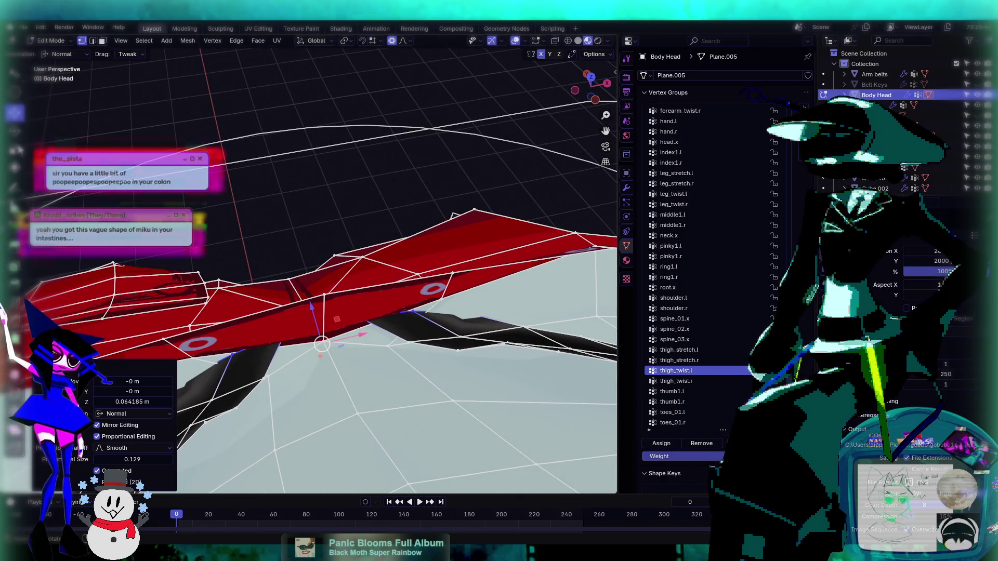
- Scale the selected black pieces to 0.762 along X
click(16, 149)
drag(361, 333, 352, 336)
mouse_move(352, 335)
middle_down()
mouse_move(297, 290)
mouse_move(255, 276)
mouse_move(174, 276)
mouse_move(395, 304)
middle_up()
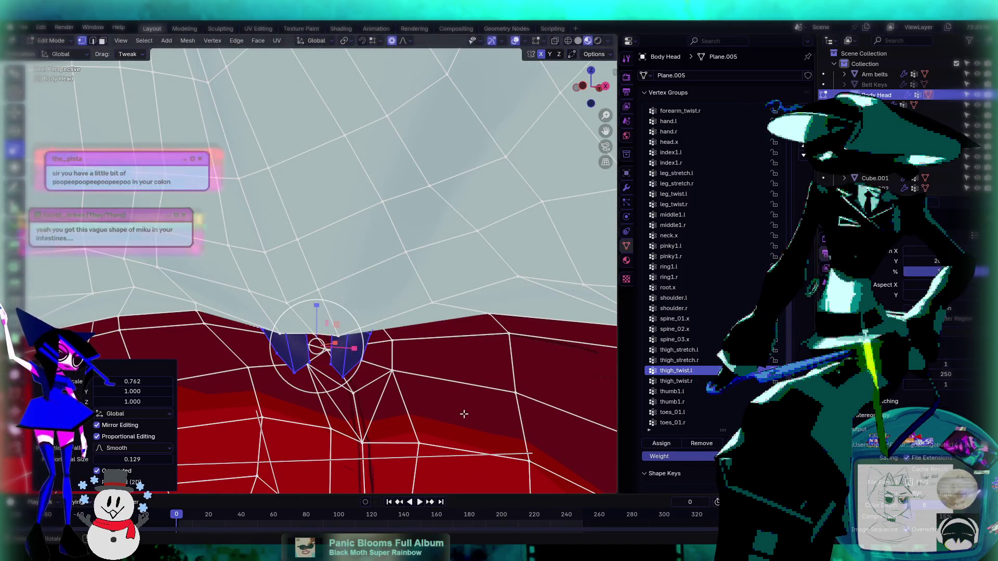
shift+middle_drag(299, 291, 320, 233)
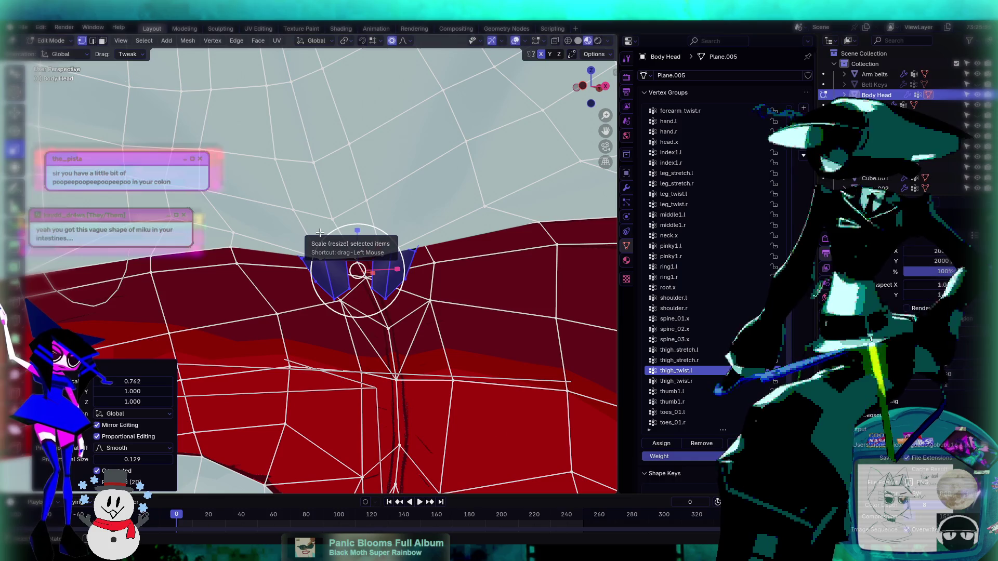
middle_drag(320, 232, 315, 220)
scroll(312, 239, up, 3)
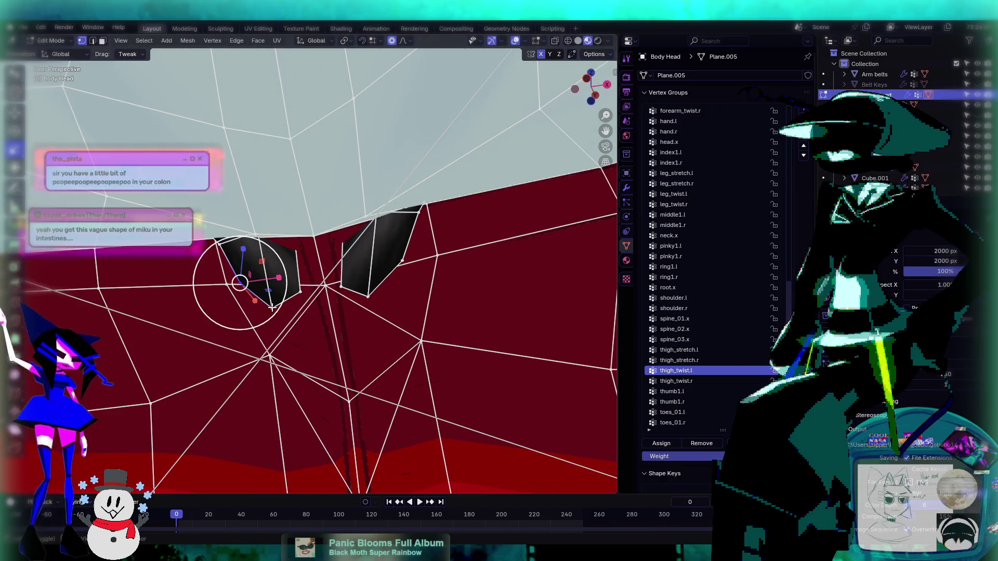
middle_drag(272, 308, 294, 309)
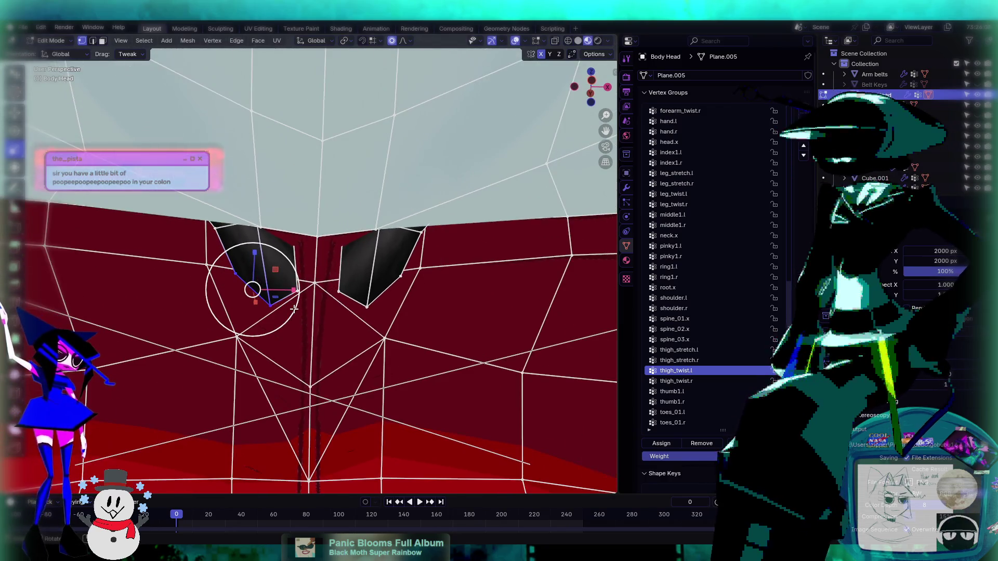
- Merge the strap-tip vertices at centre, then merge the right flap's two vertices
key(m)
click(299, 318)
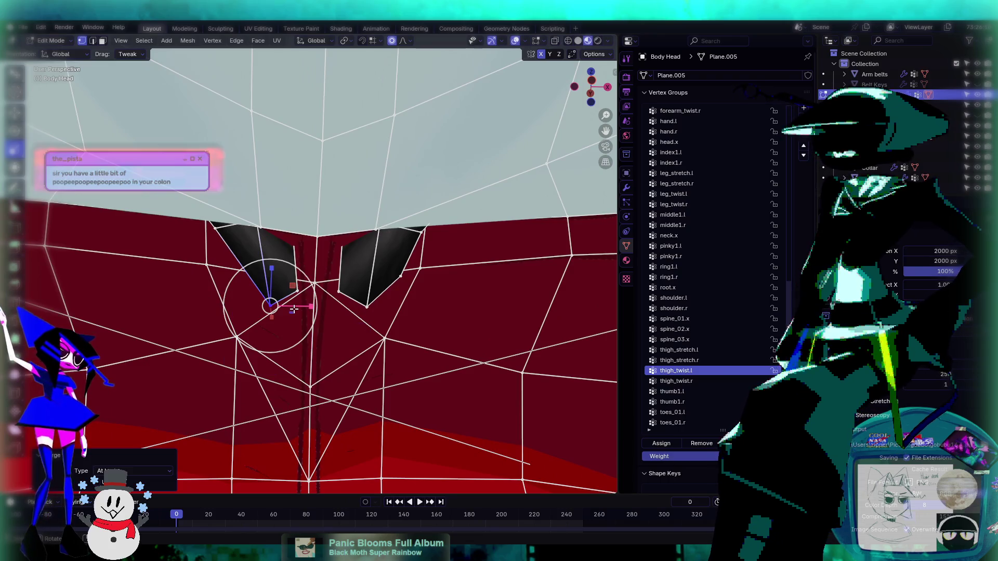
click(397, 278)
shift+click(364, 310)
key(m)
click(356, 308)
- Select the flap-tip, left-flap and right strap vertices together
middle_drag(323, 264, 320, 321)
click(319, 323)
shift+click(284, 344)
shift+click(354, 328)
mouse_move(382, 341)
middle_down()
mouse_move(363, 327)
mouse_move(374, 336)
middle_up()
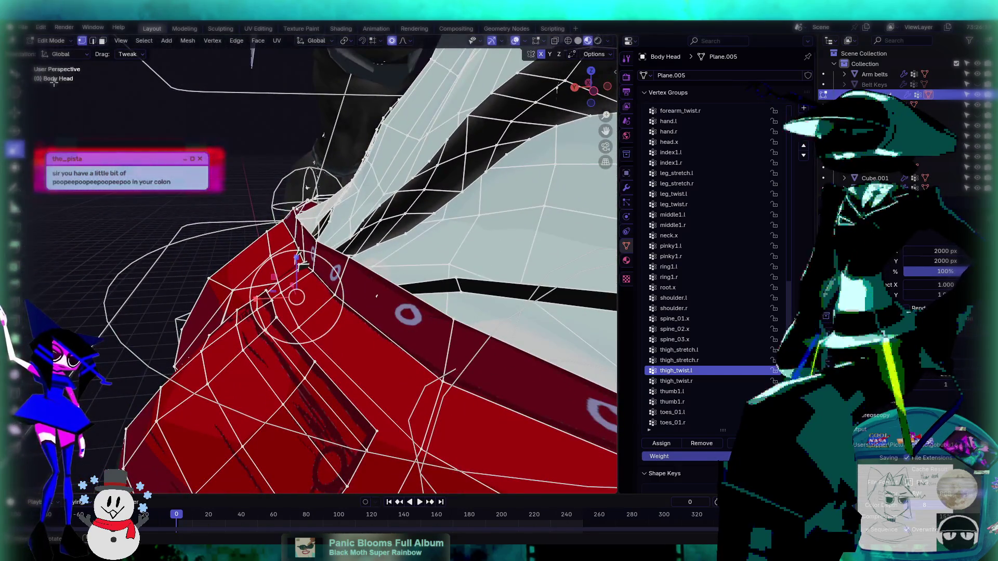
- Push the selected strap vertices along their normals with smooth proportional falloff
key(shift+space)
key(g)
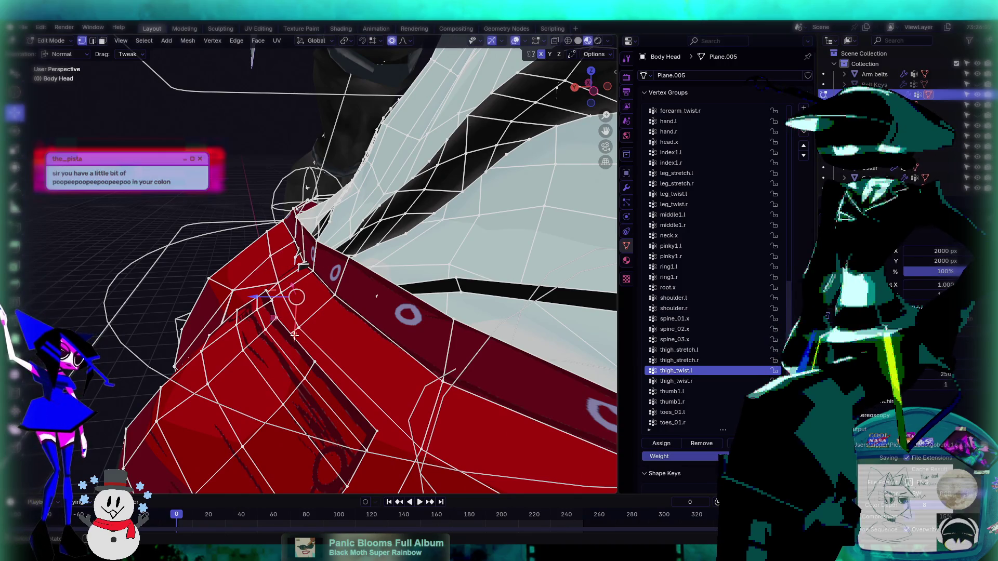
drag(294, 335, 302, 307)
scroll(304, 292, down, 19)
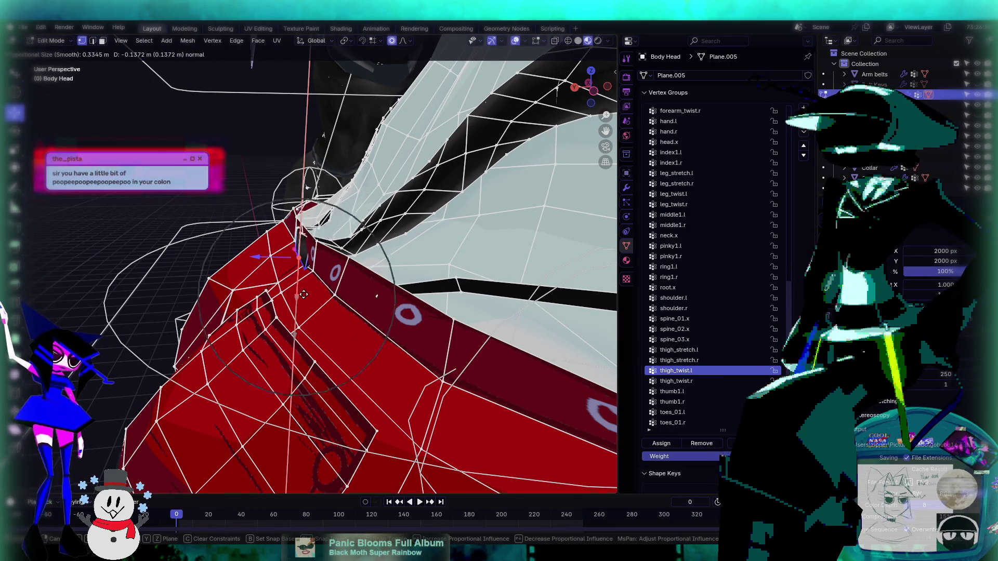
drag(304, 295, 303, 287)
drag(252, 253, 282, 254)
mouse_move(282, 254)
middle_down()
mouse_move(472, 302)
mouse_move(311, 181)
middle_up()
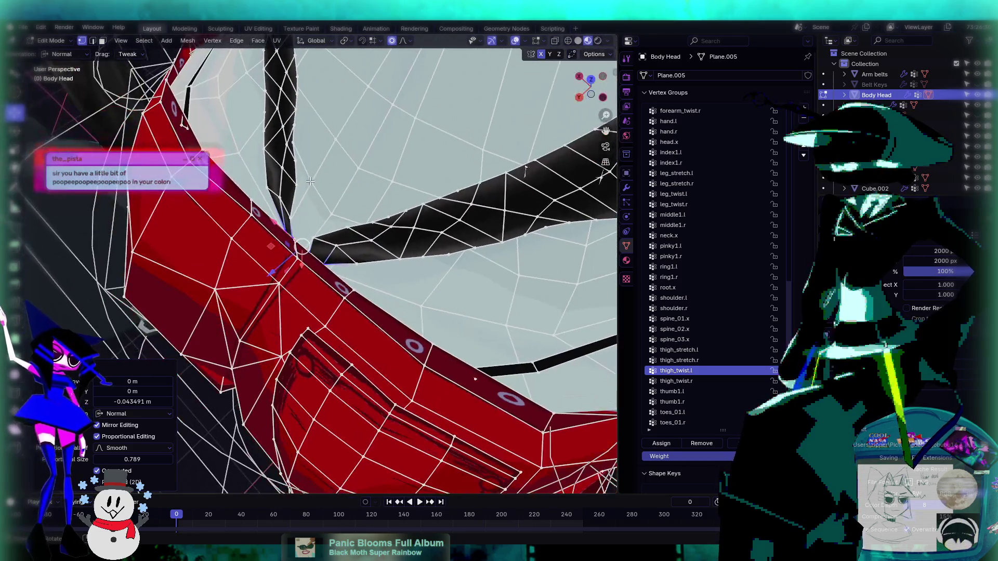
- Move a waistband-edge vertex along its normal with smooth falloff
click(280, 199)
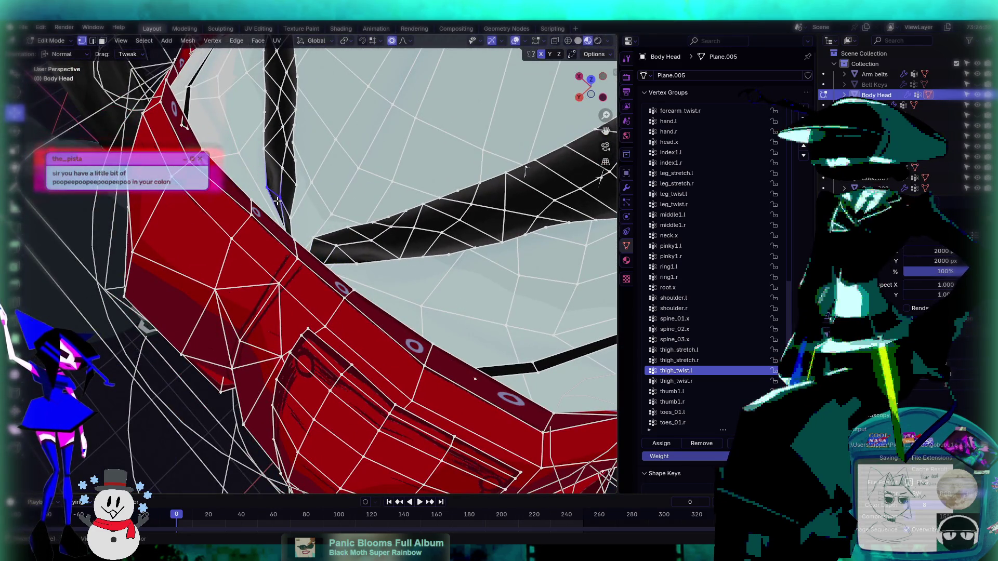
middle_drag(349, 276, 318, 233)
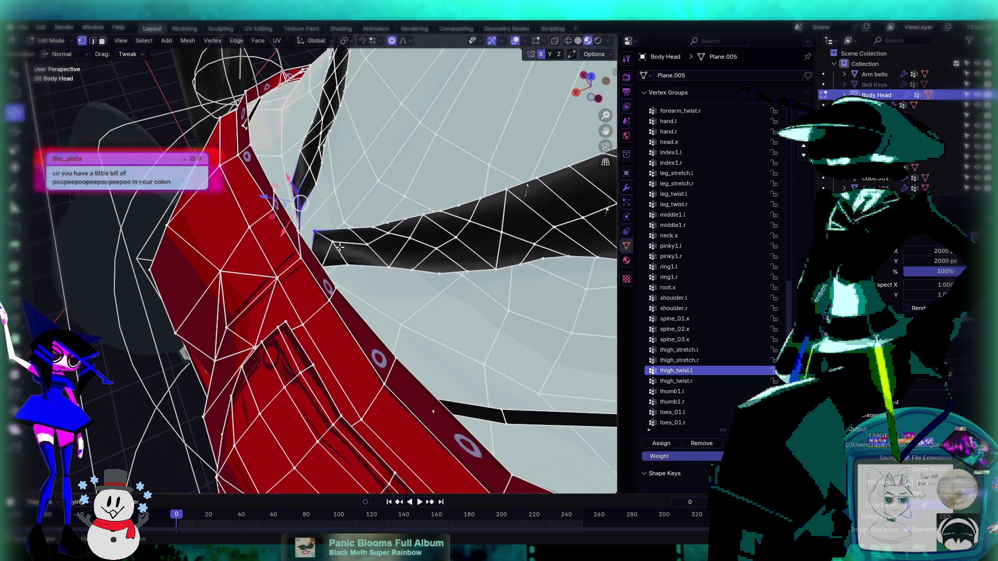
middle_drag(355, 264, 321, 218)
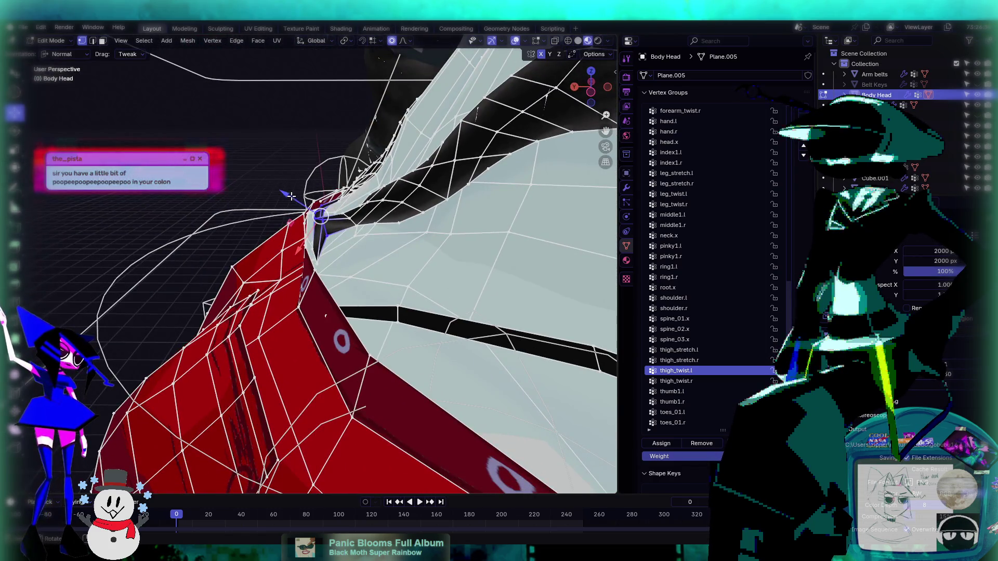
key(g)
key(z)
key(z)
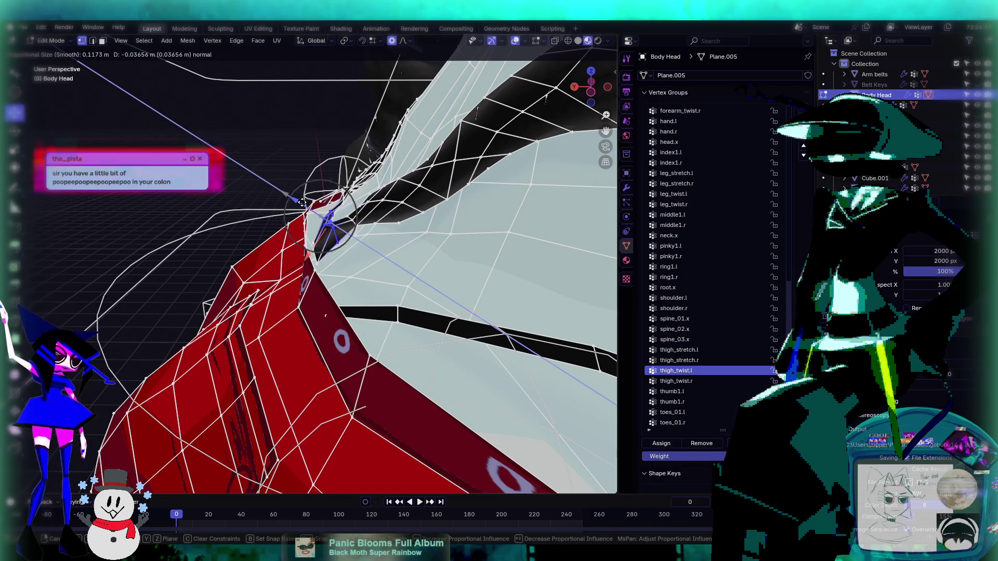
click(308, 206)
mouse_move(308, 205)
middle_down()
mouse_move(378, 229)
mouse_move(347, 252)
mouse_move(320, 199)
mouse_move(333, 73)
middle_up()
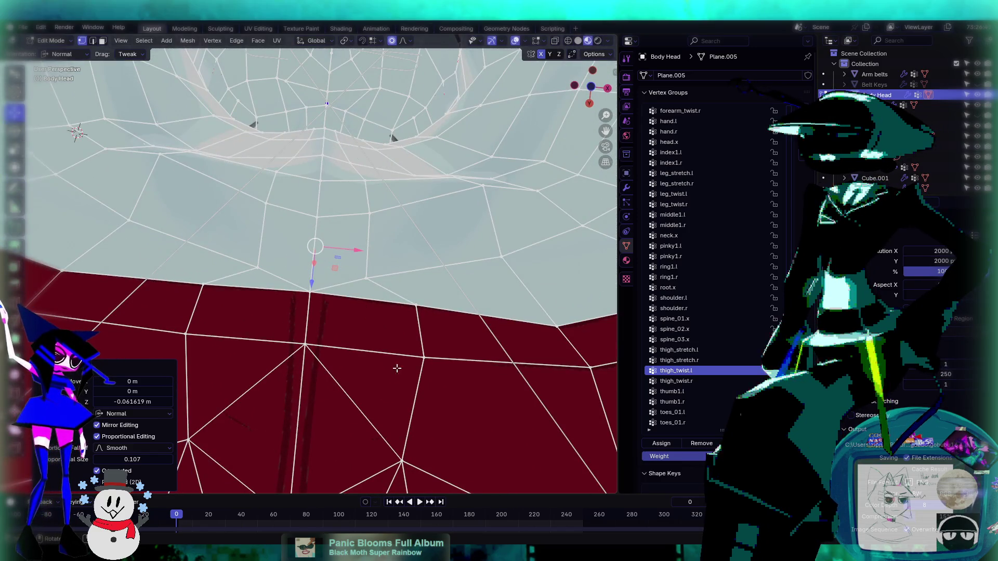
mouse_move(248, 263)
middle_down()
mouse_move(324, 236)
mouse_move(294, 334)
mouse_move(348, 378)
mouse_move(367, 367)
middle_up()
shift+click(328, 336)
- Merge the first strap vertices together at their centre
key(m)
click(408, 378)
click(382, 367)
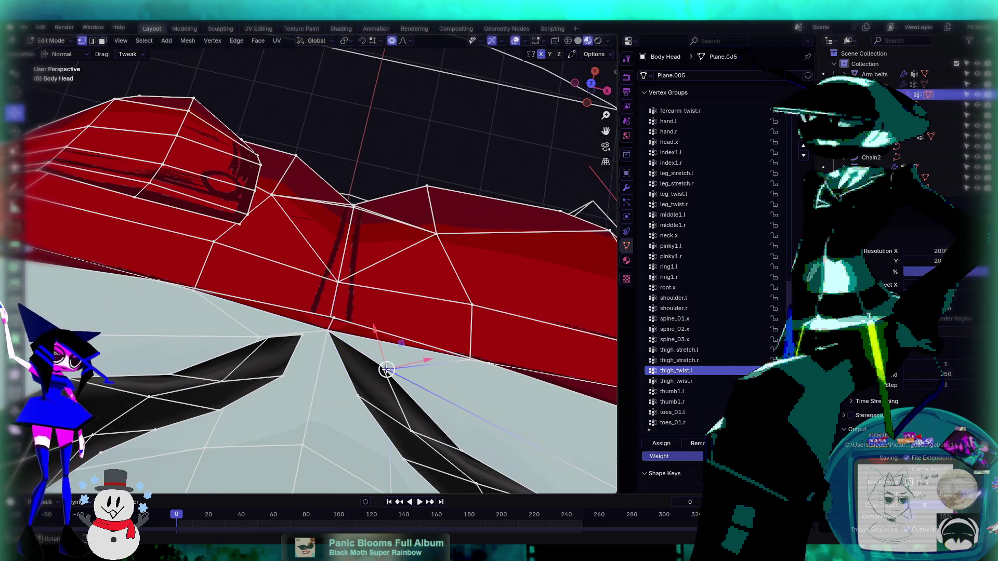
shift+click(388, 370)
key(m)
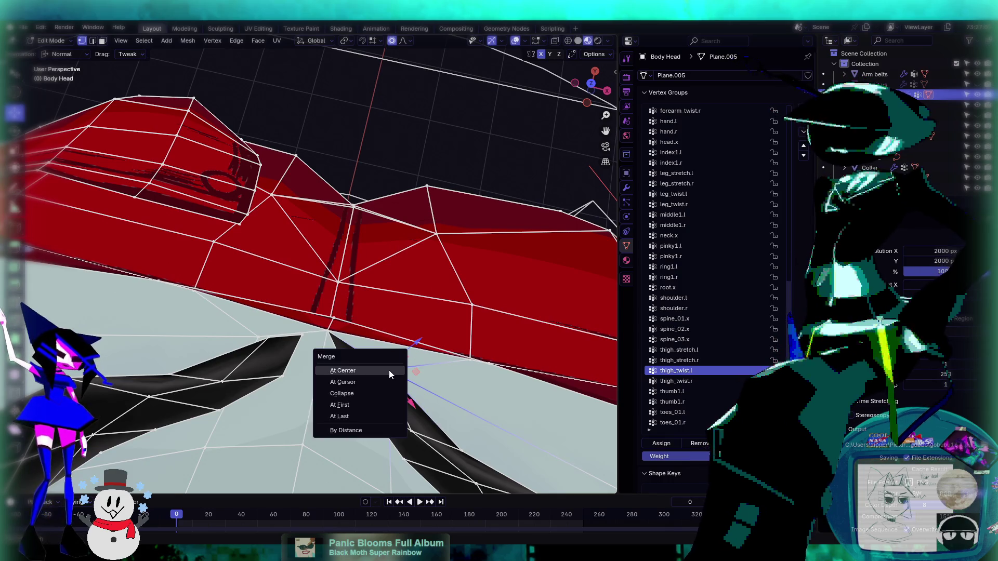
click(389, 370)
- Merge the far strap end and the left strap vertices into the meeting point
shift+click(329, 334)
key(m)
click(332, 334)
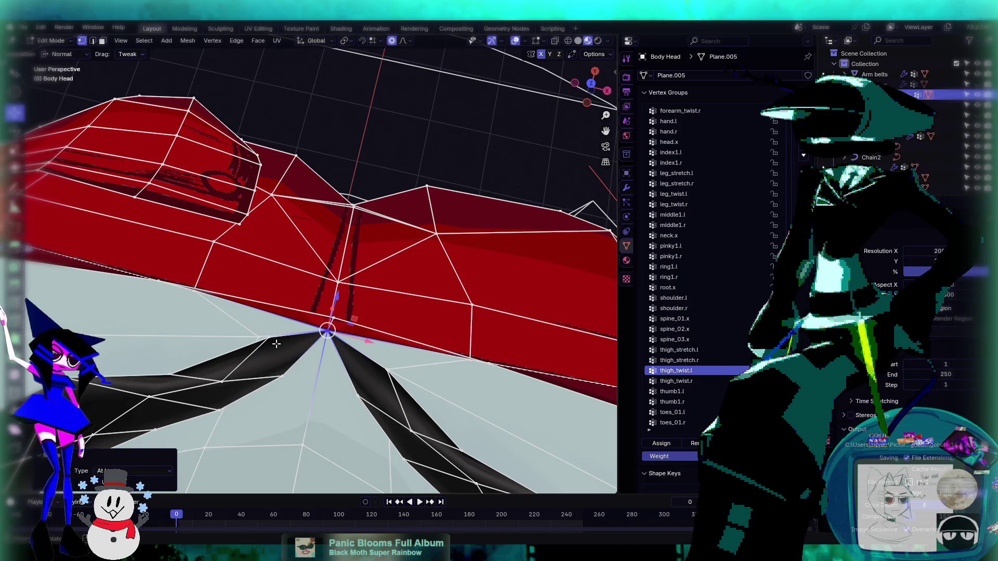
click(263, 337)
shift+click(282, 375)
key(m)
click(284, 376)
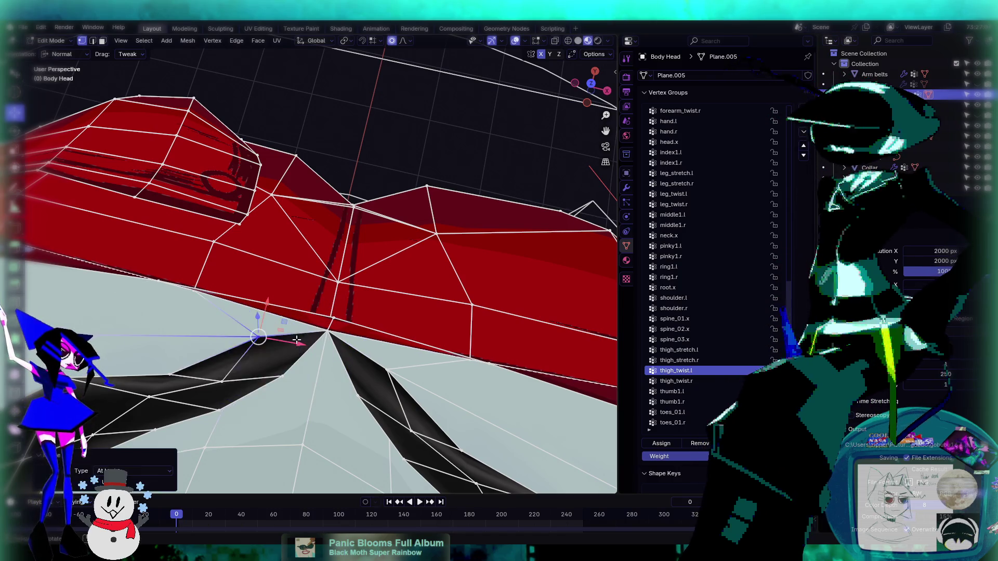
mouse_move(292, 338)
middle_down()
mouse_move(529, 341)
mouse_move(349, 318)
mouse_move(364, 294)
mouse_move(347, 281)
mouse_move(262, 291)
mouse_move(365, 248)
mouse_move(449, 272)
mouse_move(310, 333)
middle_up()
scroll(529, 341, down, 5)
- Check the merged straps in Object Mode, then go back into Edit Mode at the waistband
key(Tab)
scroll(364, 294, up, 4)
key(Tab)
scroll(449, 272, up, 2)
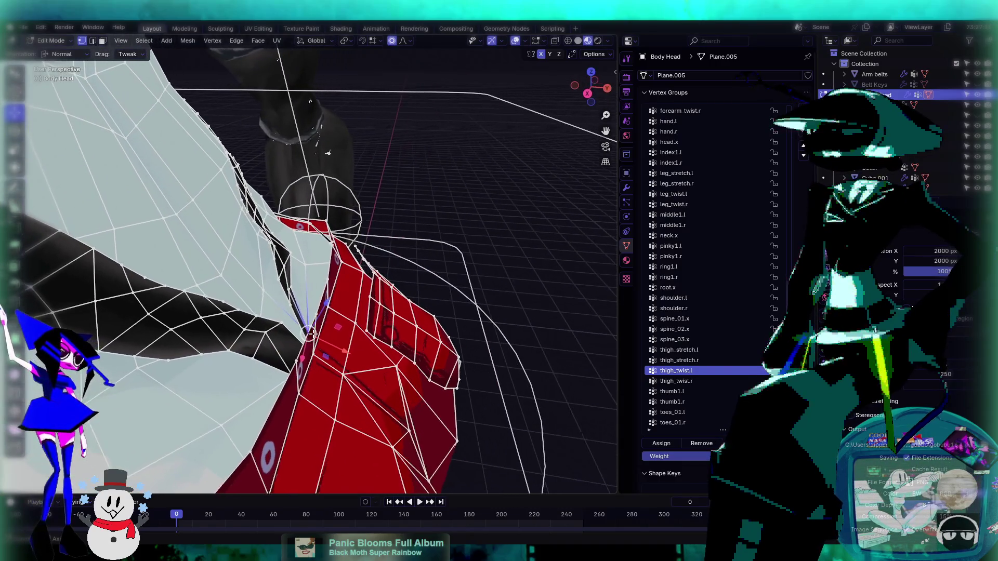
mouse_move(239, 320)
middle_down()
mouse_move(260, 307)
mouse_move(237, 307)
mouse_move(279, 314)
middle_up()
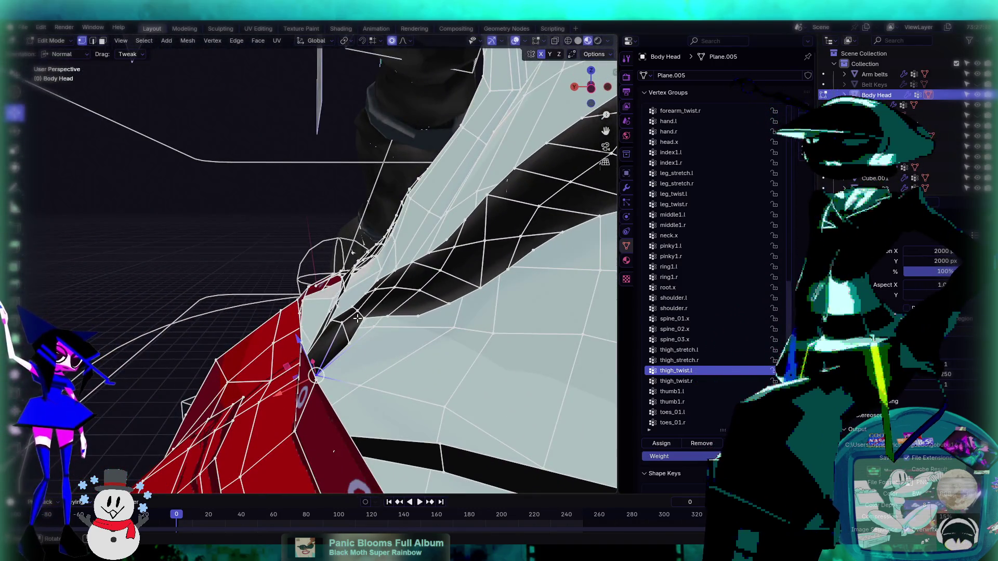
middle_drag(355, 315, 296, 313)
mouse_move(205, 315)
middle_down()
mouse_move(244, 312)
mouse_move(284, 278)
mouse_move(197, 329)
mouse_move(342, 283)
mouse_move(299, 285)
mouse_move(302, 298)
mouse_move(427, 311)
middle_up()
- Nudge the strap junction -0.042358 m along its normal with falloff, then return to Object Mode
key(g)
key(z)
key(z)
click(283, 284)
key(Tab)
scroll(335, 292, down, 2)
mouse_move(522, 282)
middle_down()
mouse_move(332, 301)
mouse_move(345, 270)
mouse_move(207, 284)
mouse_move(367, 285)
mouse_move(298, 264)
middle_up()
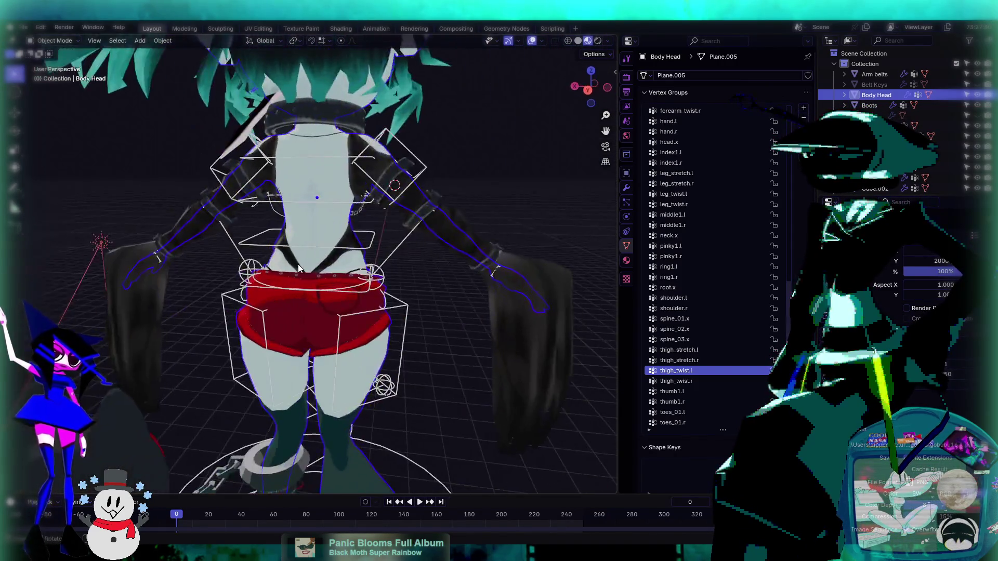
- Scale the strap vertices by about 1.13 with smooth falloff size 0.11, then exit to Object Mode
scroll(383, 258, up, 5)
mouse_move(296, 342)
middle_down()
mouse_move(324, 379)
mouse_move(308, 382)
mouse_move(426, 400)
mouse_move(416, 378)
mouse_move(333, 345)
mouse_move(348, 253)
mouse_move(285, 266)
mouse_move(333, 275)
mouse_move(251, 304)
mouse_move(424, 322)
mouse_move(504, 278)
mouse_move(392, 303)
mouse_move(374, 271)
mouse_move(364, 303)
mouse_move(341, 279)
mouse_move(321, 281)
middle_up()
key(Tab)
key(Tab)
key(Tab)
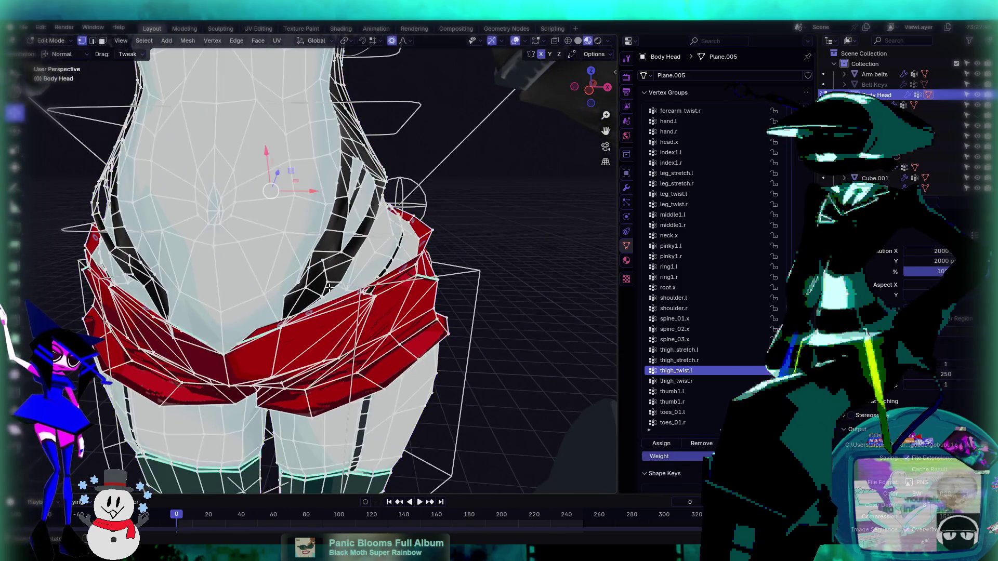
scroll(307, 289, up, 3)
middle_drag(259, 305, 280, 278)
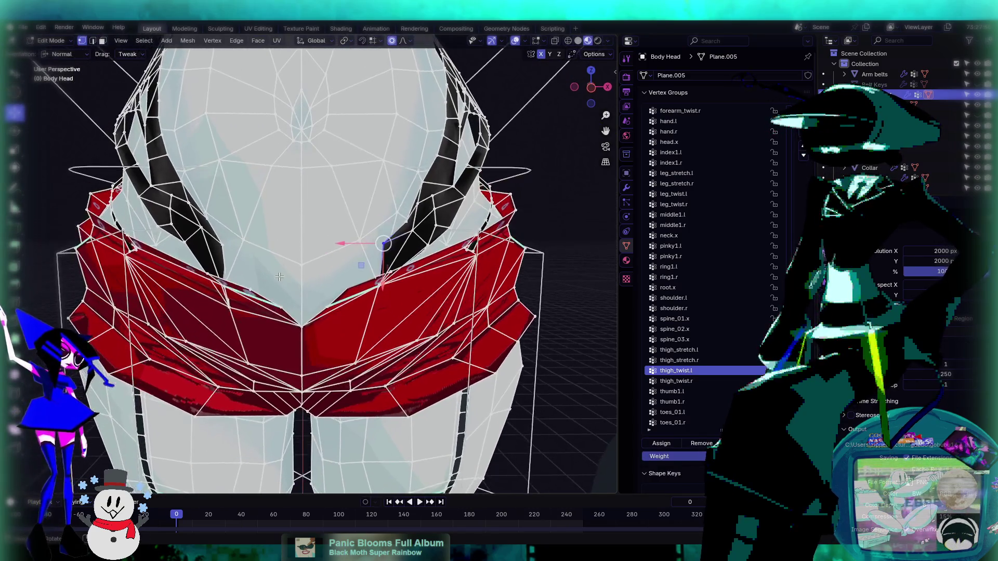
key(s)
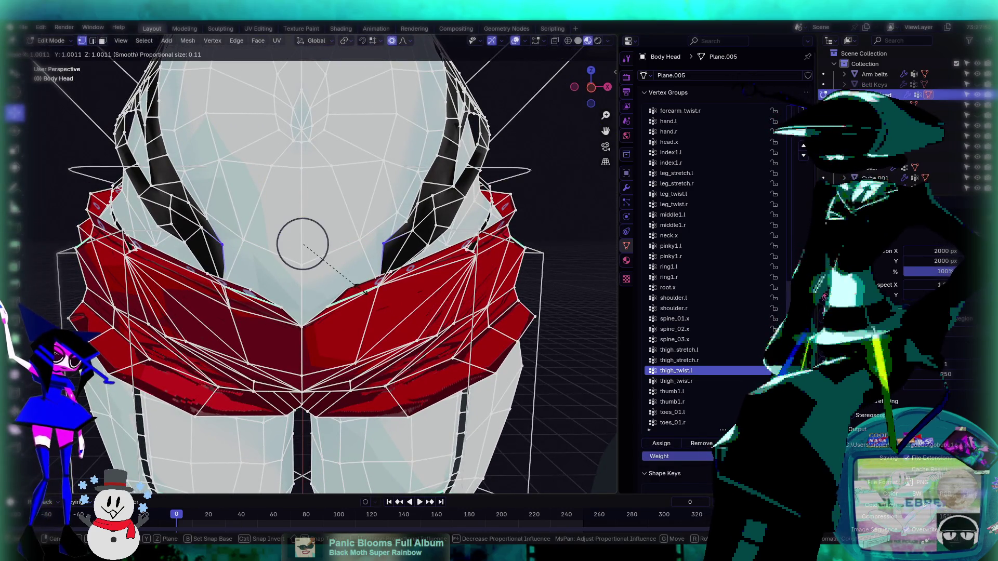
click(372, 293)
key(Tab)
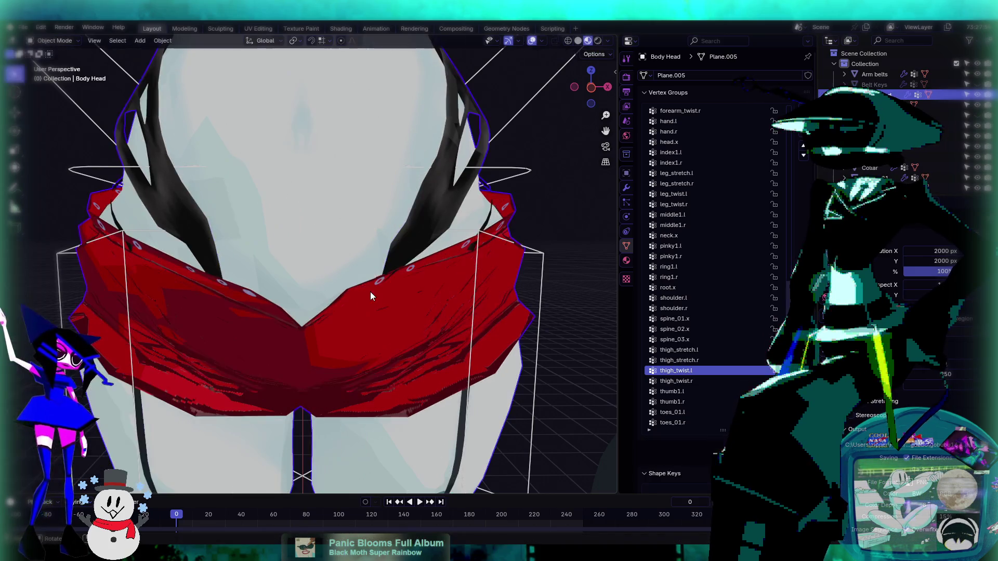
scroll(389, 283, down, 3)
mouse_move(386, 283)
middle_down()
mouse_move(354, 319)
mouse_move(318, 326)
mouse_move(381, 330)
mouse_move(334, 351)
mouse_move(318, 329)
mouse_move(454, 323)
mouse_move(410, 267)
middle_up()
scroll(411, 266, up, 4)
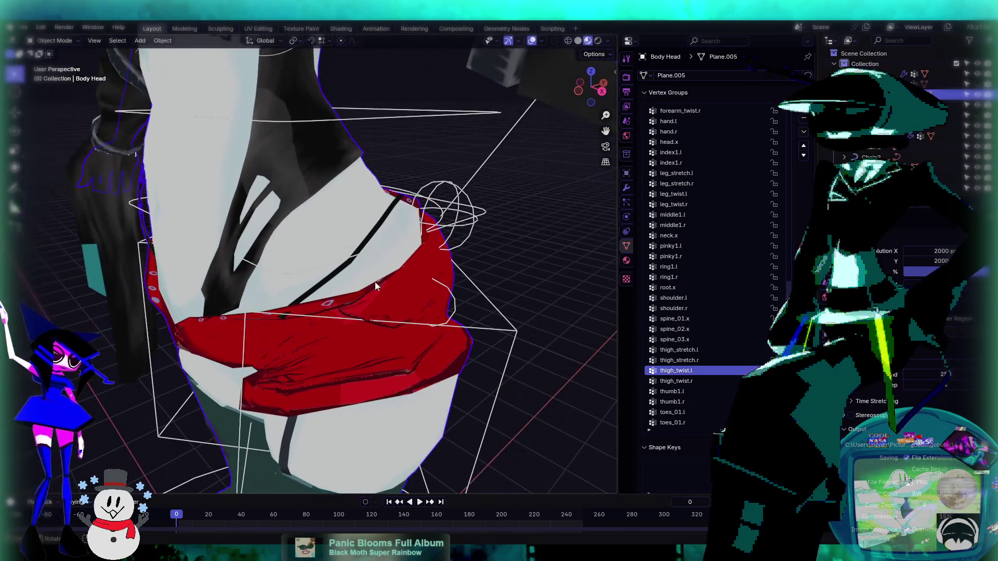
mouse_move(378, 234)
middle_down()
mouse_move(280, 292)
mouse_move(303, 256)
mouse_move(375, 248)
mouse_move(393, 225)
mouse_move(333, 244)
mouse_move(361, 245)
mouse_move(366, 228)
mouse_move(319, 260)
mouse_move(412, 361)
mouse_move(384, 337)
mouse_move(374, 264)
middle_up()
scroll(382, 301, down, 2)
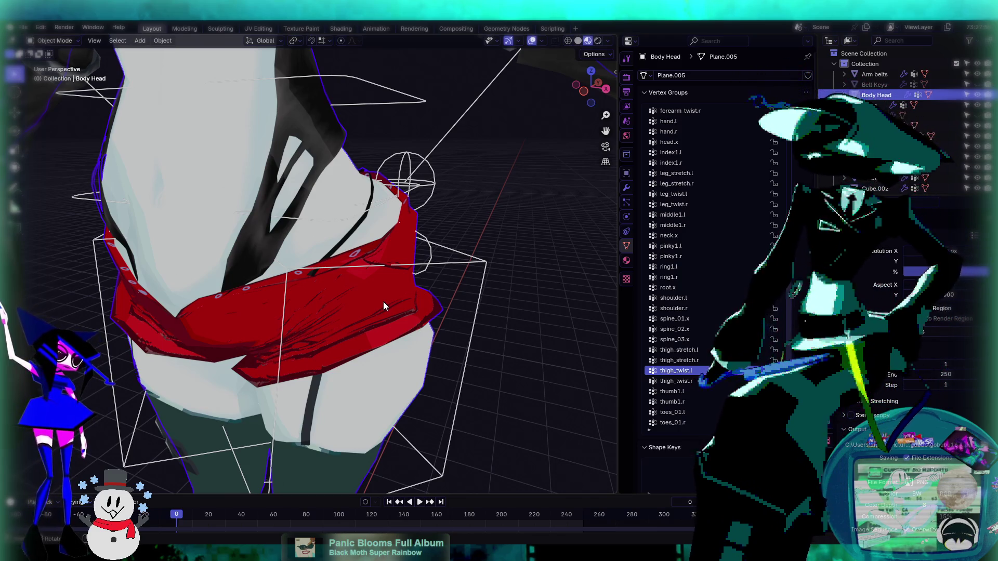
scroll(403, 351, down, 5)
mouse_move(412, 341)
middle_down()
mouse_move(460, 304)
mouse_move(264, 332)
mouse_move(354, 258)
middle_up()
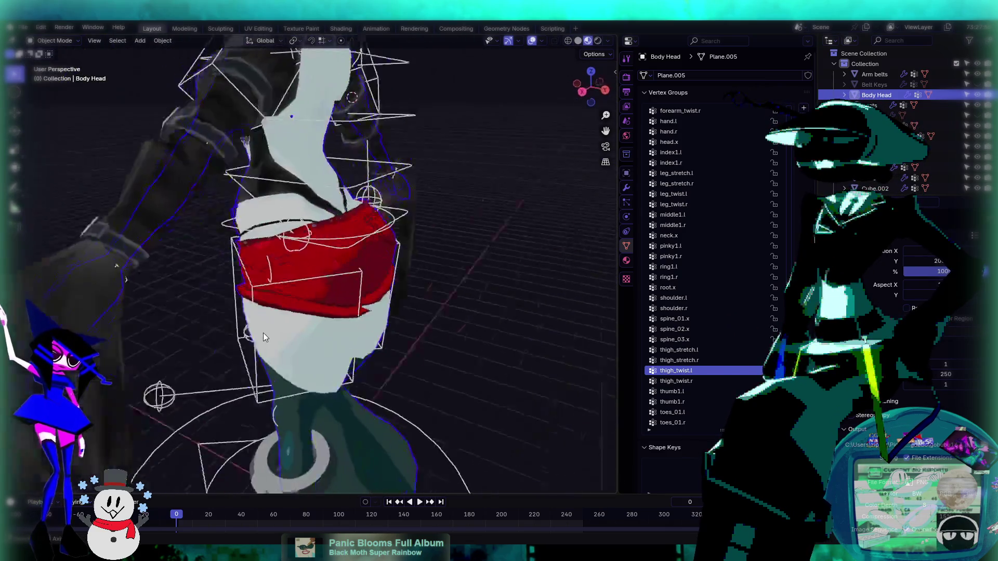
- Put the rig in Pose Mode and give c_root_master a first free test rotation
click(312, 256)
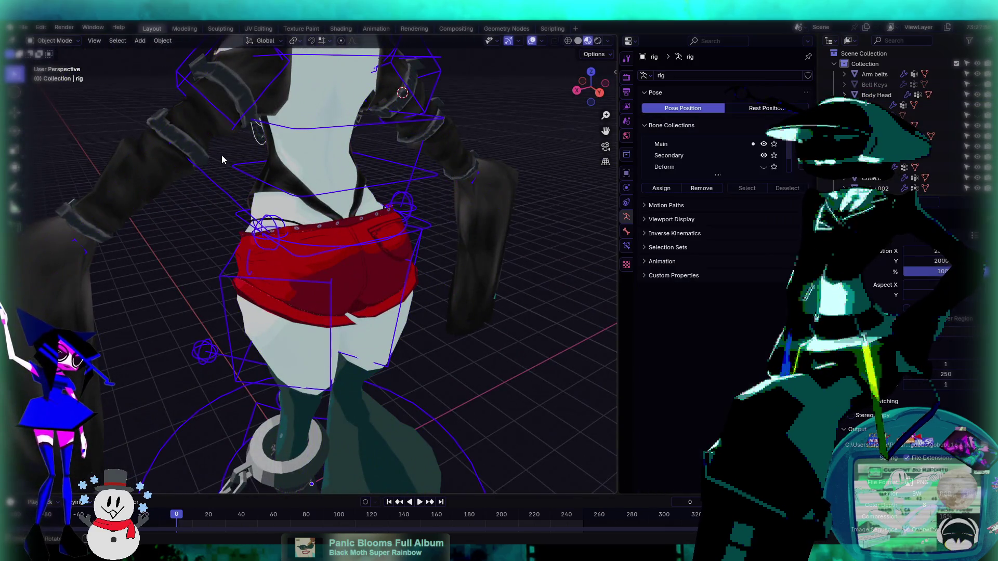
click(54, 41)
click(56, 75)
click(367, 246)
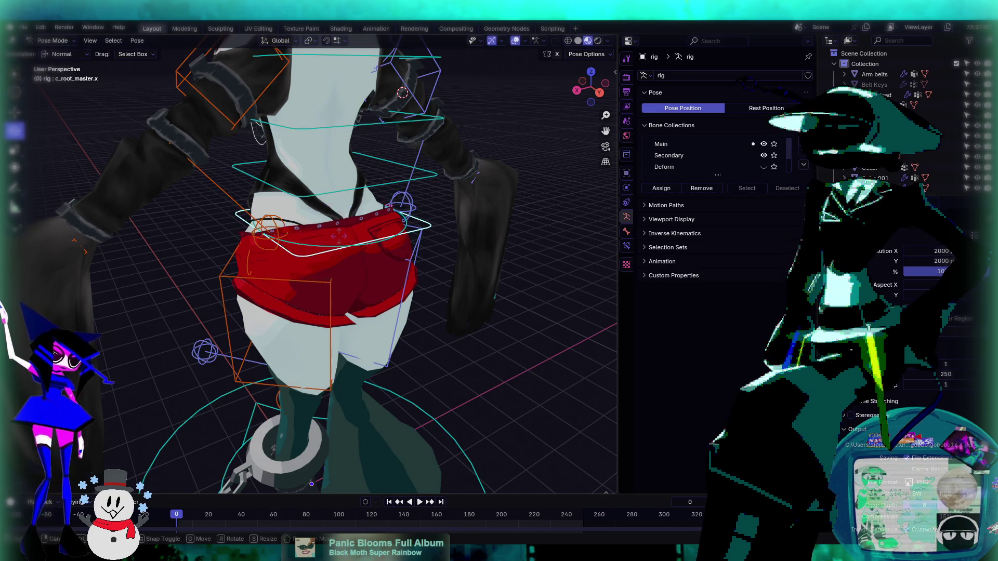
key(r)
key(r)
click(366, 245)
middle_drag(367, 246, 477, 196)
- Rotate the root control freely several more times to test the shorts' deformation
key(r)
key(r)
click(308, 258)
middle_drag(309, 257, 307, 214)
key(r)
key(r)
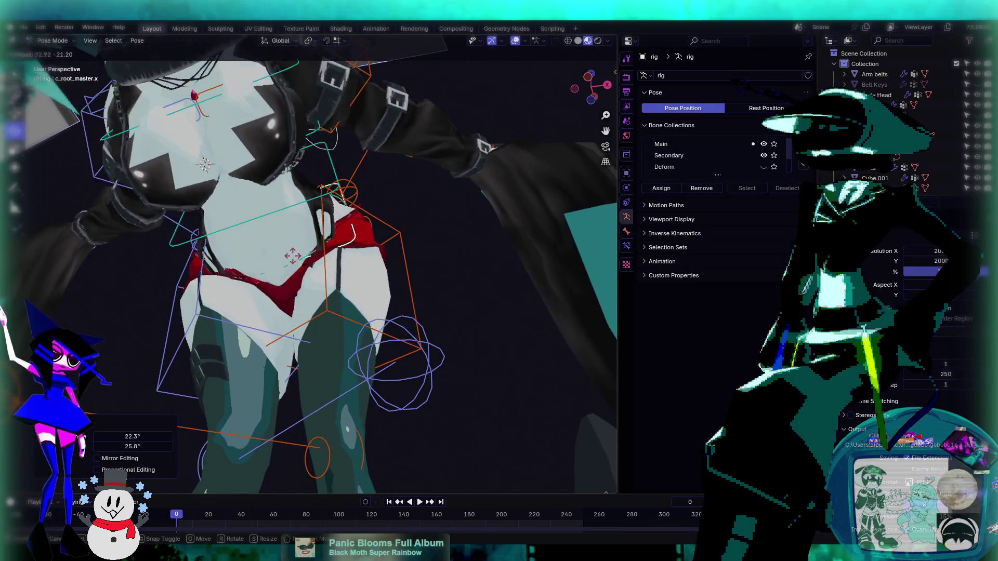
click(284, 242)
key(r)
key(r)
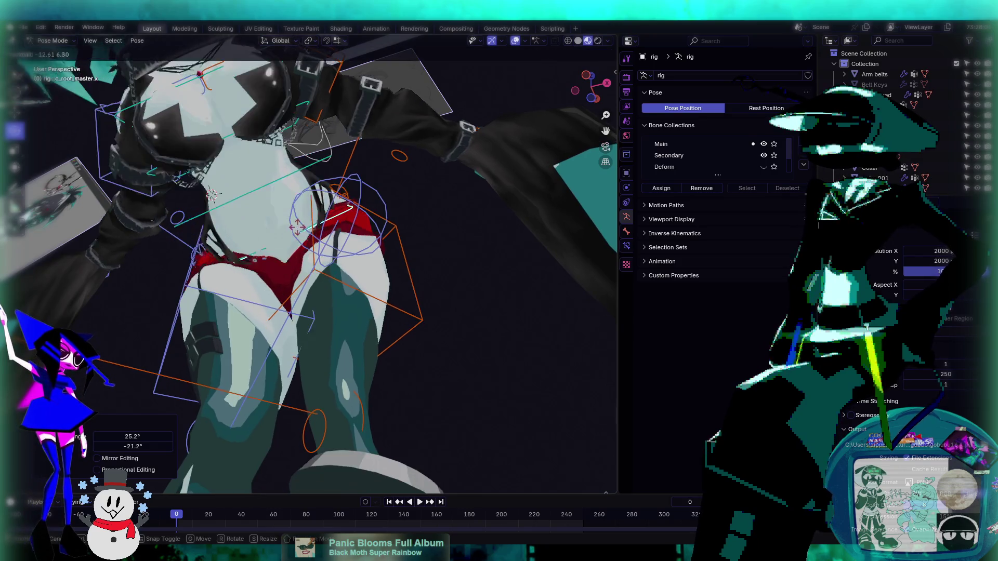
click(319, 248)
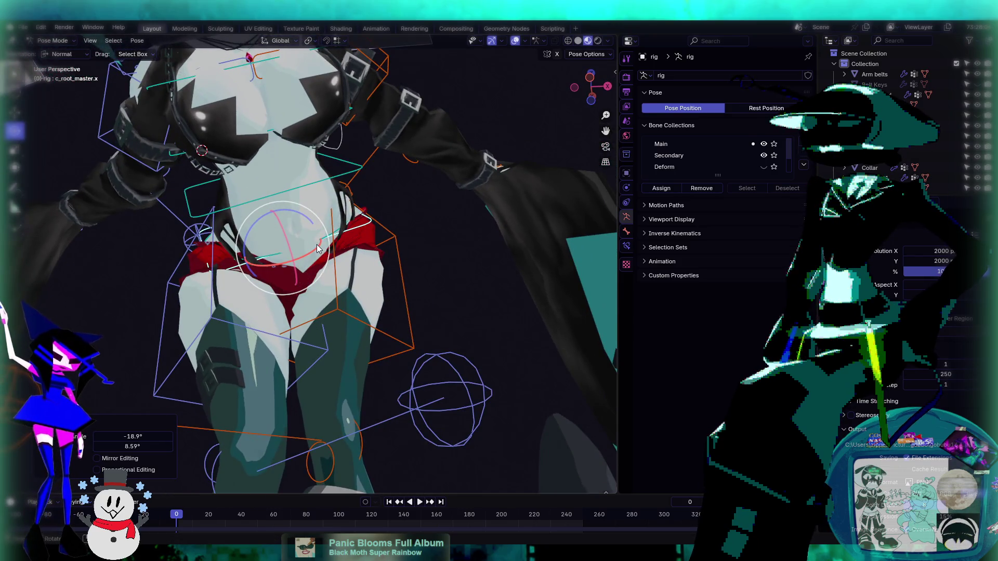
- Rotate the root bone about Y to -18.9°, then try a move and cancel it
key(r)
key(y)
key(Return)
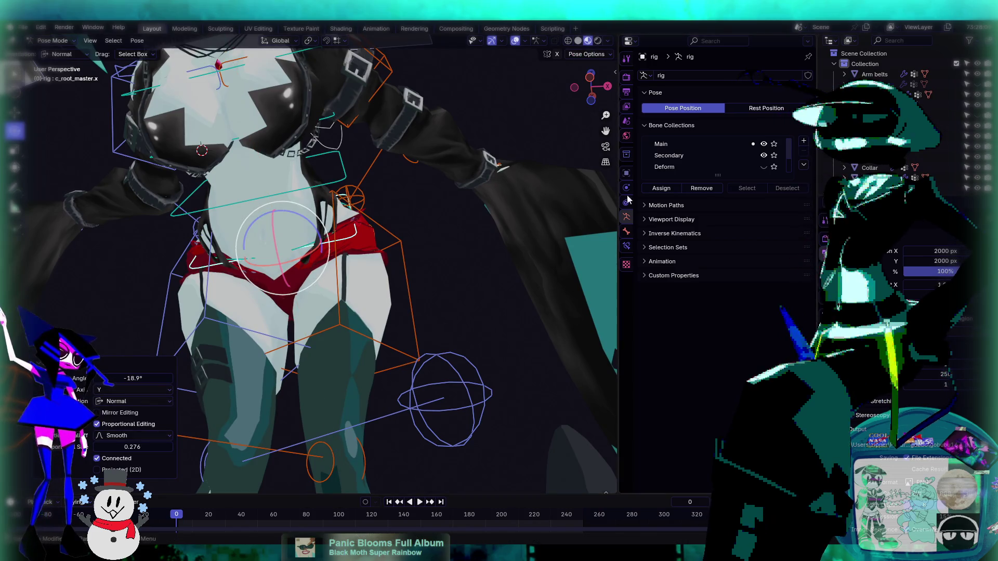
key(g)
key(Escape)
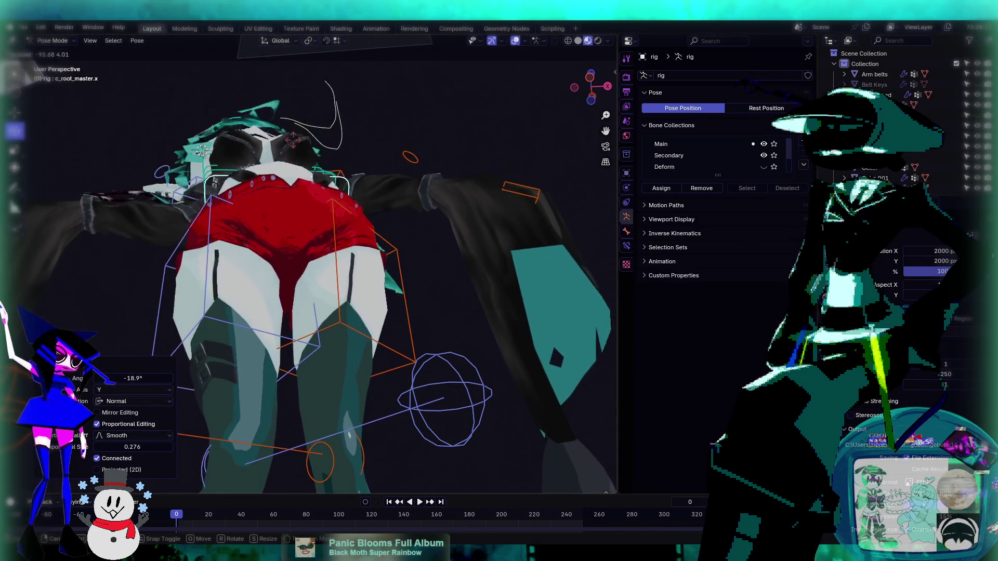
- Finish rotating the rig, then lower the orange spine_01.x weights on the torso to green
key(r)
key(r)
click(367, 257)
ctrl+scroll(713, 289, down, 2)
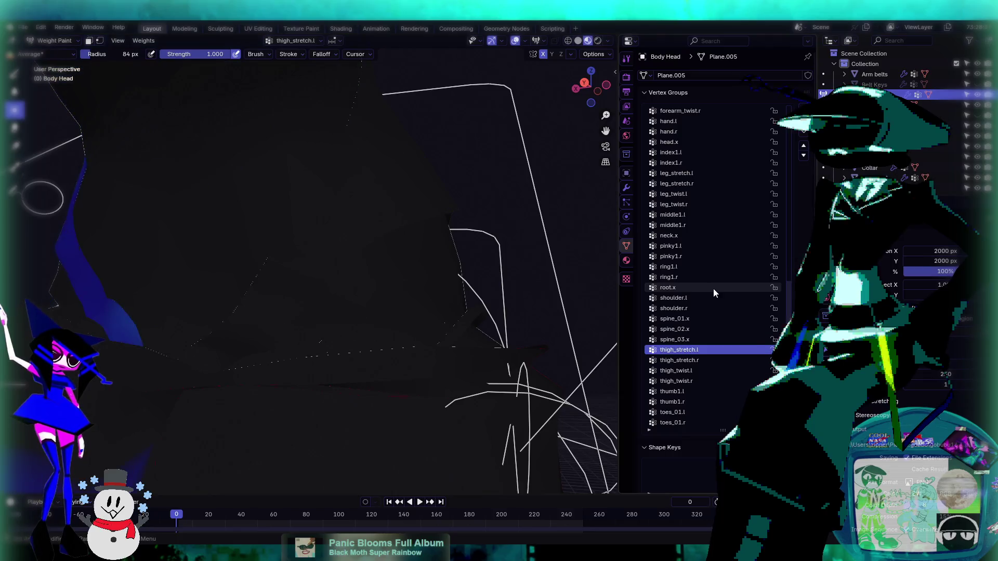
ctrl+scroll(713, 288, up, 2)
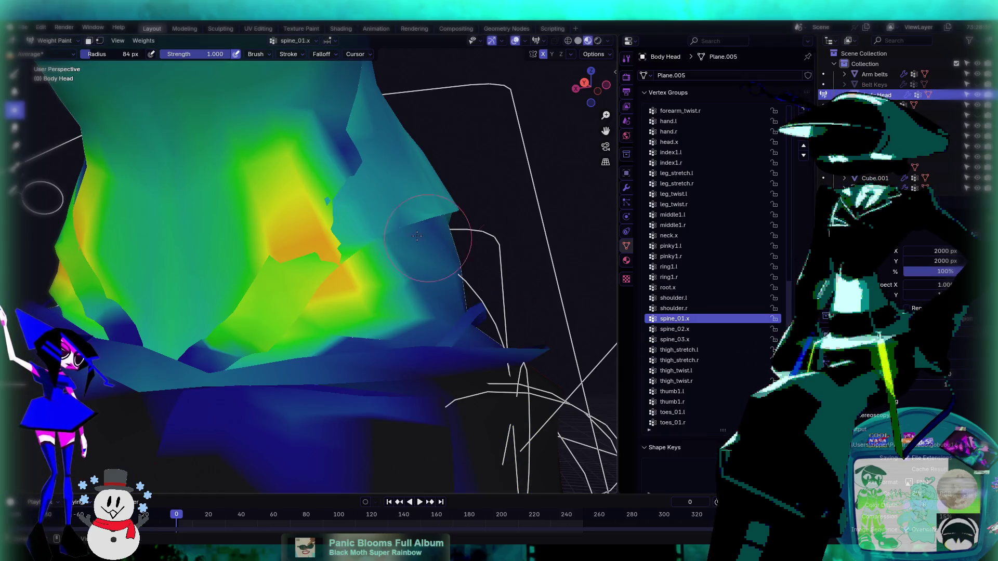
mouse_move(327, 261)
middle_down()
mouse_move(296, 255)
mouse_move(393, 263)
middle_up()
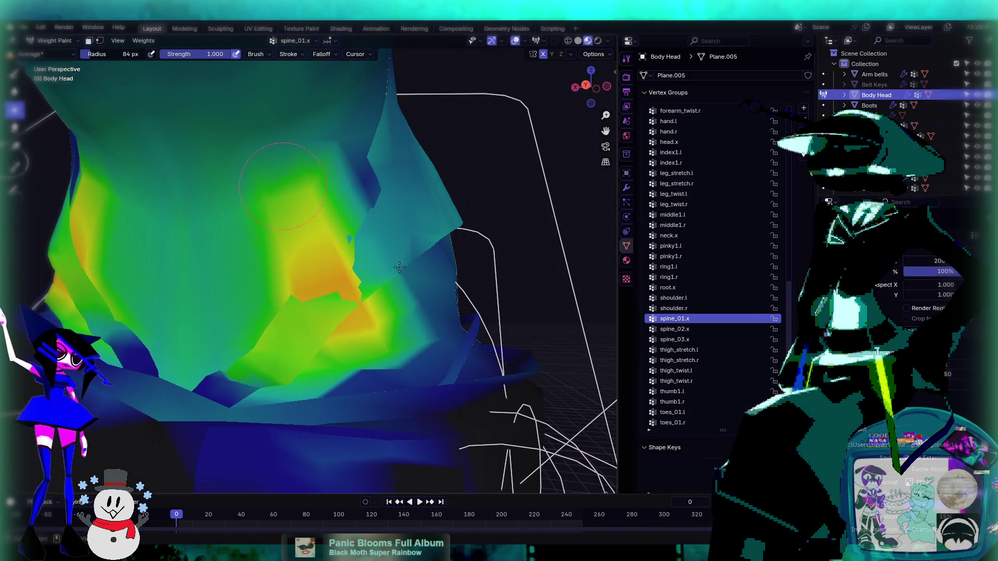
mouse_move(372, 258)
mouse_down()
mouse_move(332, 244)
mouse_move(312, 291)
mouse_move(352, 263)
mouse_move(372, 224)
mouse_up()
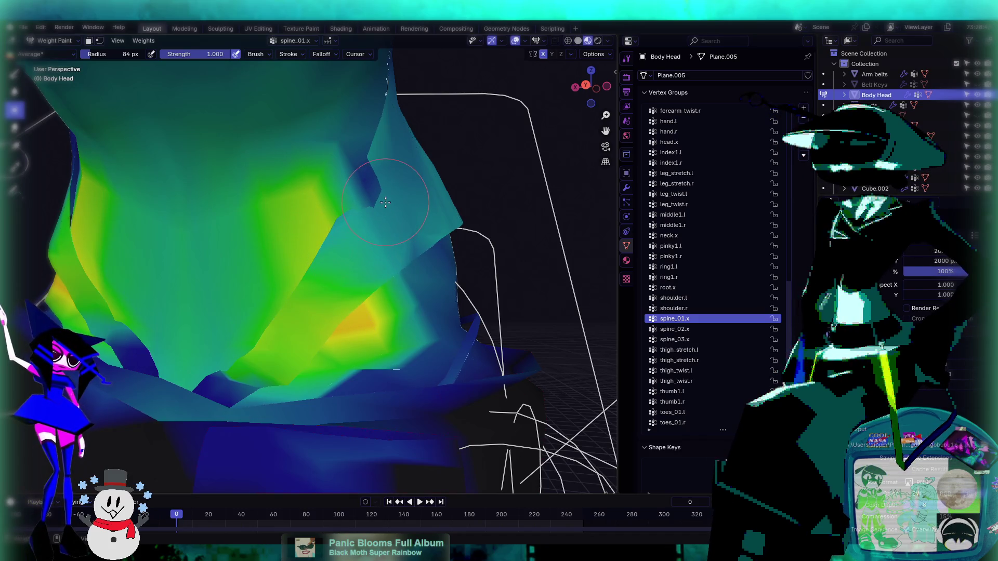
middle_drag(412, 222, 333, 172)
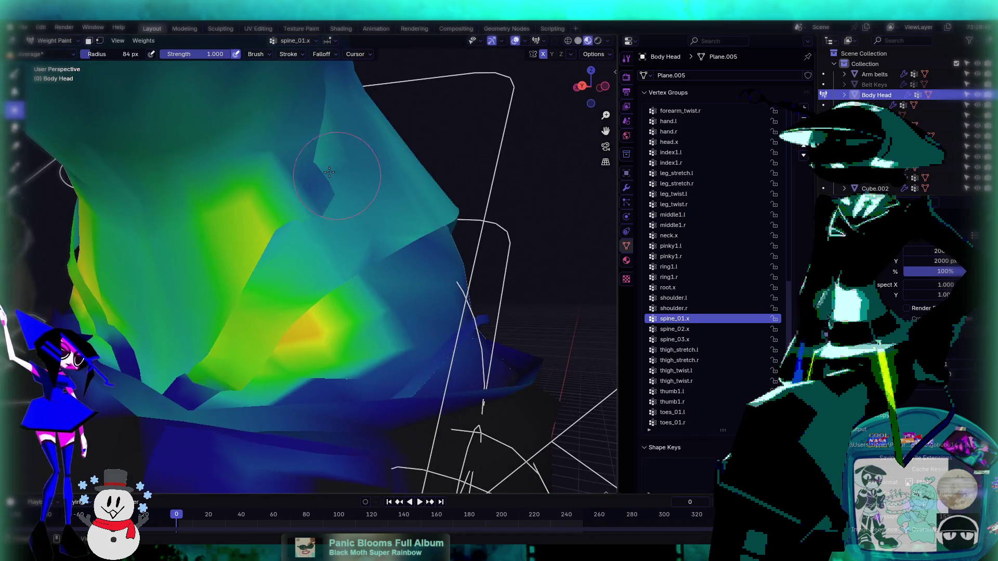
middle_drag(320, 220, 338, 221)
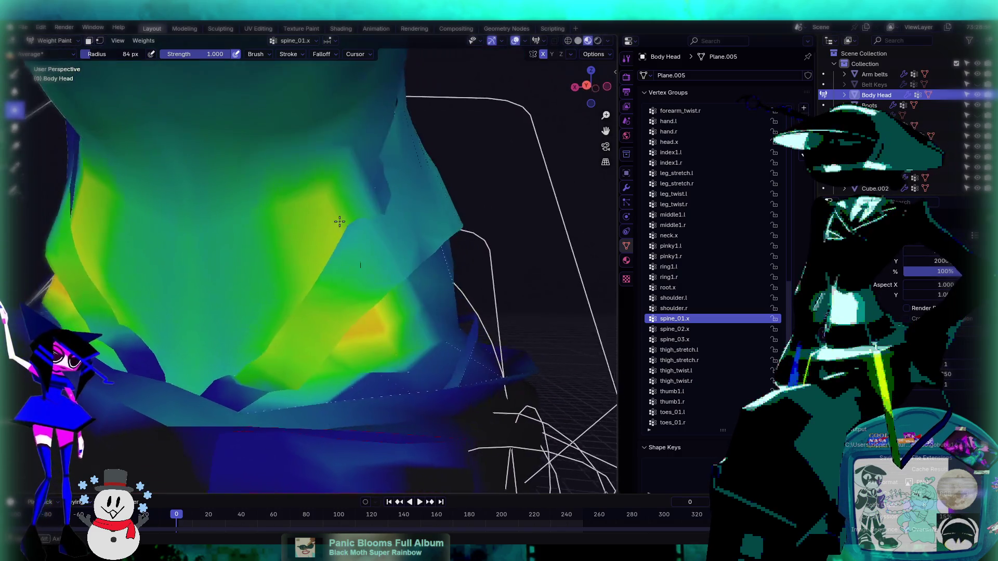
- Blur the dark-blue patch, add a faint Draw stroke, then average the spine_01.x weights
click(16, 92)
mouse_move(385, 180)
mouse_down()
mouse_move(395, 156)
mouse_move(385, 151)
mouse_move(383, 197)
mouse_up()
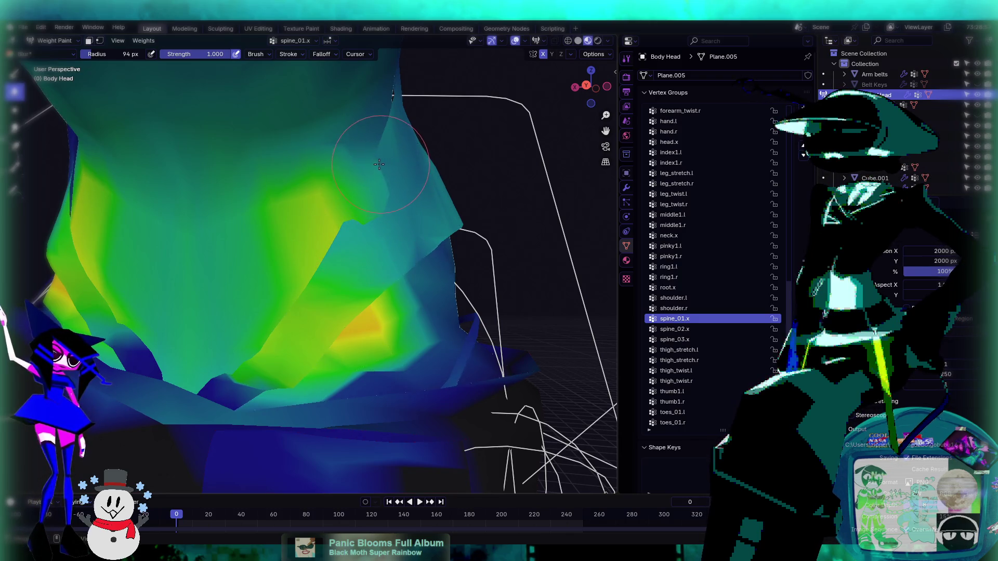
click(15, 74)
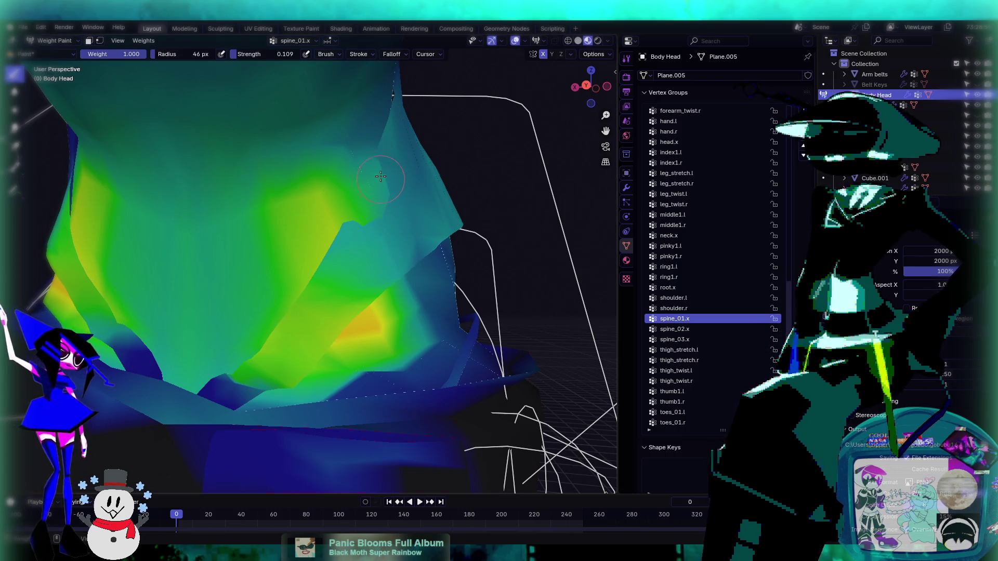
drag(333, 236, 356, 237)
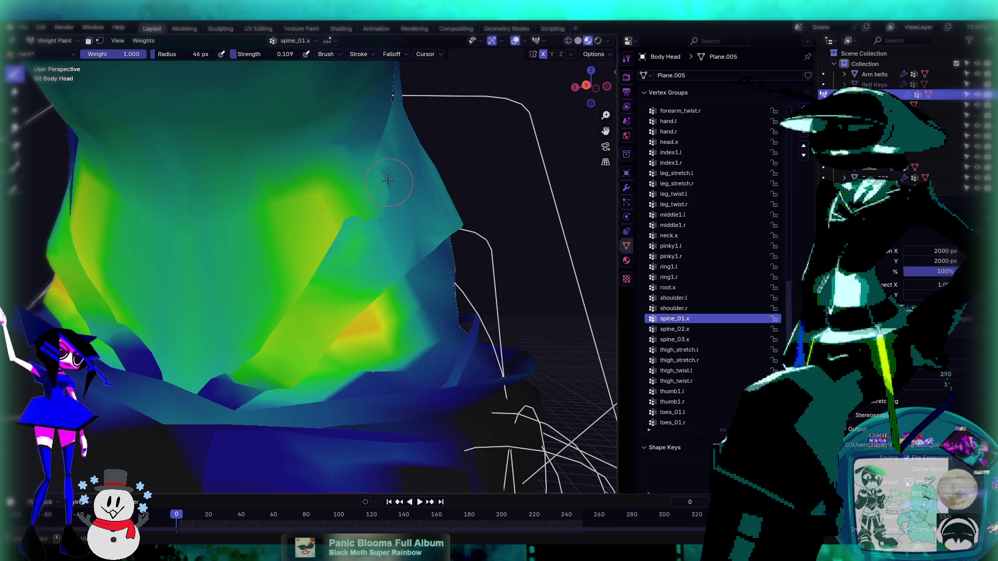
middle_drag(390, 217, 310, 239)
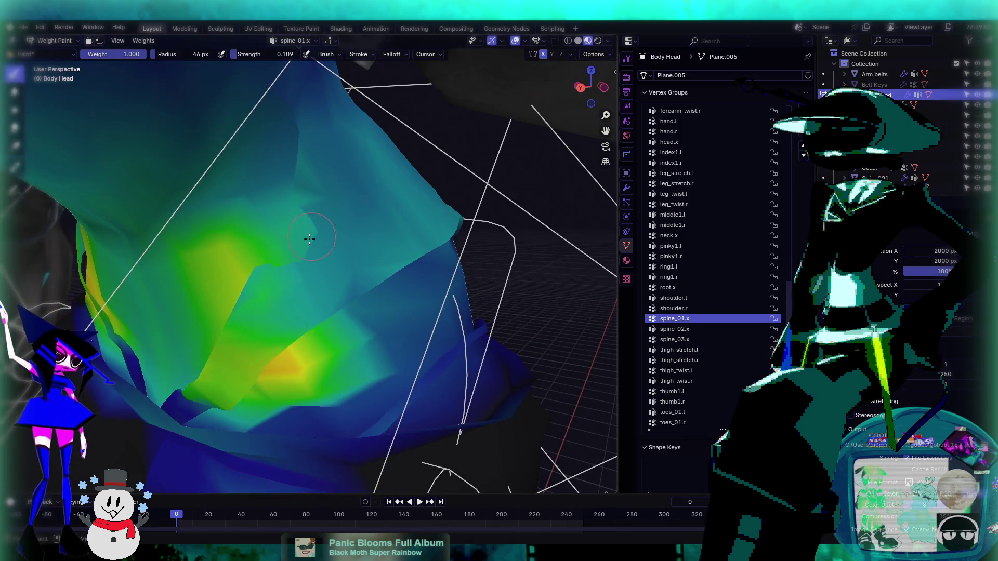
click(15, 110)
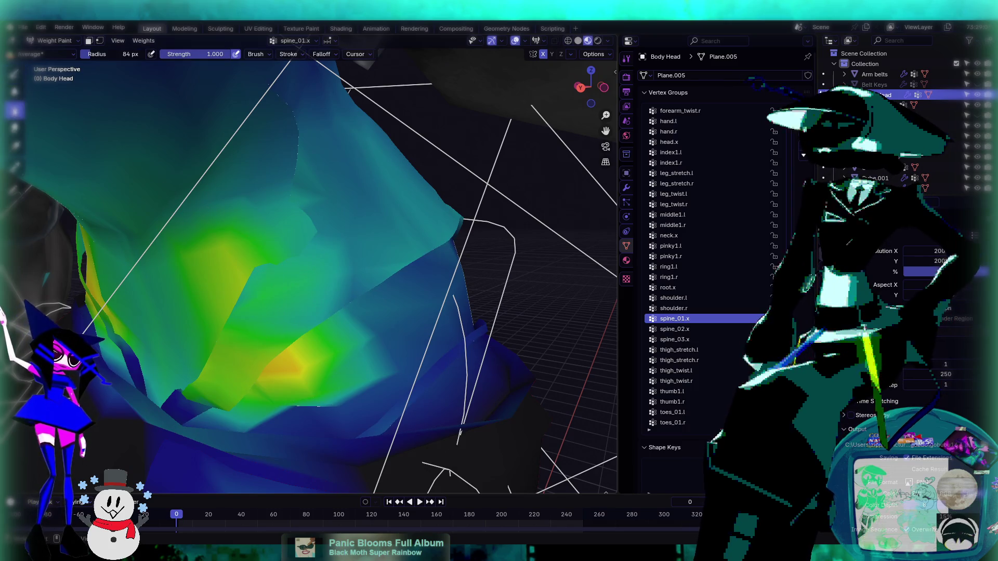
mouse_move(267, 246)
middle_down()
mouse_move(325, 236)
mouse_move(398, 200)
mouse_move(359, 250)
middle_up()
middle_drag(298, 248, 327, 236)
click(14, 73)
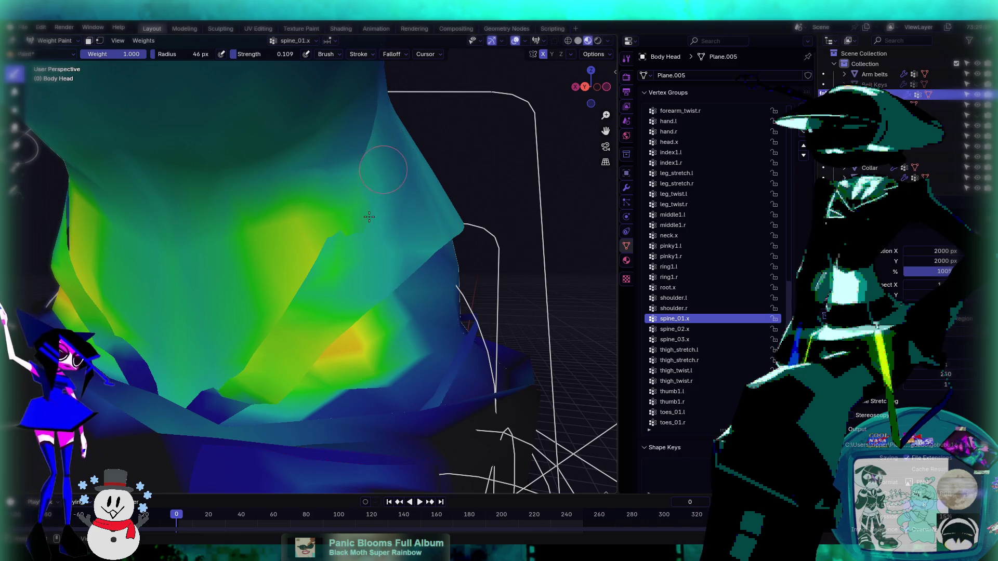
middle_drag(369, 217, 354, 240)
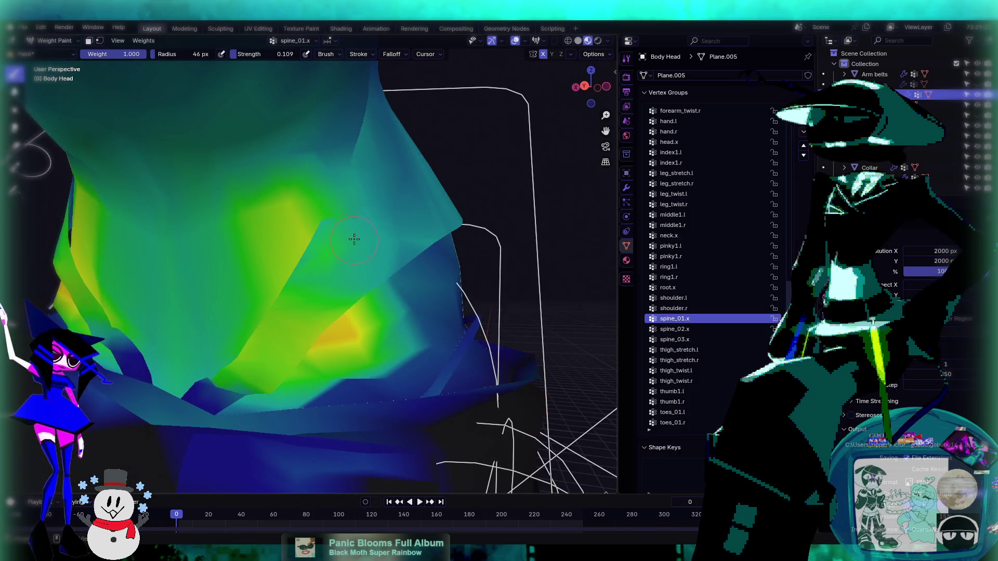
mouse_move(359, 178)
middle_down()
mouse_move(463, 252)
mouse_move(363, 227)
mouse_move(423, 223)
mouse_move(375, 255)
mouse_move(342, 210)
mouse_move(353, 217)
mouse_move(380, 203)
mouse_move(364, 198)
middle_up()
- Set paint weight to 0.000 and paint out spine_01.x influence on the upper torso
drag(147, 52, 81, 53)
scroll(475, 216, up, 3)
middle_drag(474, 217, 415, 224)
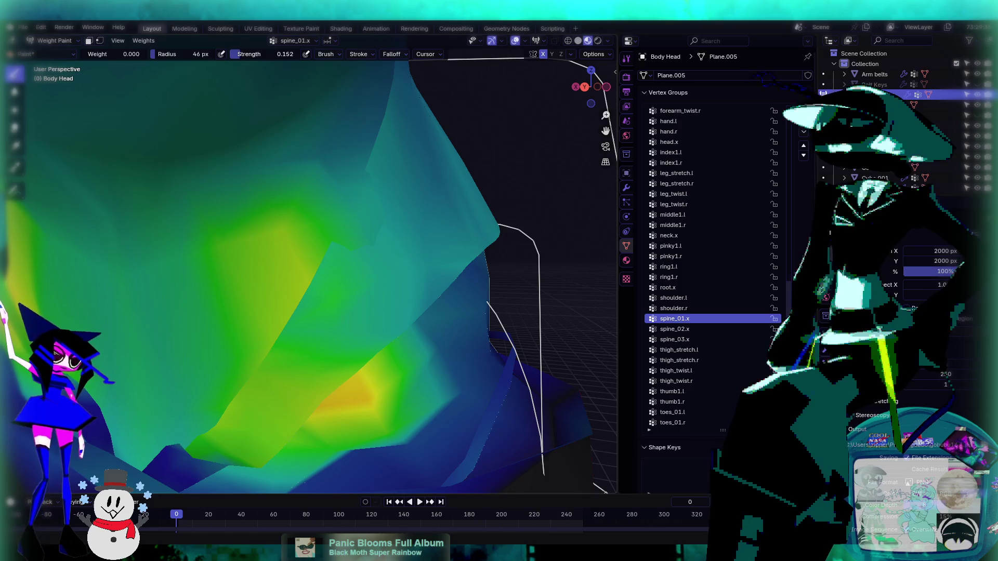
mouse_move(374, 219)
middle_down()
mouse_move(349, 208)
mouse_move(395, 201)
middle_up()
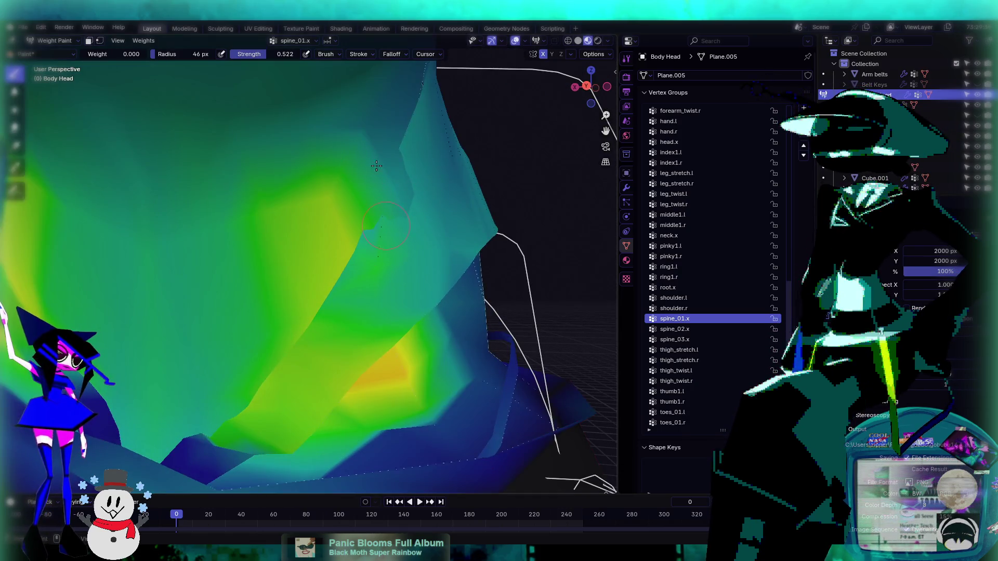
drag(386, 198, 360, 167)
mouse_move(419, 218)
middle_down()
mouse_move(395, 208)
mouse_move(411, 216)
middle_up()
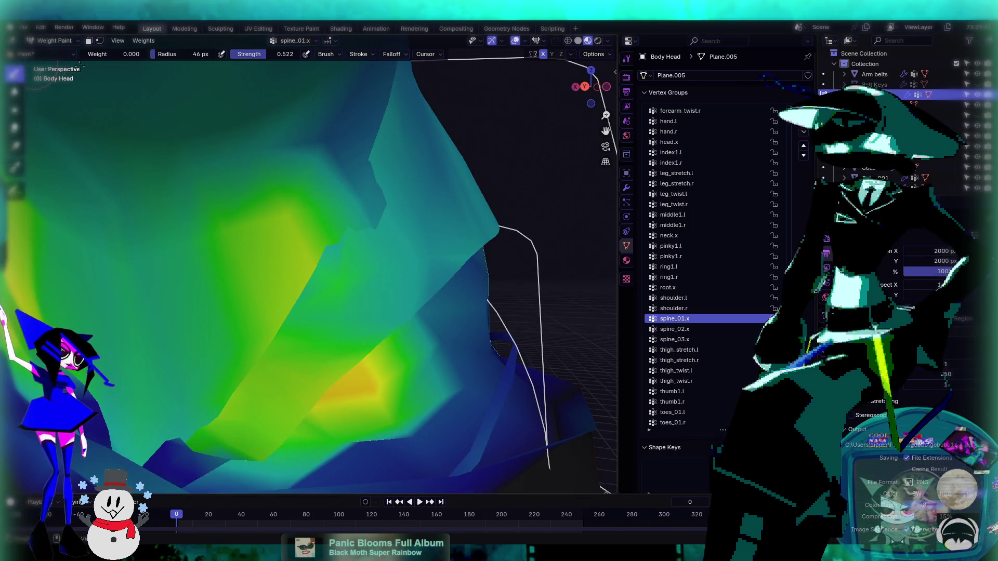
- Reset paint weight to 1.000 and average the spine_01.x weights from a close side view
drag(124, 56, 151, 55)
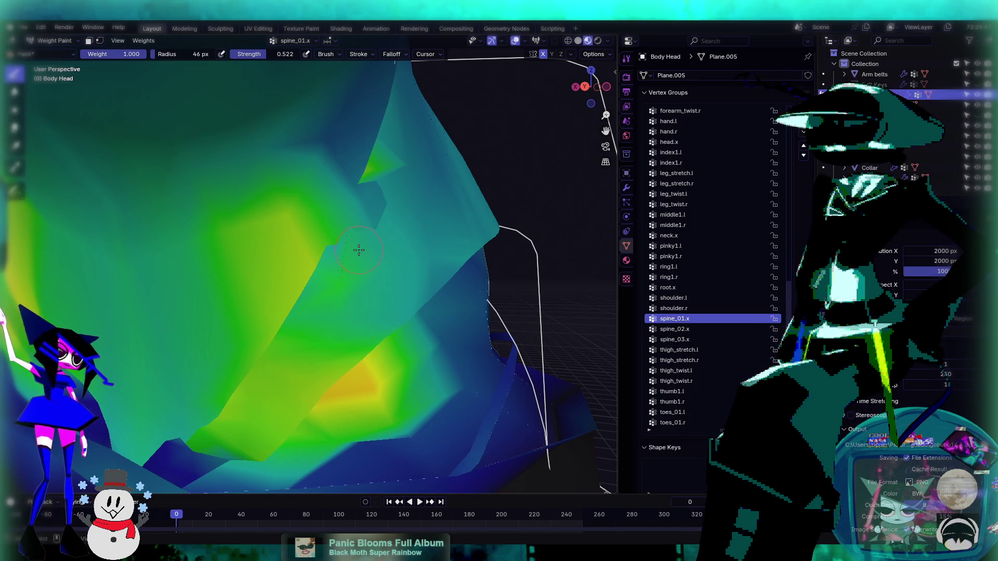
middle_drag(400, 188, 101, 108)
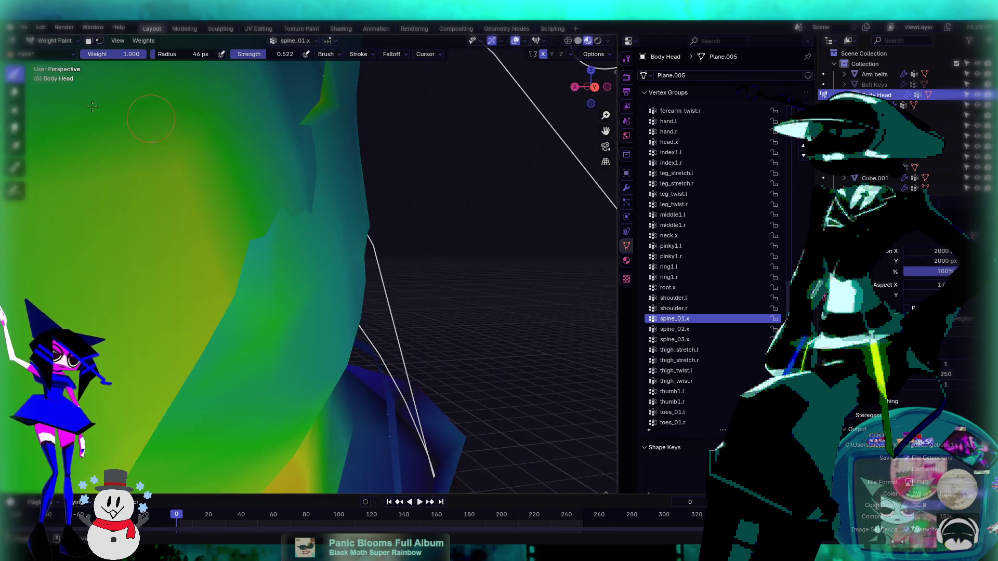
click(14, 110)
mouse_move(328, 120)
middle_down()
mouse_move(178, 167)
mouse_move(320, 198)
middle_up()
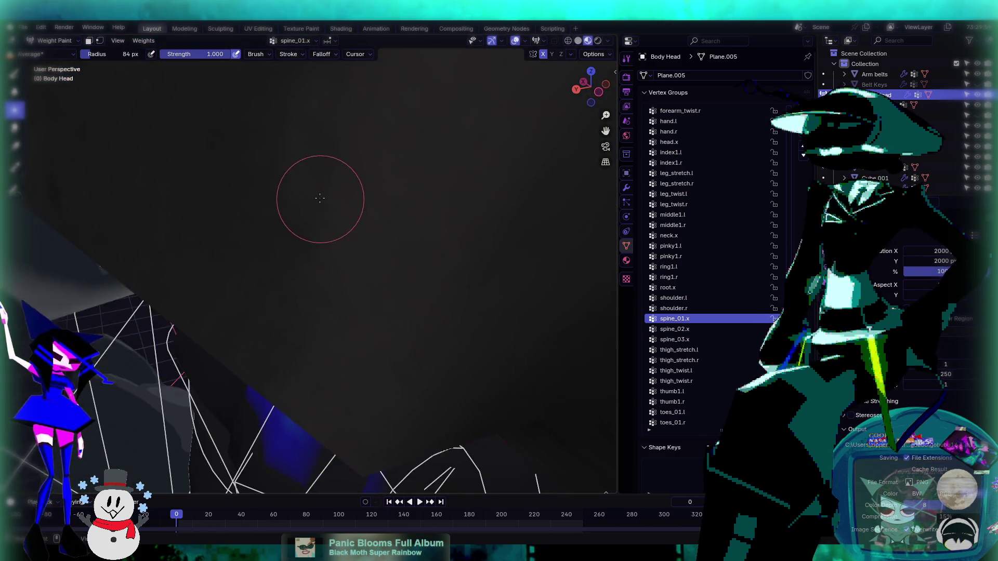
scroll(322, 190, down, 5)
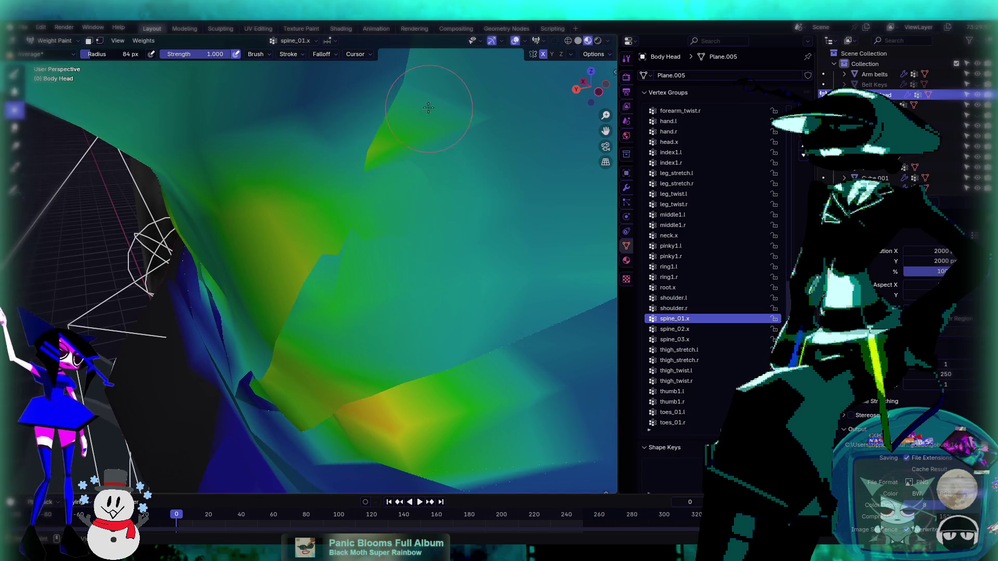
middle_drag(379, 209, 427, 160)
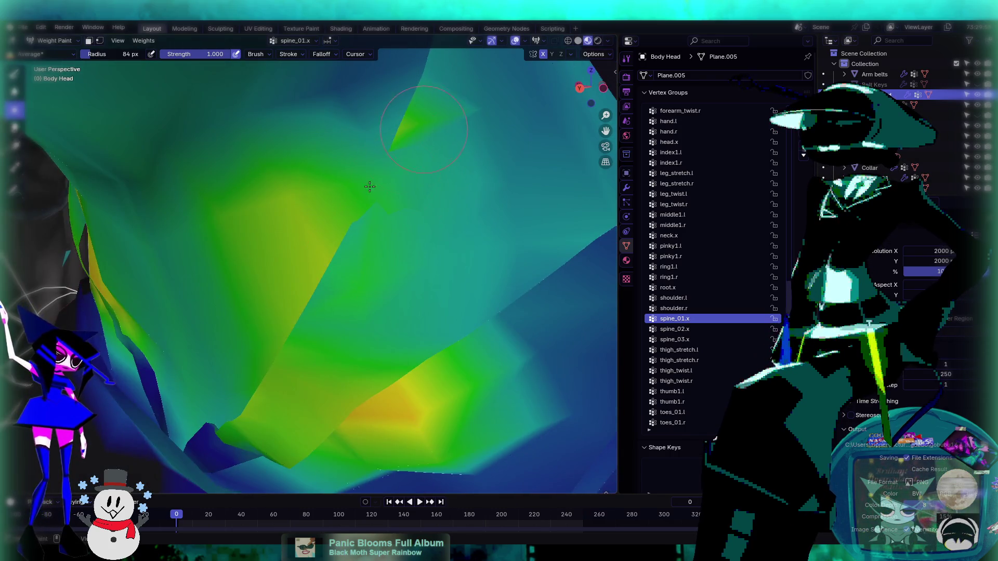
middle_drag(438, 197, 422, 223)
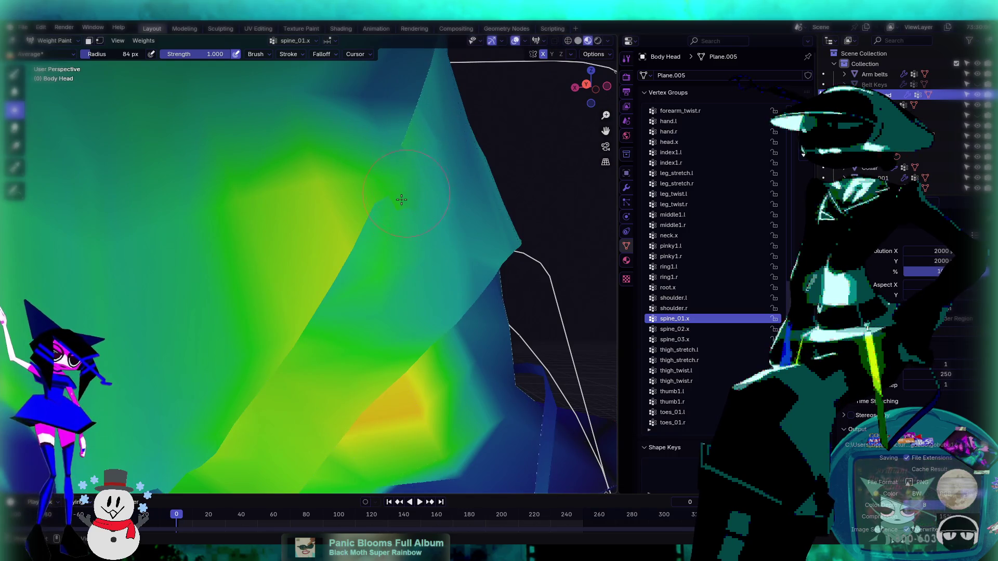
scroll(422, 224, down, 3)
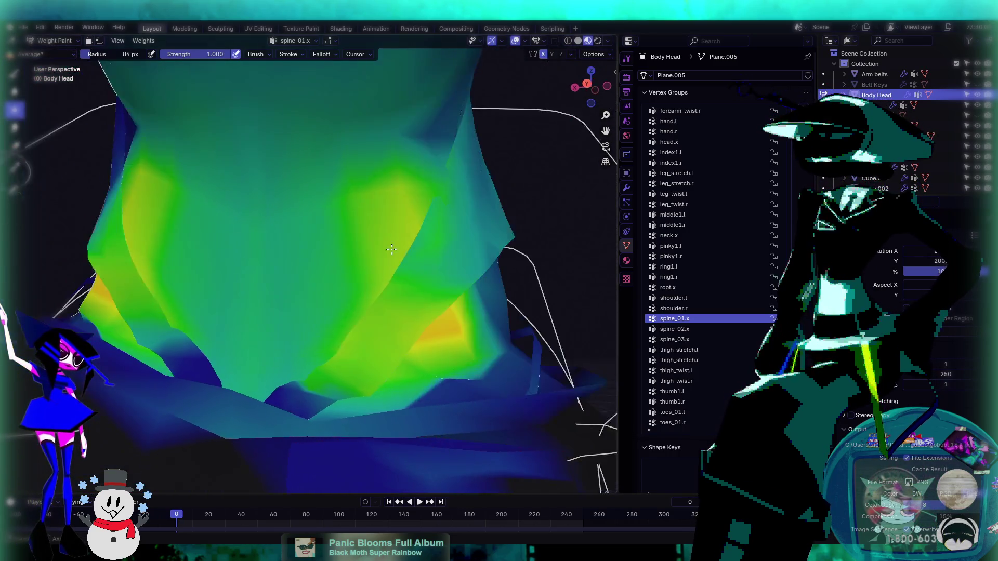
- Return Body Head to Object Mode with Ctrl+Tab and make the rig the active object
ctrl+scroll(723, 321, up, 4)
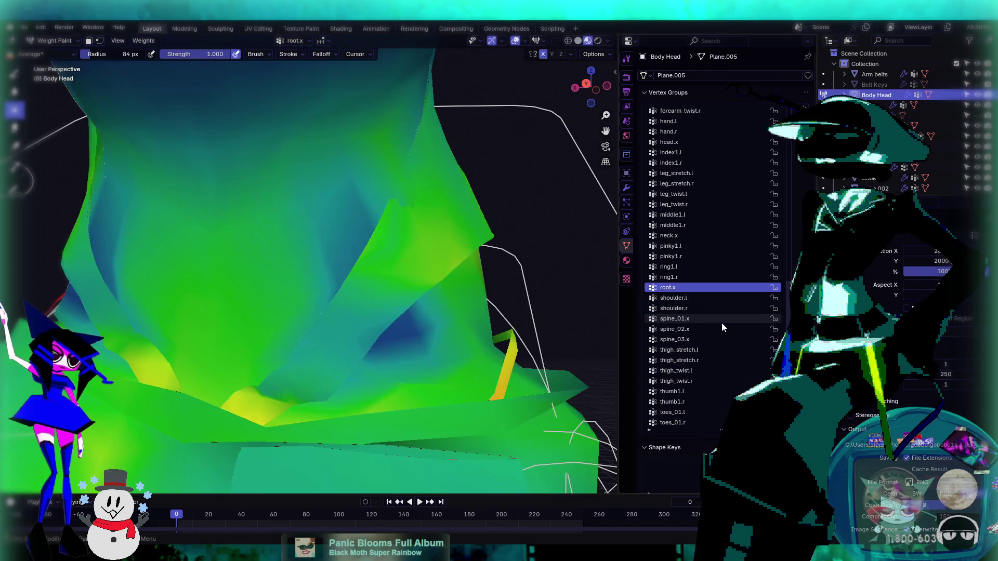
ctrl+scroll(721, 327, down, 1)
ctrl+scroll(722, 327, up, 6)
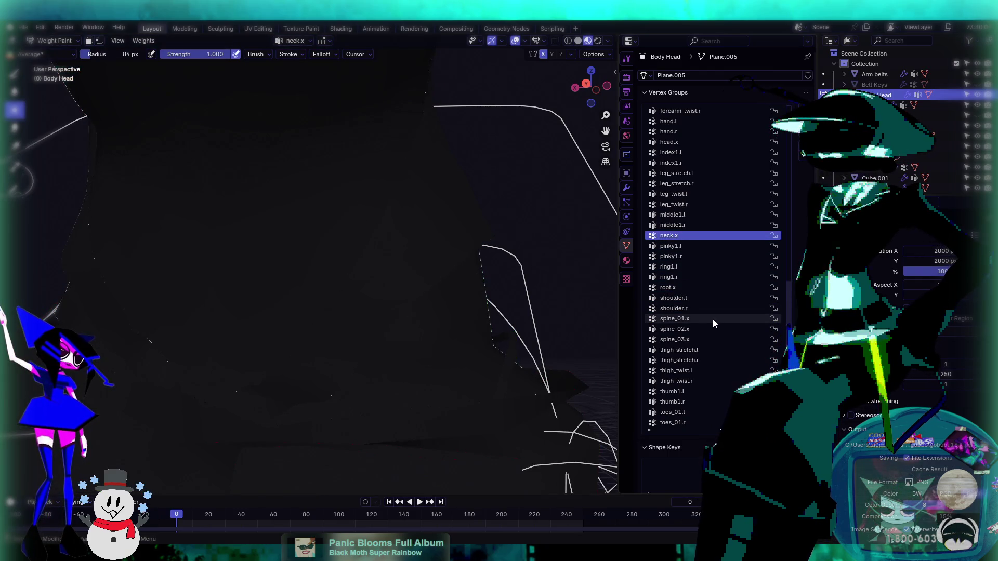
ctrl+scroll(712, 320, up, 20)
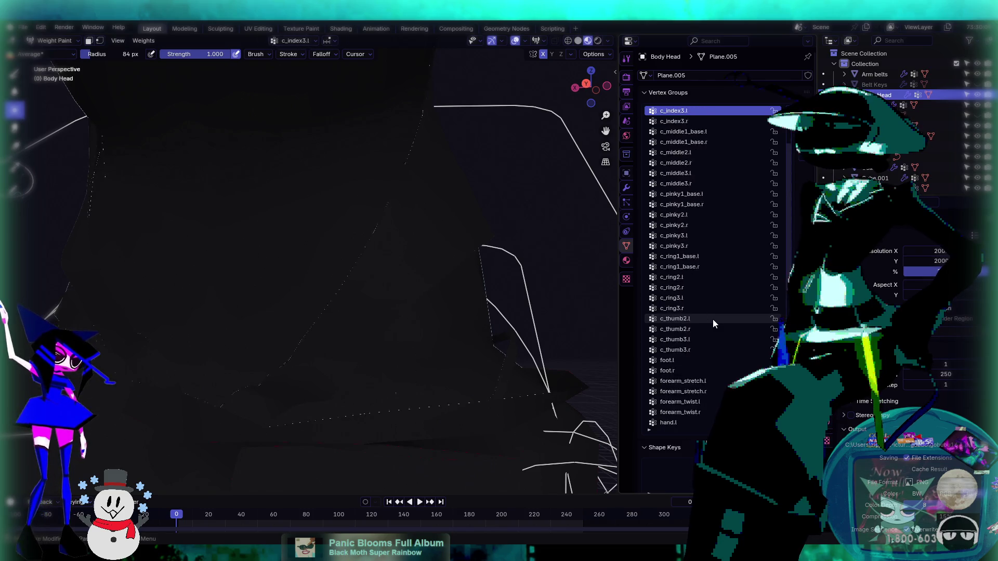
ctrl+scroll(713, 319, down, 20)
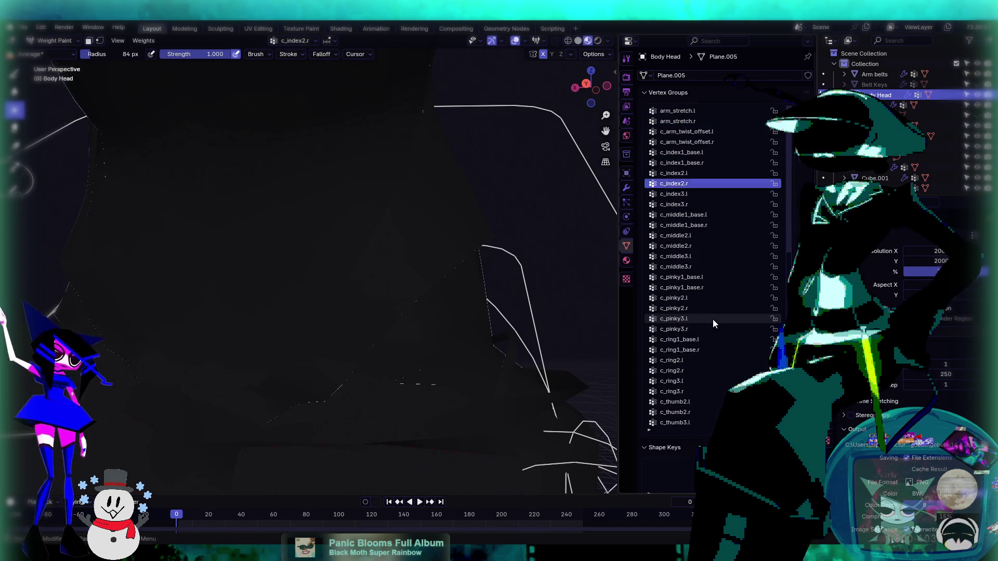
ctrl+scroll(713, 320, down, 20)
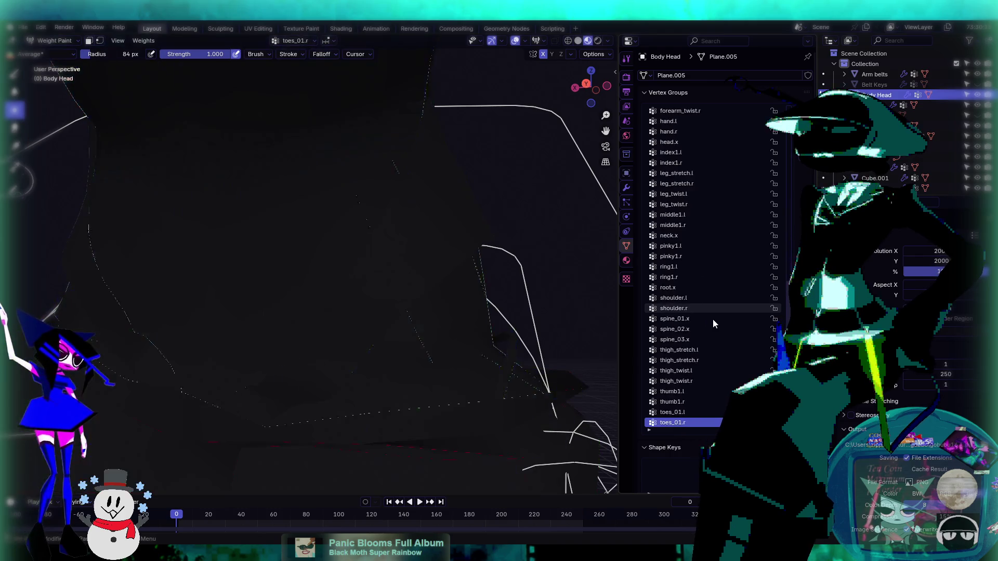
ctrl+scroll(713, 320, up, 4)
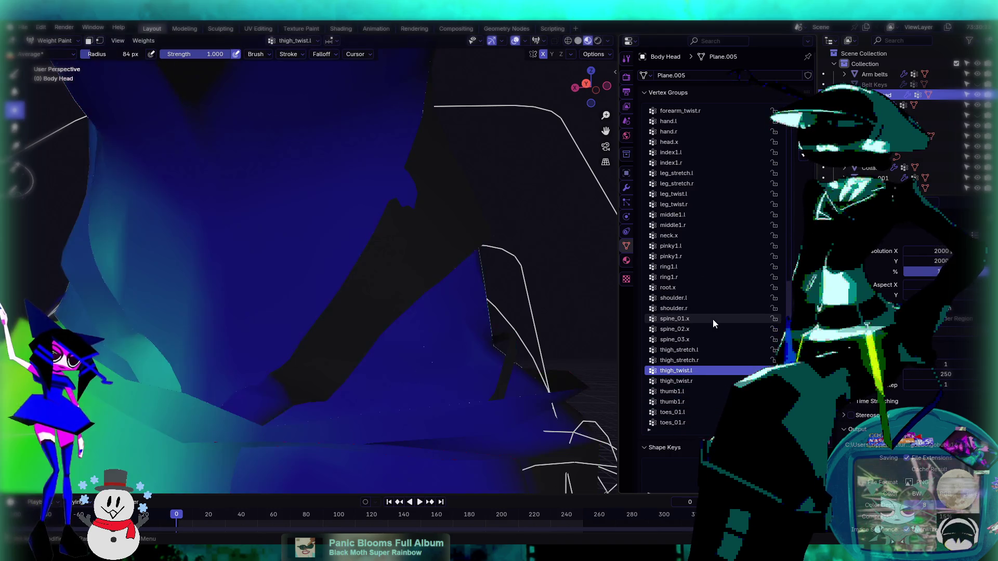
mouse_move(415, 201)
middle_down()
mouse_move(411, 211)
mouse_move(428, 223)
mouse_move(385, 230)
middle_up()
mouse_move(508, 263)
middle_down()
mouse_move(329, 285)
mouse_move(469, 269)
mouse_move(338, 232)
middle_up()
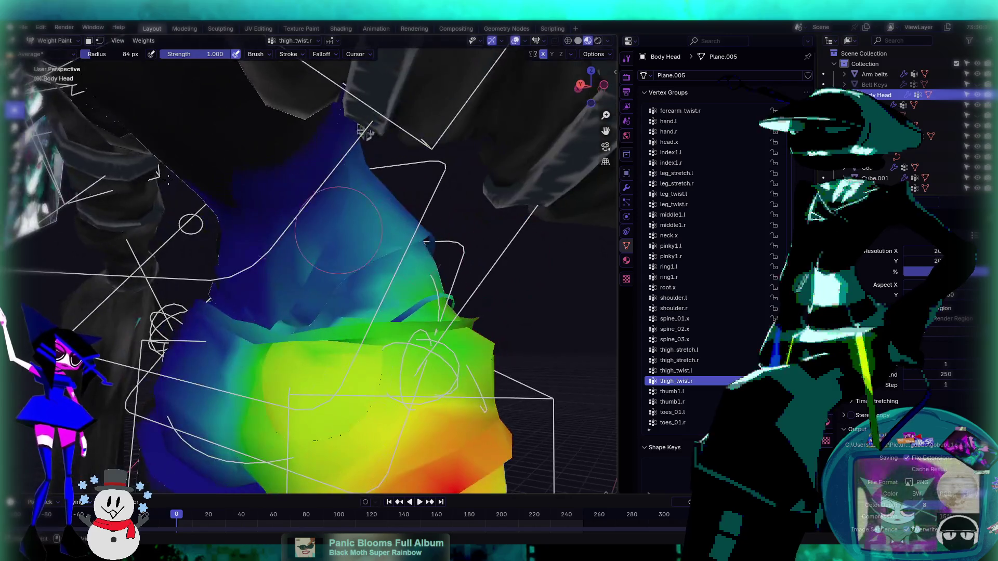
key(ctrl+Tab)
mouse_move(86, 83)
middle_down()
mouse_move(419, 315)
mouse_move(381, 240)
mouse_move(507, 268)
mouse_move(360, 288)
mouse_move(586, 263)
mouse_move(424, 315)
mouse_move(359, 300)
mouse_move(439, 327)
mouse_move(426, 313)
mouse_move(330, 311)
mouse_move(441, 310)
middle_up()
click(382, 241)
- Make Belt Keys the active object and switch it into Weight Paint mode
mouse_move(216, 227)
middle_down()
mouse_move(256, 262)
mouse_move(304, 267)
middle_up()
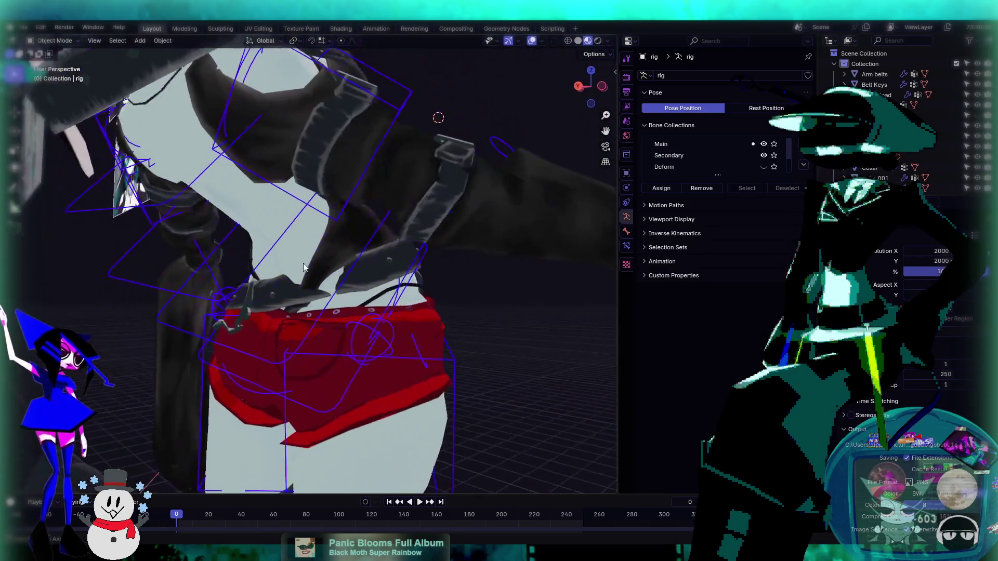
click(397, 275)
middle_drag(397, 276, 364, 239)
click(54, 41)
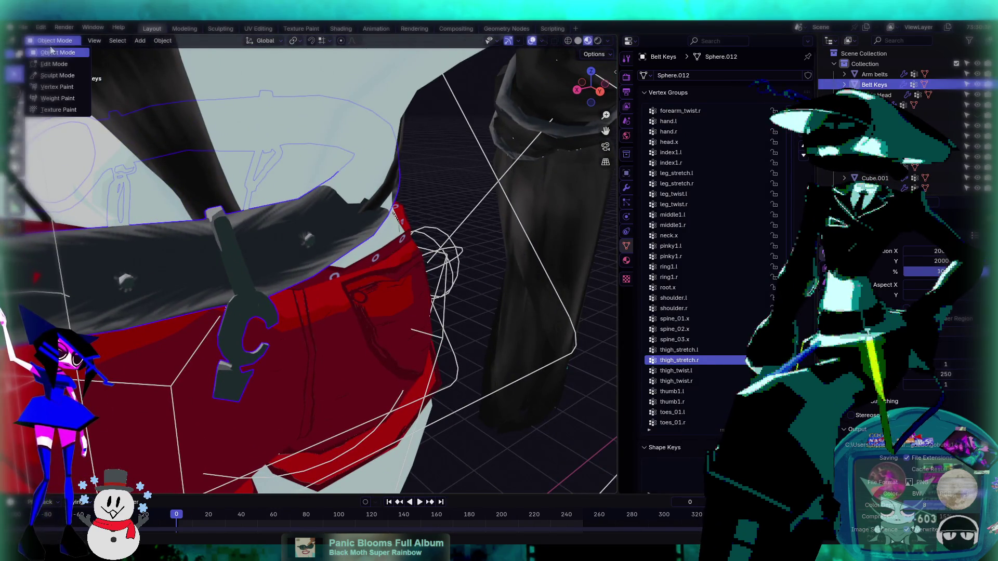
click(58, 99)
middle_drag(481, 260, 156, 114)
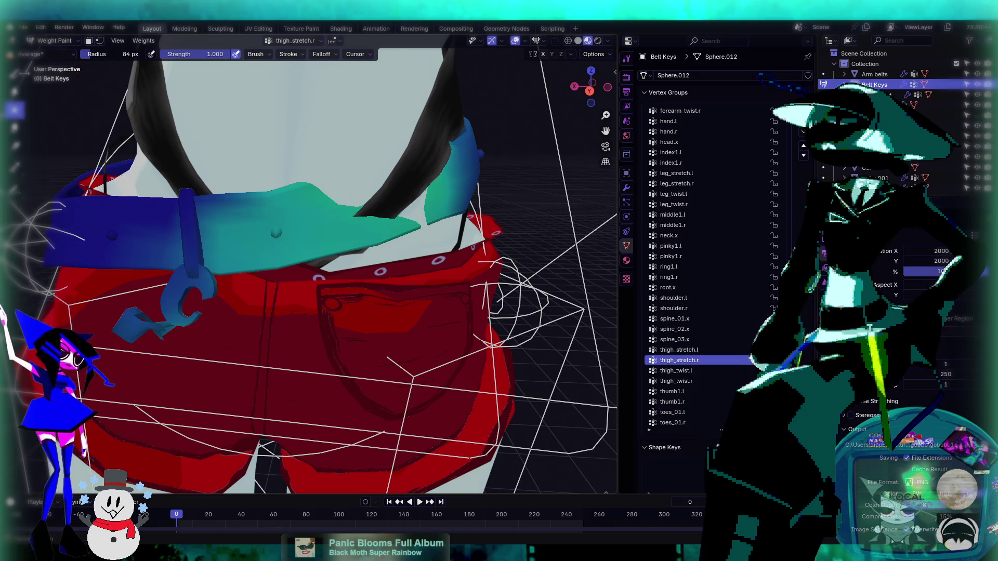
- Paint thigh_stretch.r weight along the top of the belt with the Draw brush
click(14, 74)
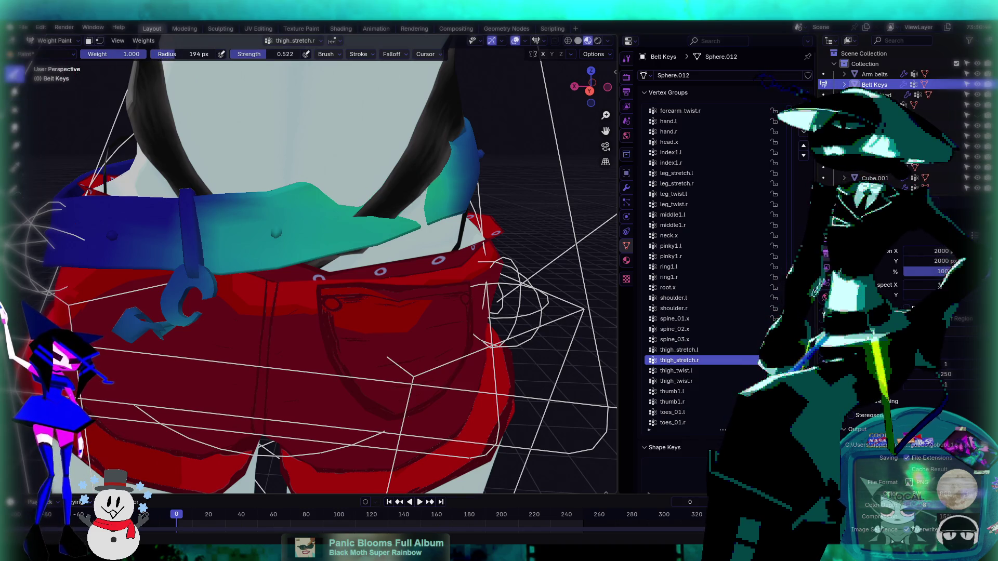
mouse_move(317, 133)
mouse_down()
mouse_move(378, 196)
mouse_move(421, 210)
mouse_up()
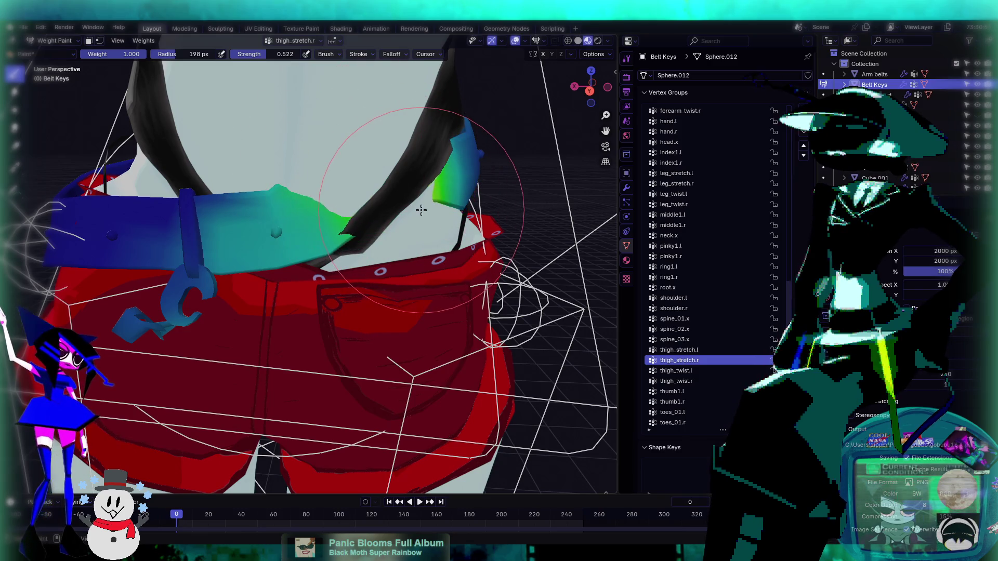
key(ctrl+Tab)
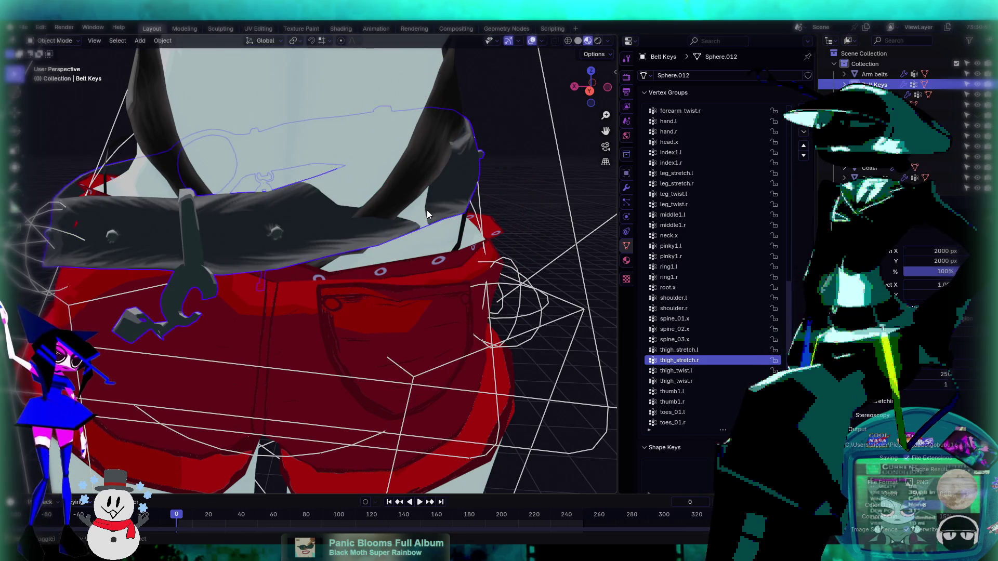
key(ctrl+Tab)
key(Down)
key(Down)
key(Down)
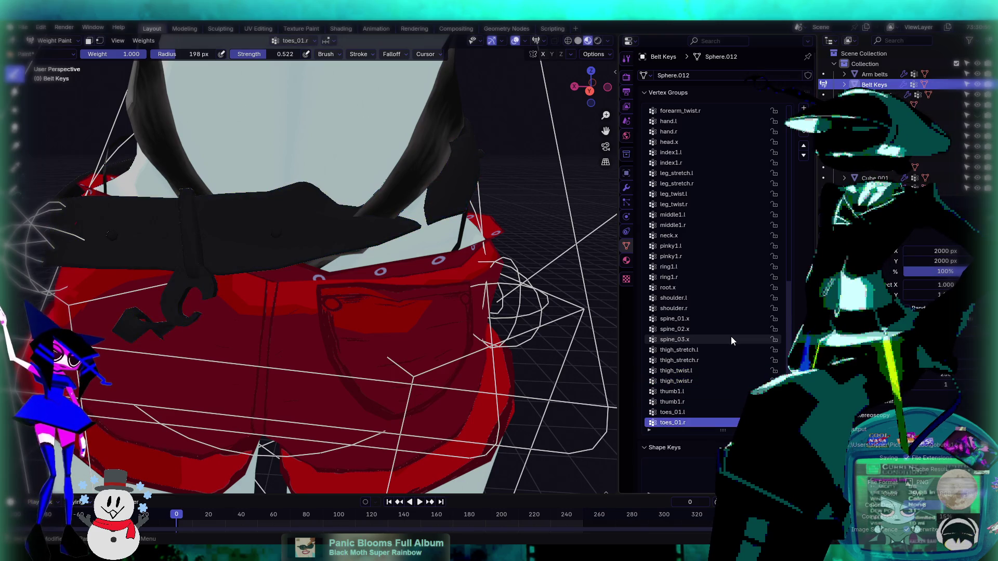
- Select the root.x vertex group and paint stronger weight on the belt's right side
key(Up)
key(Up)
key(Up)
key(Down)
key(Down)
key(Down)
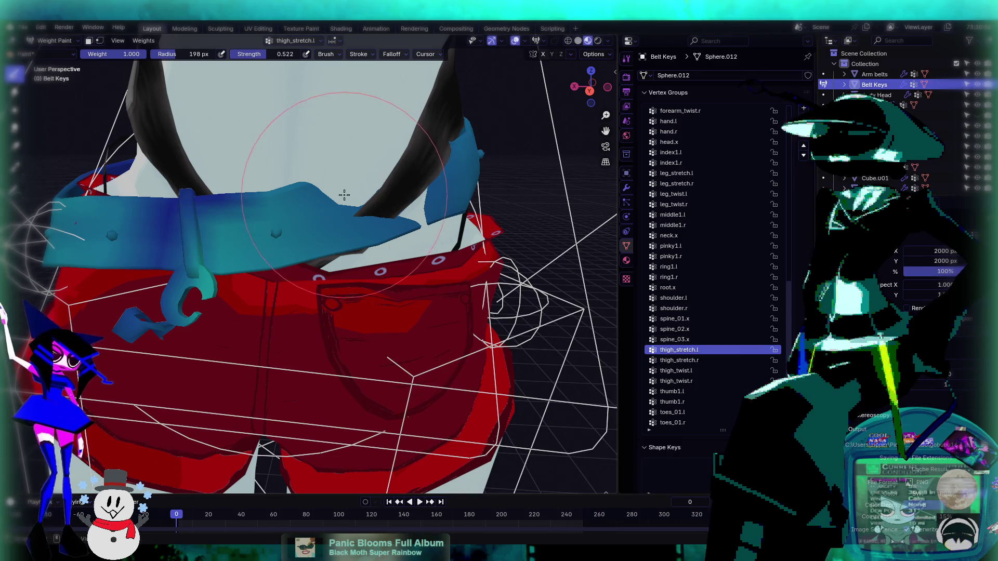
key(Down)
key(Up)
key(Up)
key(Up)
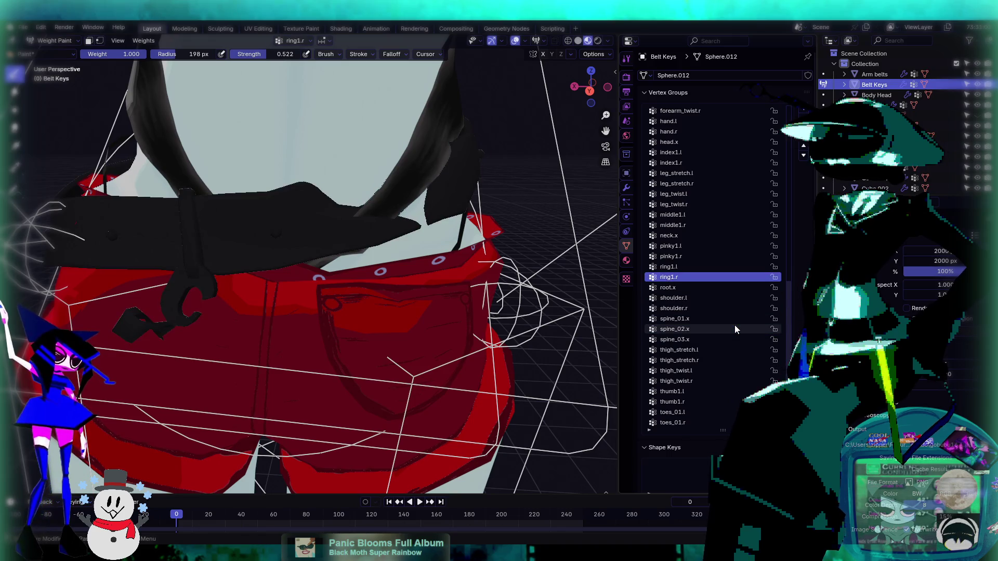
key(Down)
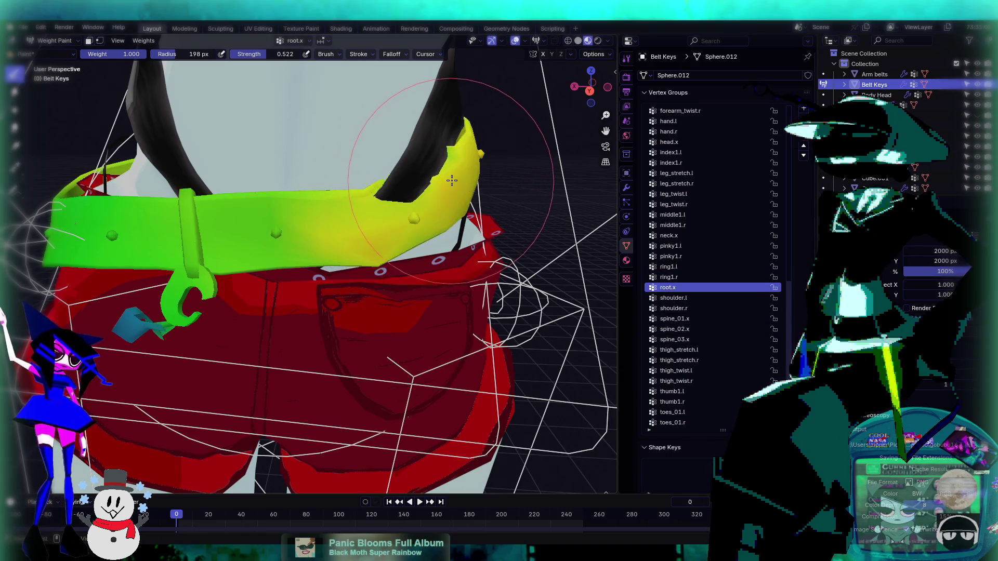
drag(423, 166, 399, 212)
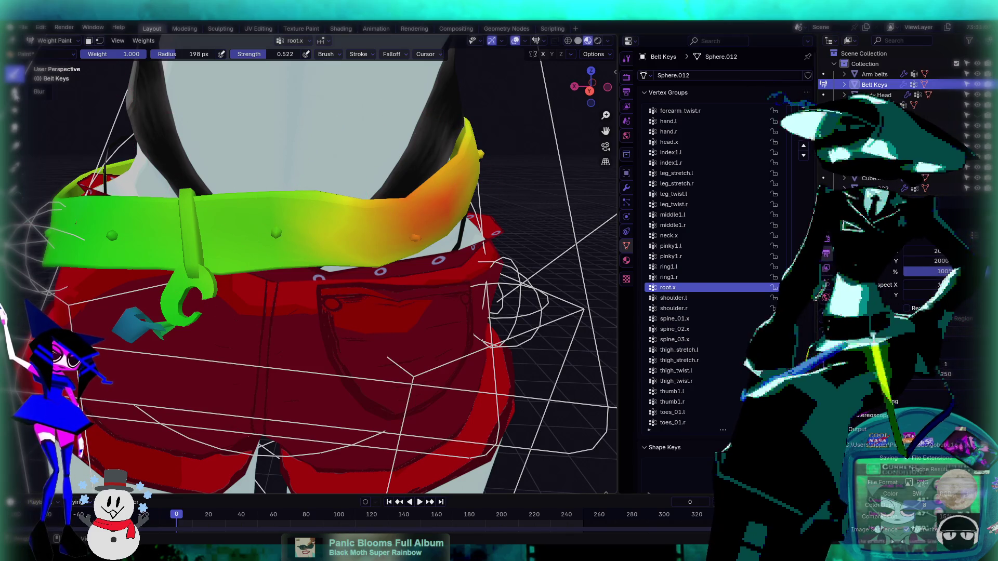
- Blur the orange root.x patch on the belt into a soft gradient
click(15, 93)
mouse_move(386, 223)
mouse_down()
mouse_move(427, 208)
mouse_move(380, 225)
mouse_up()
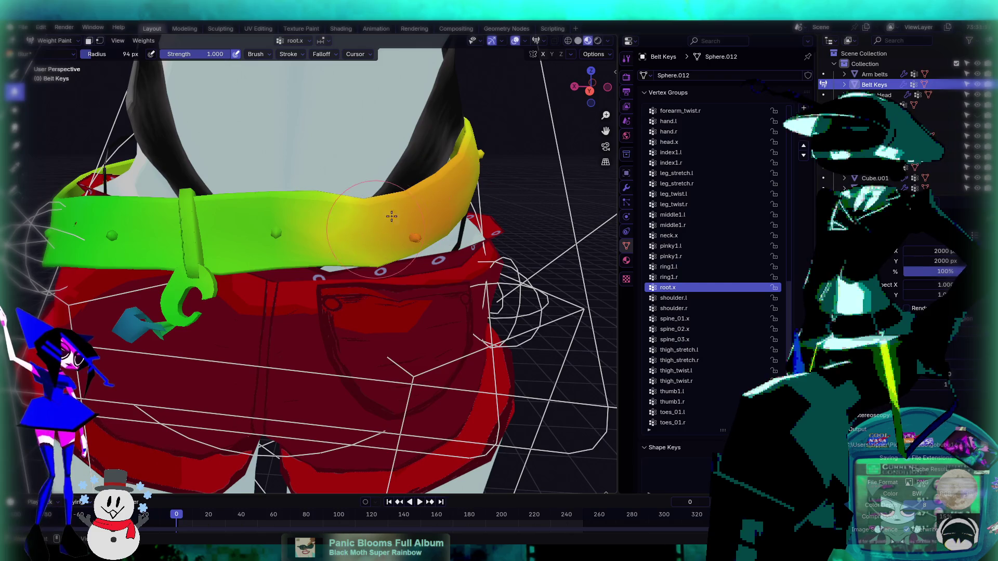
middle_drag(381, 225, 373, 207)
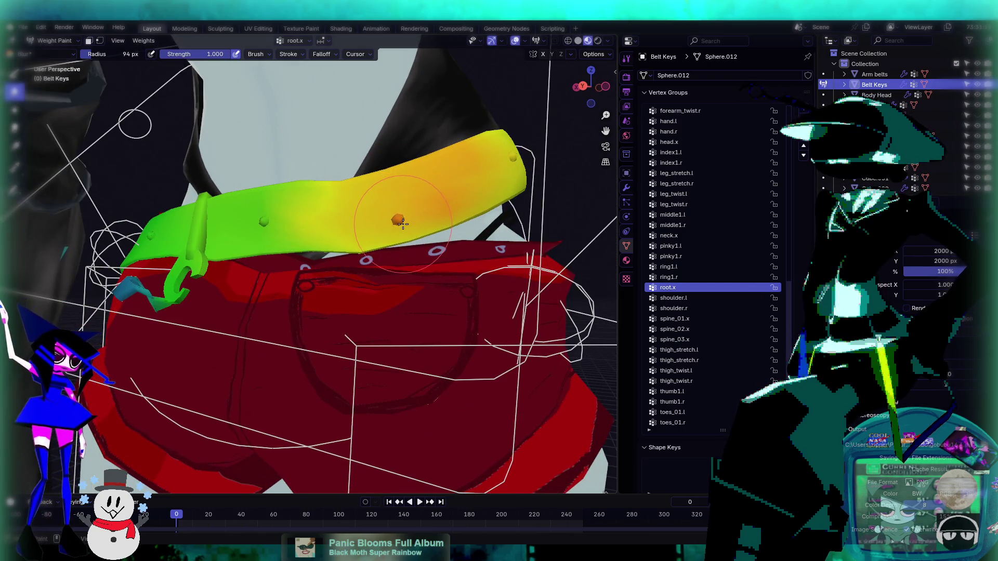
scroll(402, 224, up, 5)
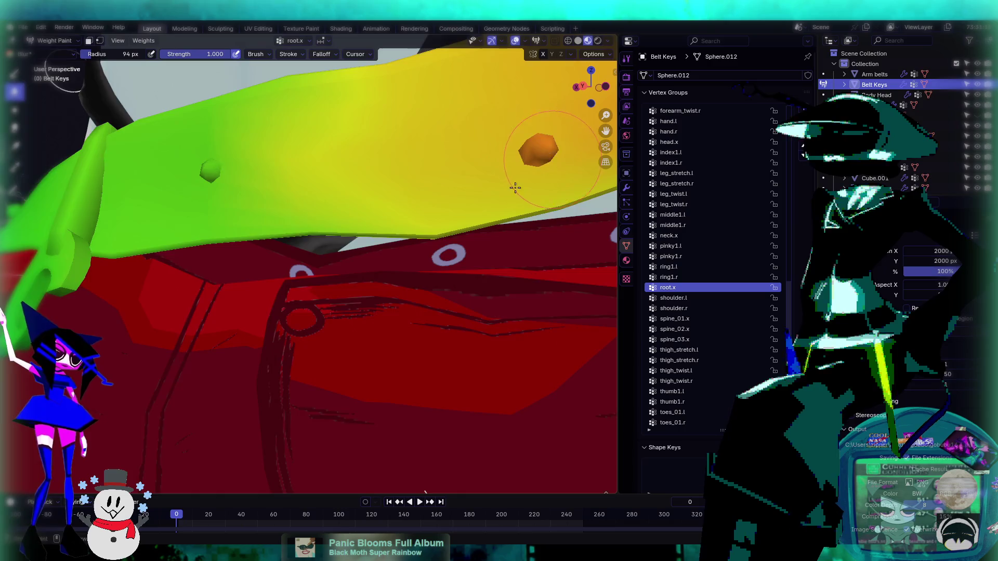
scroll(515, 188, down, 3)
scroll(381, 272, down, 2)
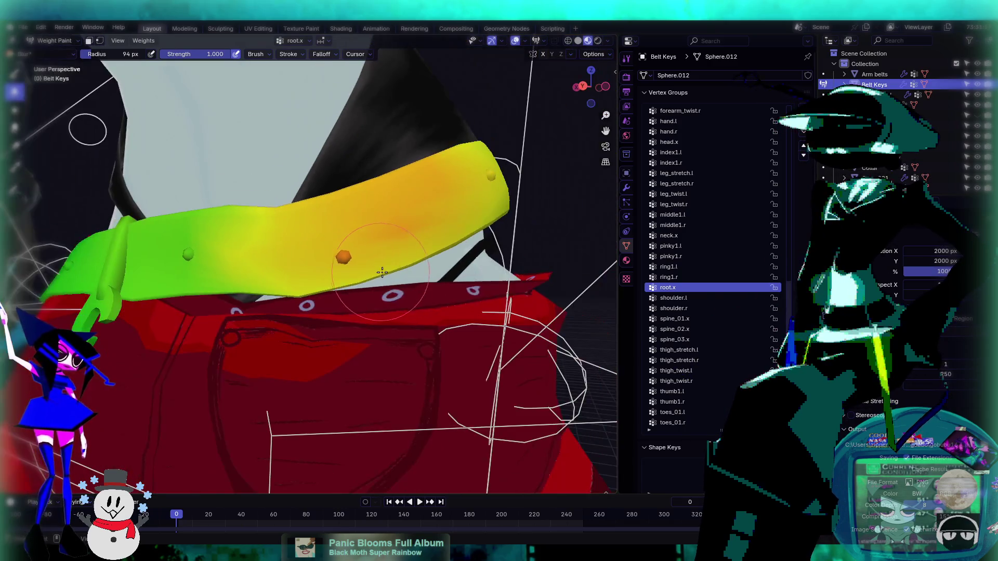
scroll(381, 272, up, 6)
middle_drag(434, 229, 390, 241)
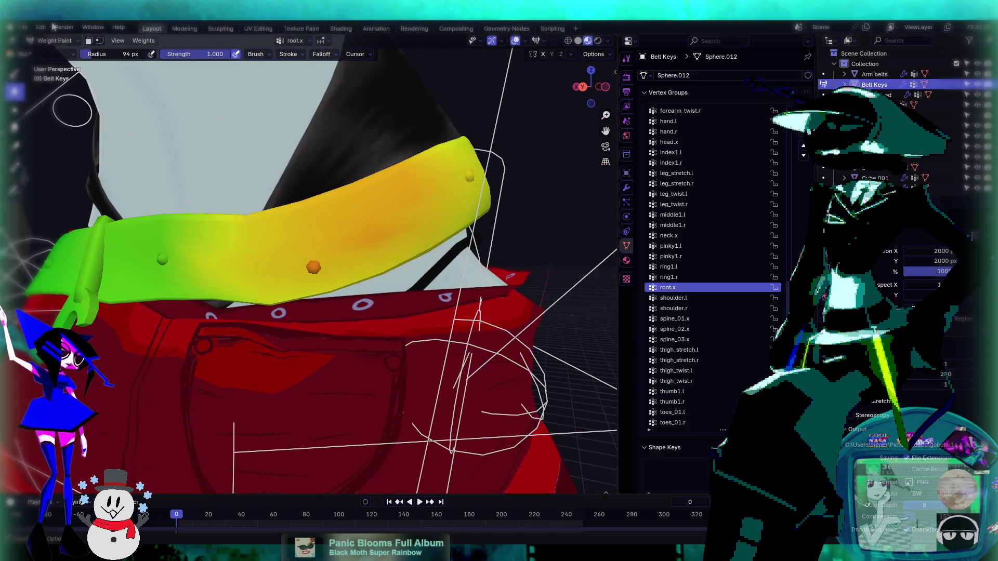
click(54, 40)
- In Edit Mode, select the linked belt strap geometry with Ctrl+L, then return to Weight Paint
click(67, 63)
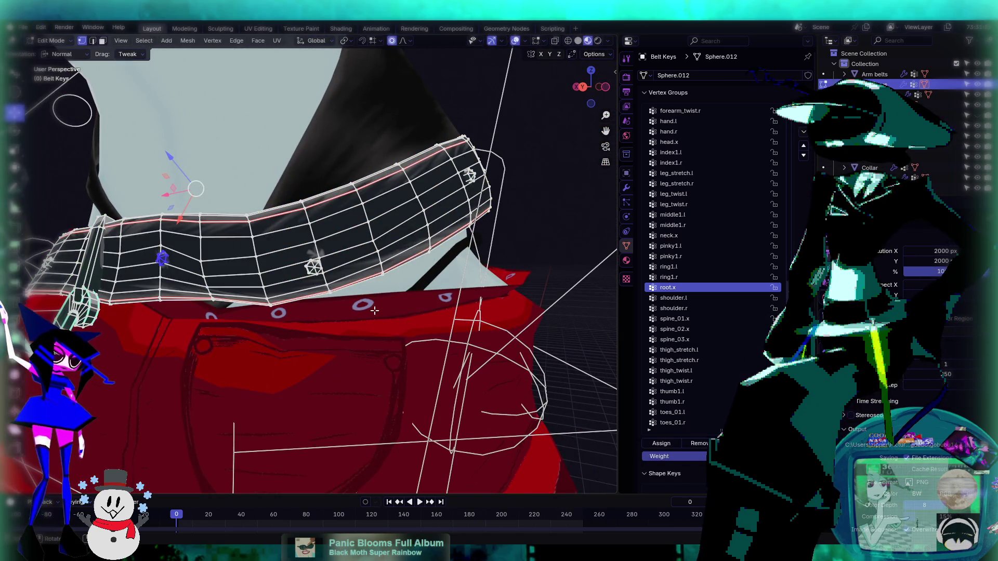
key(l)
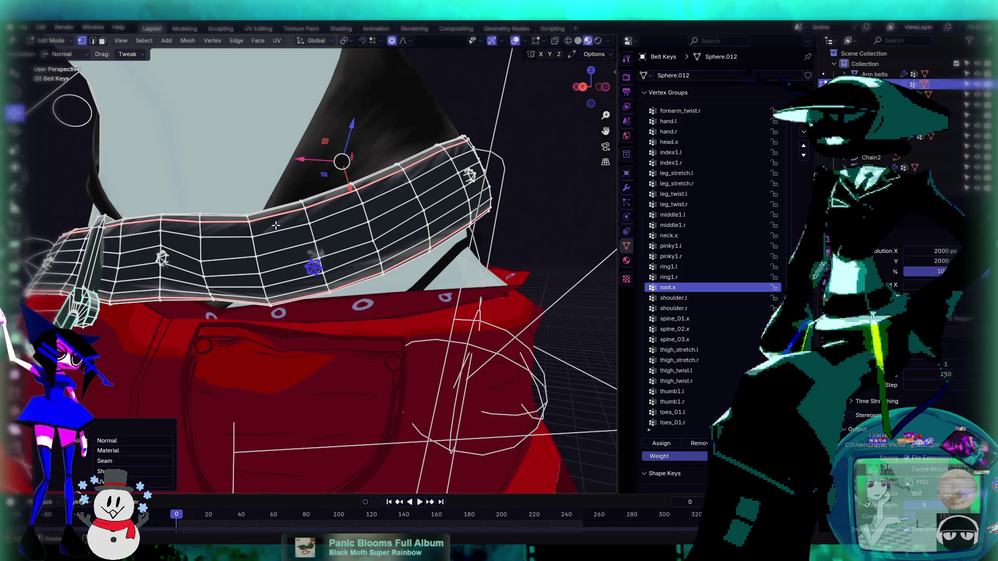
scroll(312, 266, down, 5)
middle_drag(312, 266, 314, 244)
scroll(314, 244, up, 5)
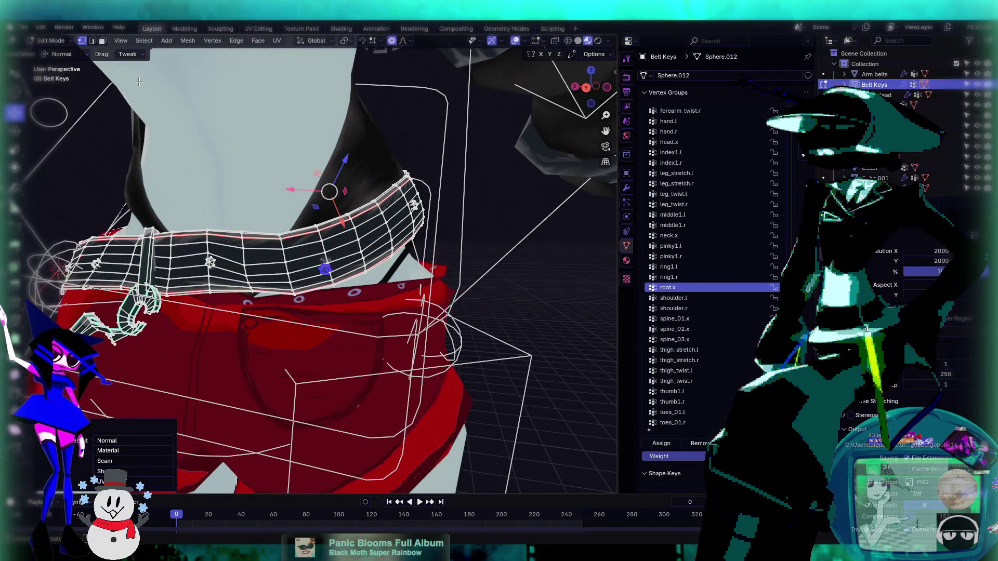
click(57, 44)
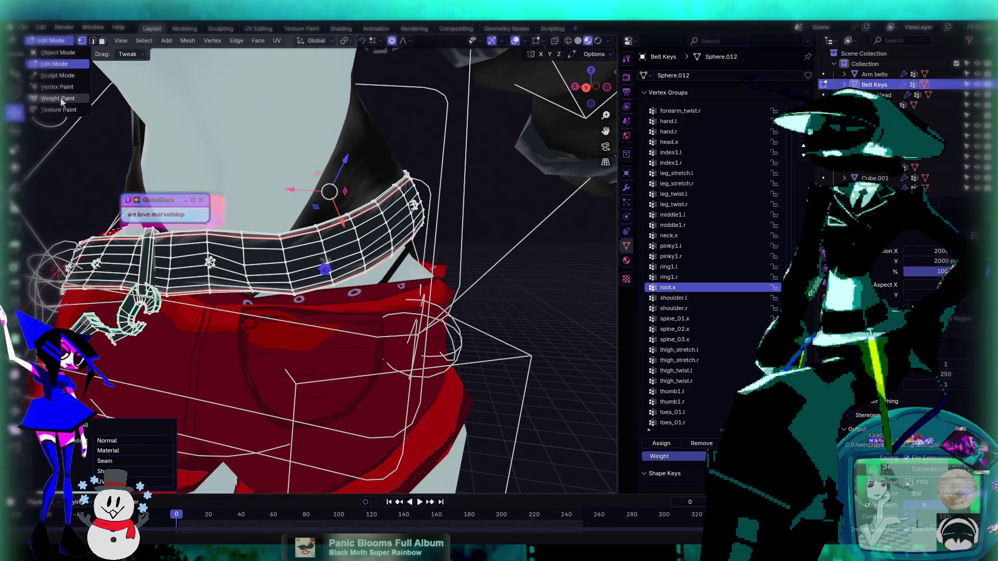
click(61, 102)
scroll(338, 244, up, 2)
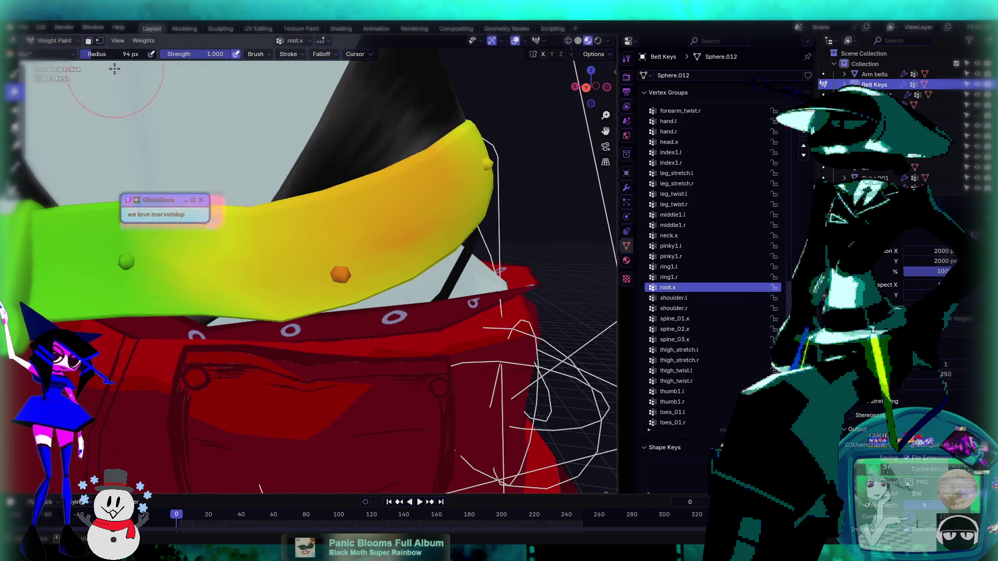
- Enable the face selection mask, set brush radius to about 198 px, and select the Draw brush
click(89, 41)
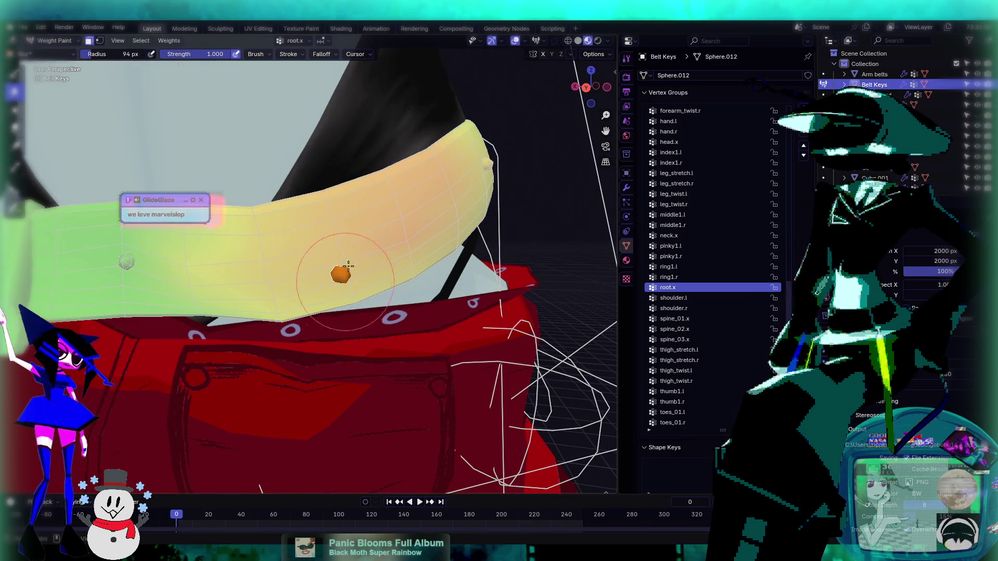
scroll(351, 263, up, 3)
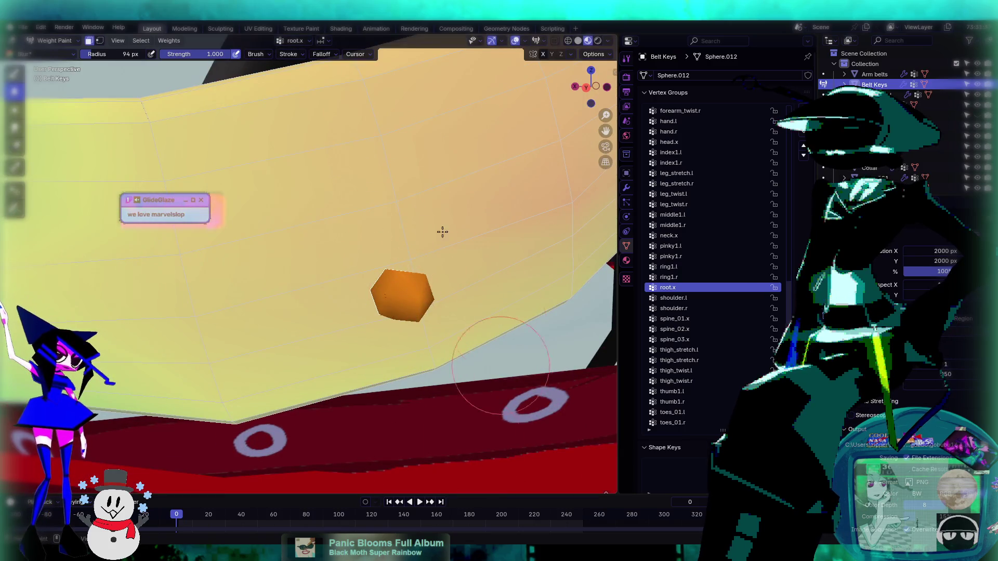
scroll(235, 107, down, 3)
drag(125, 54, 219, 54)
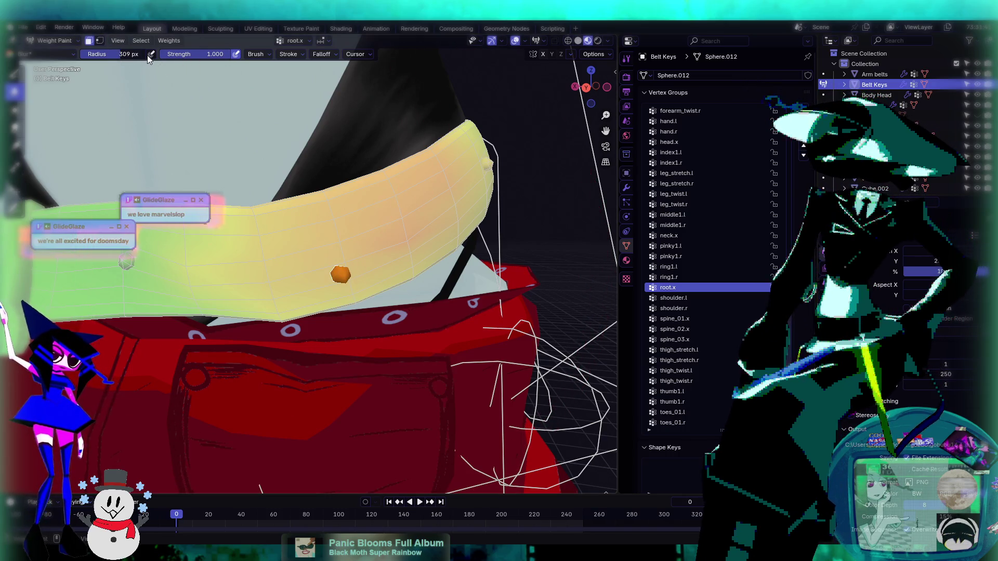
drag(147, 57, 122, 55)
mouse_move(323, 277)
middle_down()
mouse_move(296, 291)
mouse_move(80, 50)
middle_up()
click(15, 74)
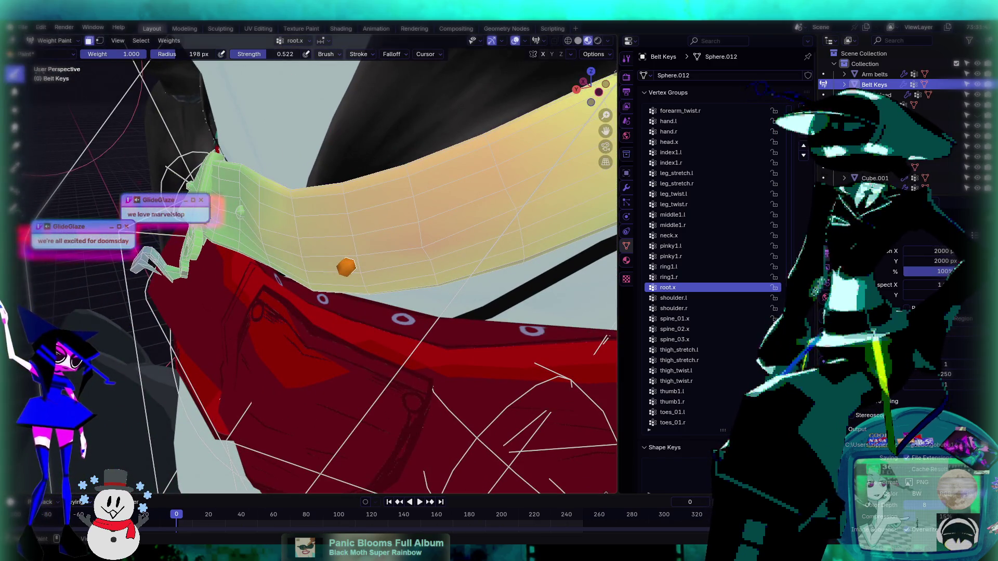
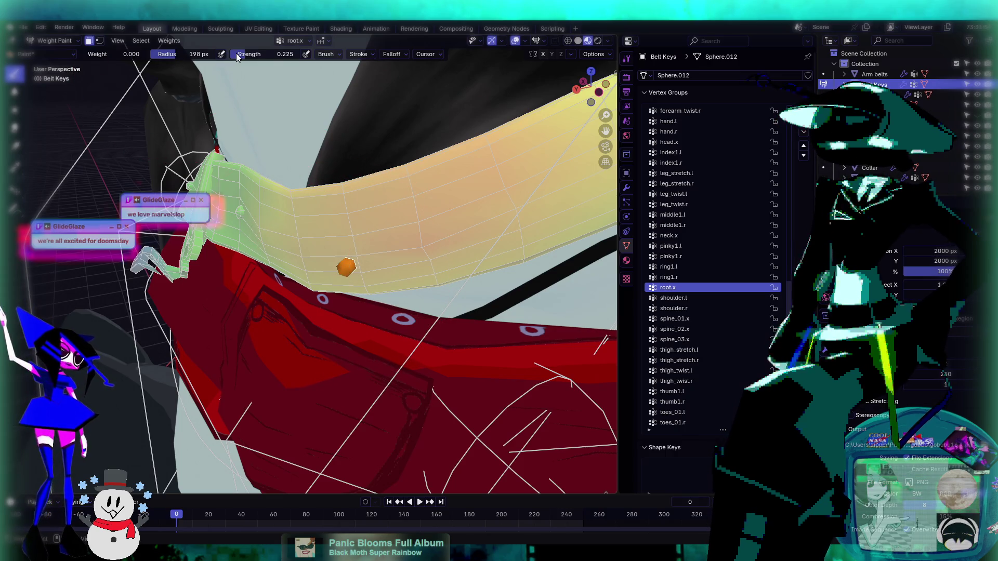
- Lower the brush strength to 0.109, return to Object Mode and select the rig
ctrl+click(352, 252)
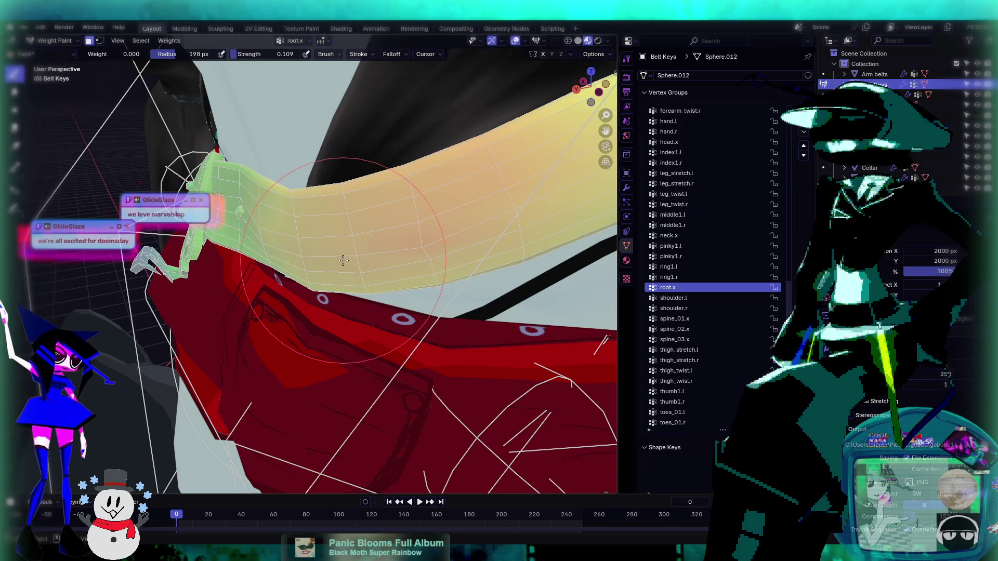
mouse_move(352, 252)
middle_down()
mouse_move(436, 261)
mouse_move(383, 258)
mouse_move(415, 270)
mouse_move(345, 238)
mouse_move(172, 116)
middle_up()
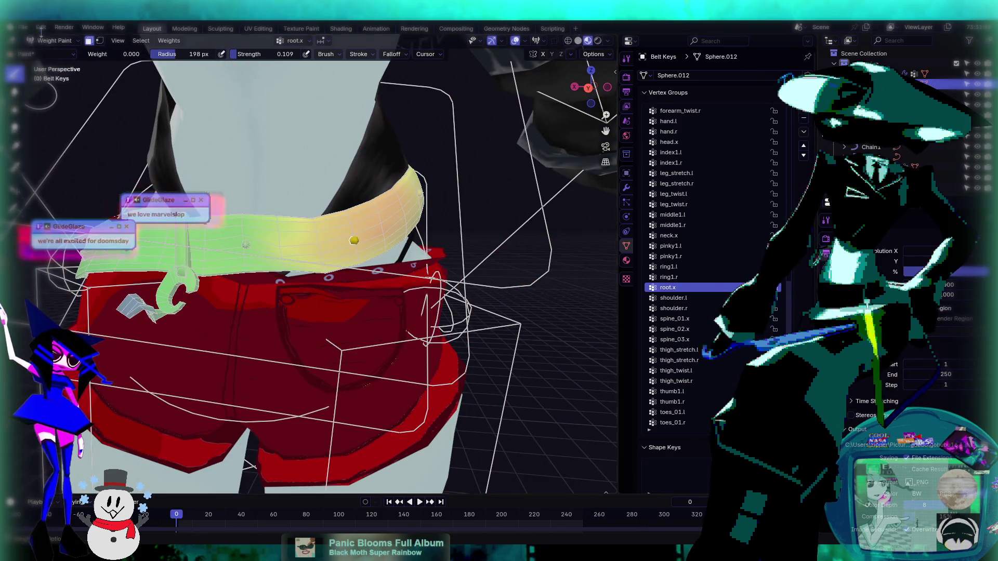
click(54, 41)
click(57, 53)
mouse_move(178, 134)
middle_down()
mouse_move(416, 263)
mouse_move(265, 269)
mouse_move(342, 249)
mouse_move(279, 296)
mouse_move(205, 296)
mouse_move(414, 246)
mouse_move(390, 269)
mouse_move(285, 298)
mouse_move(201, 298)
mouse_move(256, 315)
middle_up()
click(292, 314)
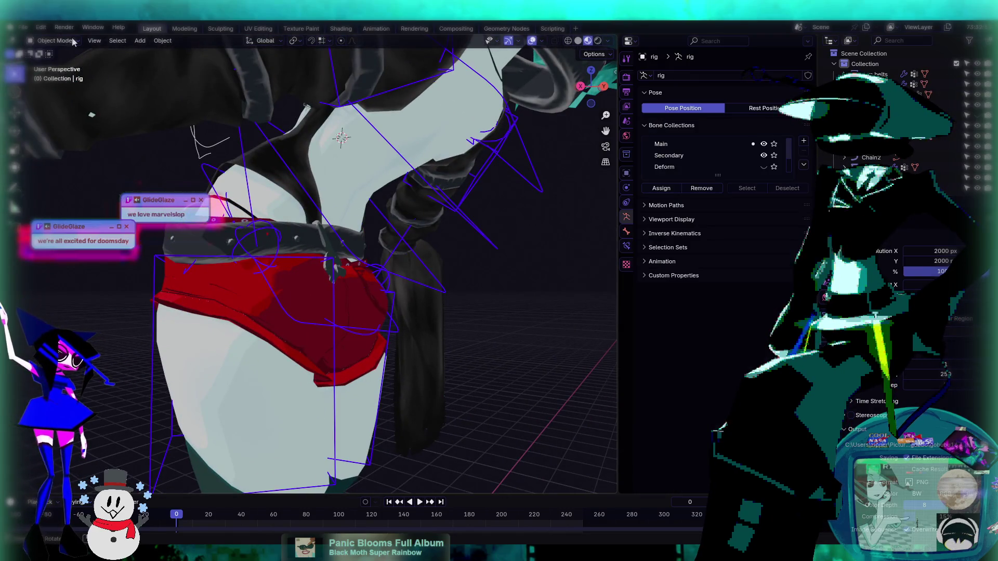
- Enter Pose Mode and trackball-rotate c_root_master.x to test the belt deformation
click(53, 41)
click(55, 75)
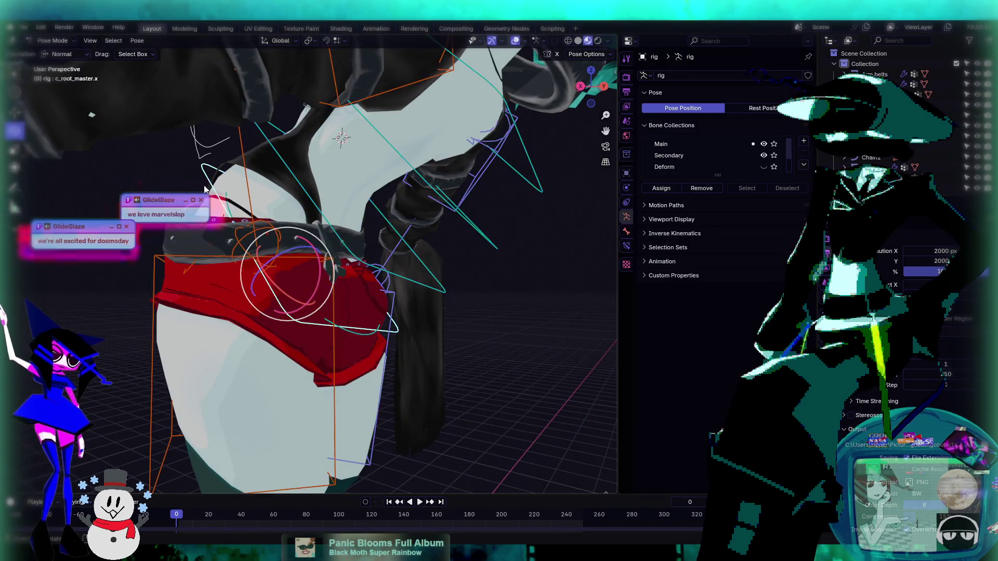
key(r)
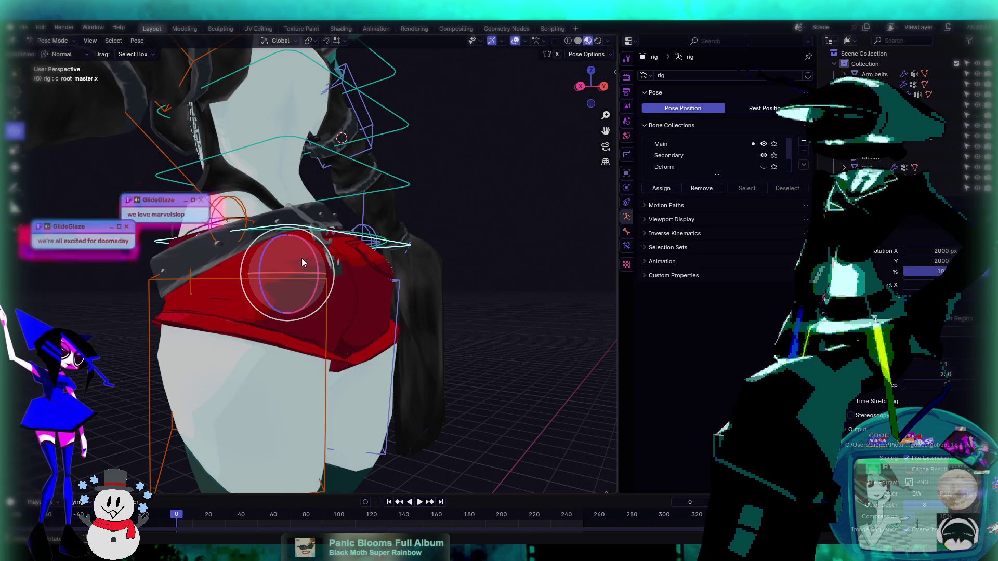
key(r)
key(r)
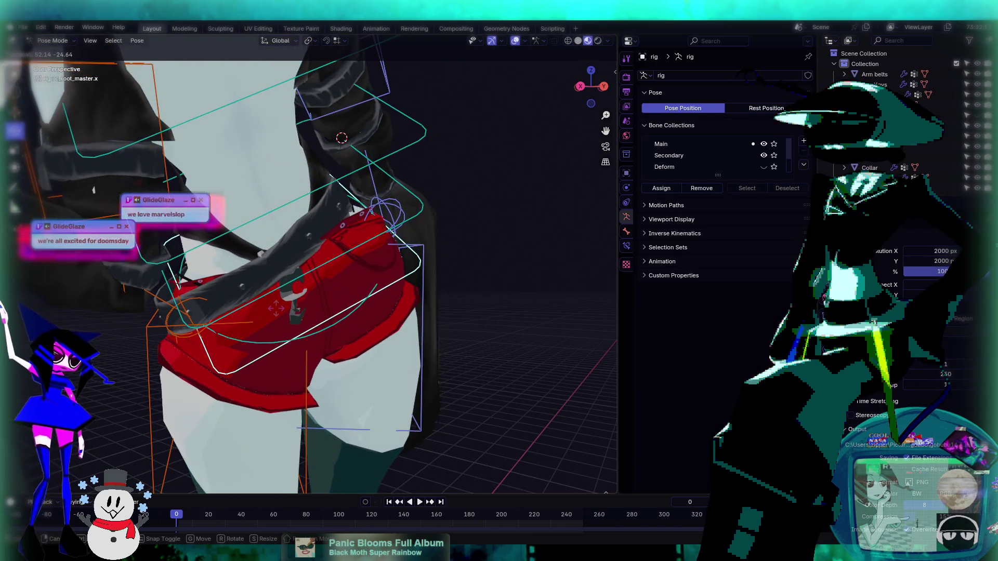
click(279, 276)
mouse_move(279, 276)
middle_down()
mouse_move(456, 276)
mouse_move(436, 308)
middle_up()
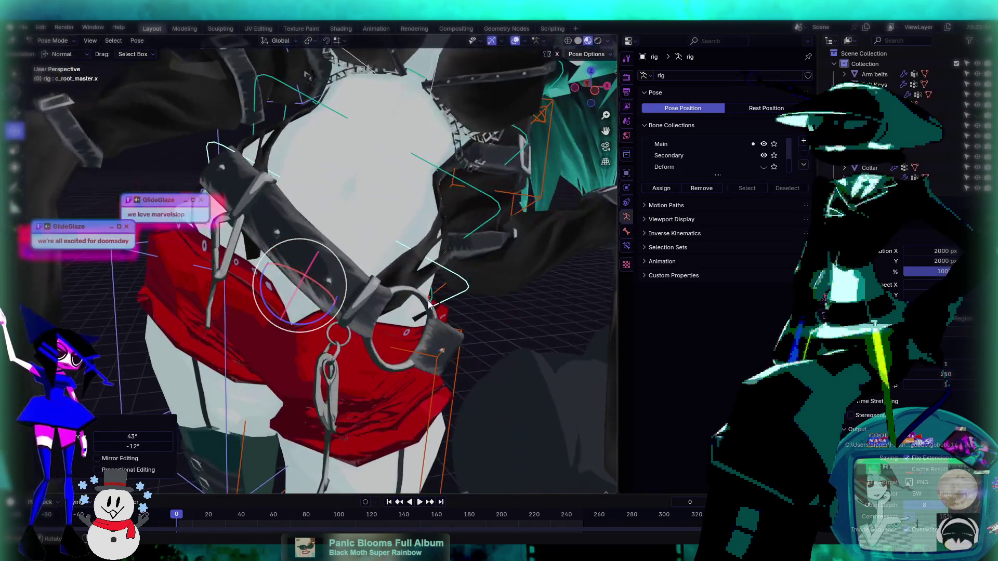
middle_drag(345, 282, 323, 287)
- Rotate the root bone once more, then return to Object Mode with Belt Keys selected
key(r)
key(r)
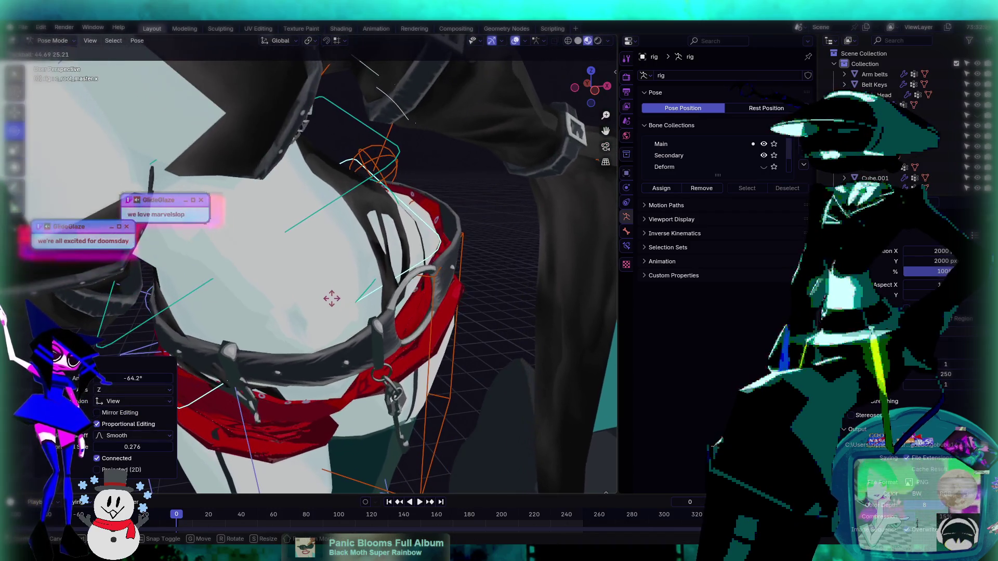
click(376, 267)
mouse_move(376, 267)
middle_down()
mouse_move(172, 241)
mouse_move(123, 275)
middle_up()
mouse_move(322, 259)
middle_down()
mouse_move(289, 260)
mouse_move(328, 225)
mouse_move(305, 236)
mouse_move(319, 278)
mouse_move(381, 273)
mouse_move(382, 244)
mouse_move(304, 264)
middle_up()
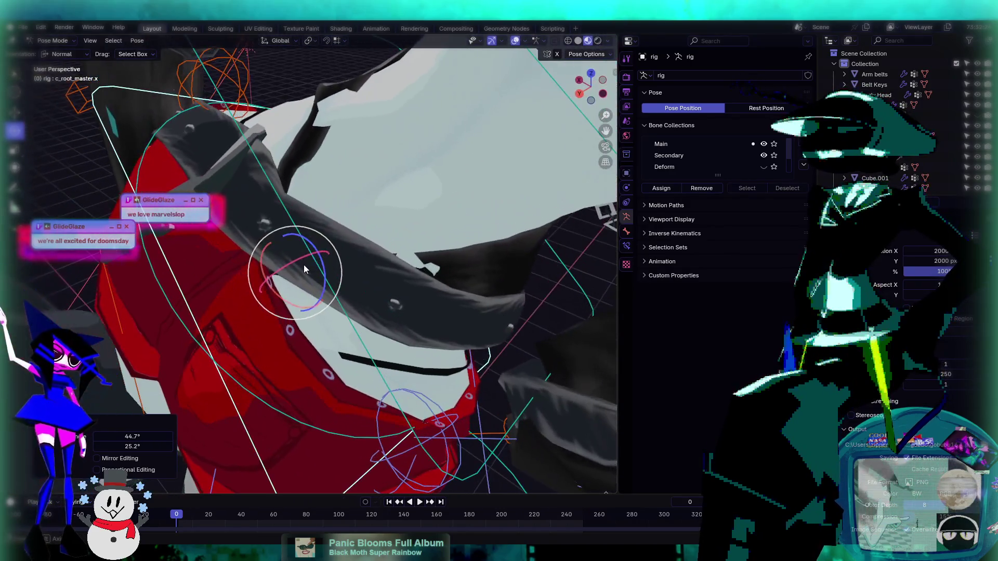
click(55, 41)
click(54, 52)
click(363, 261)
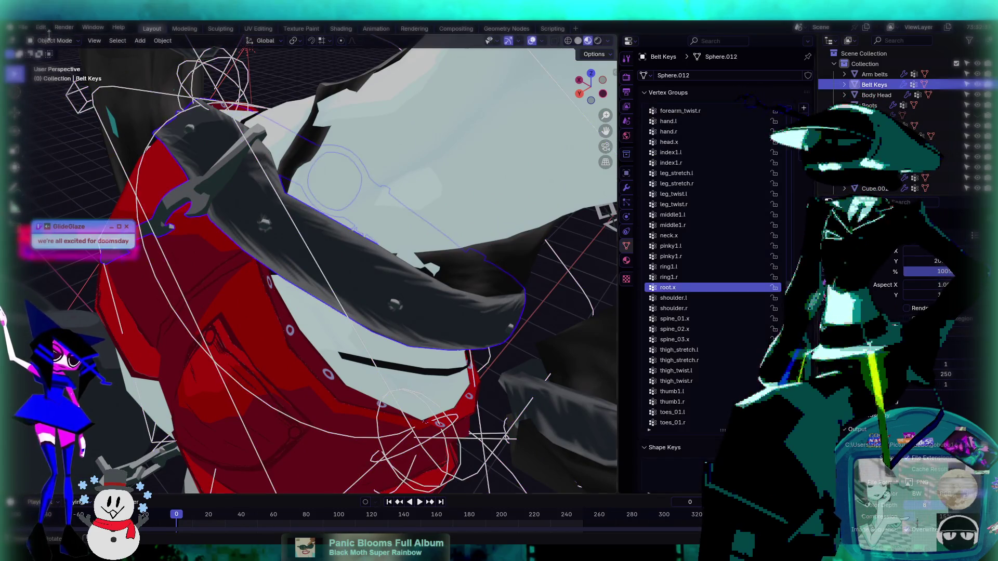
- Put Belt Keys into Weight Paint mode with face-selection masking turned off
click(53, 41)
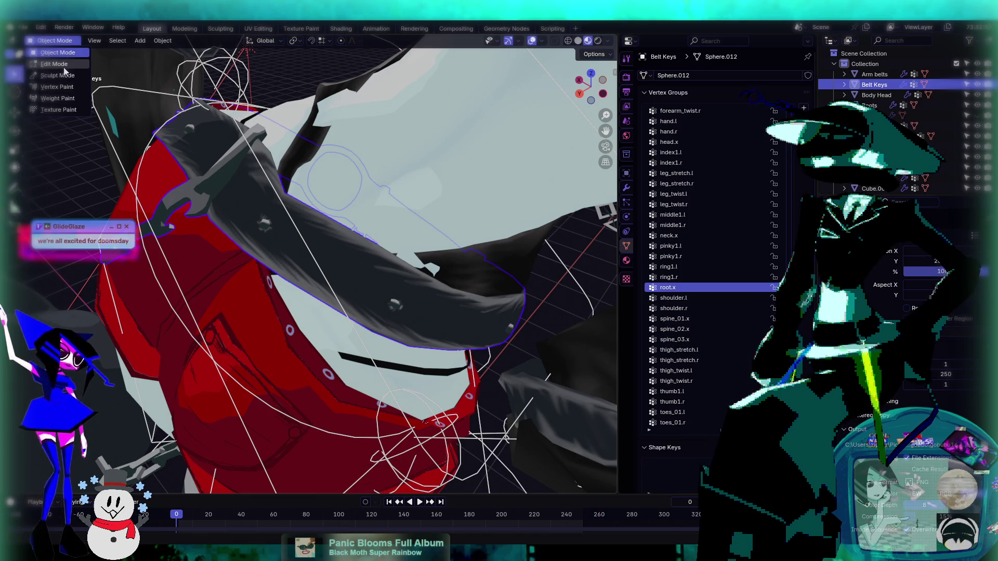
click(62, 99)
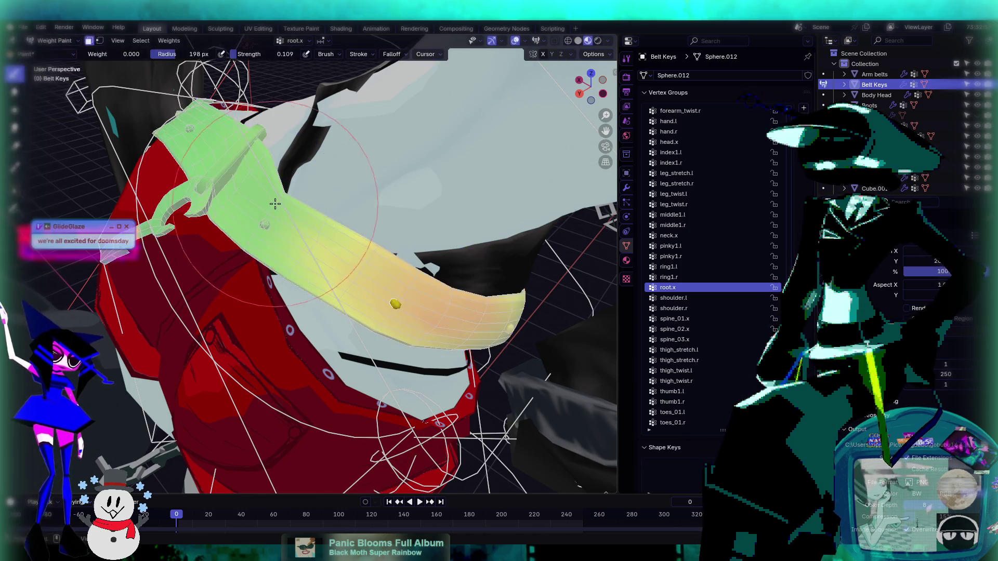
click(89, 41)
middle_drag(207, 171, 266, 214)
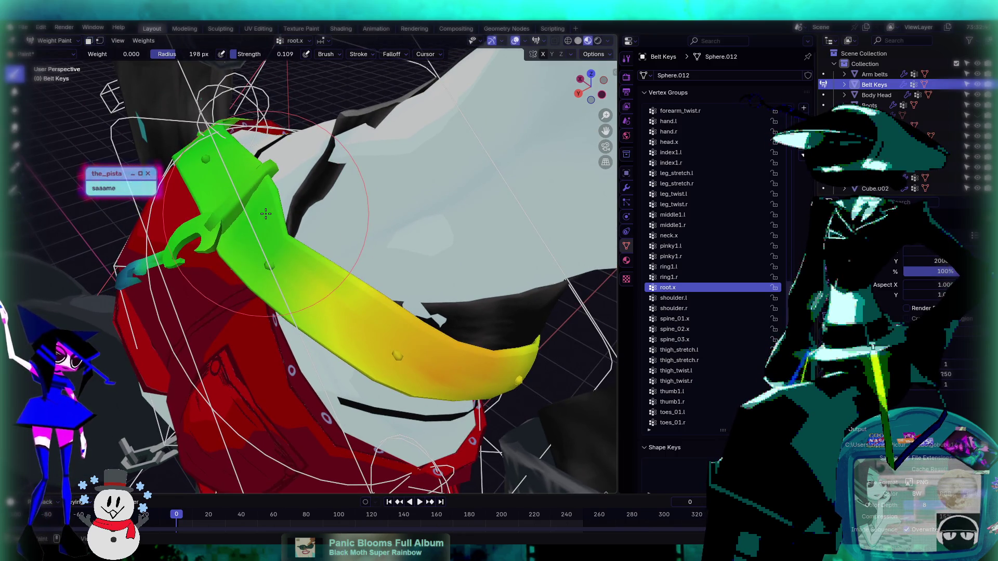
key(m)
click(59, 42)
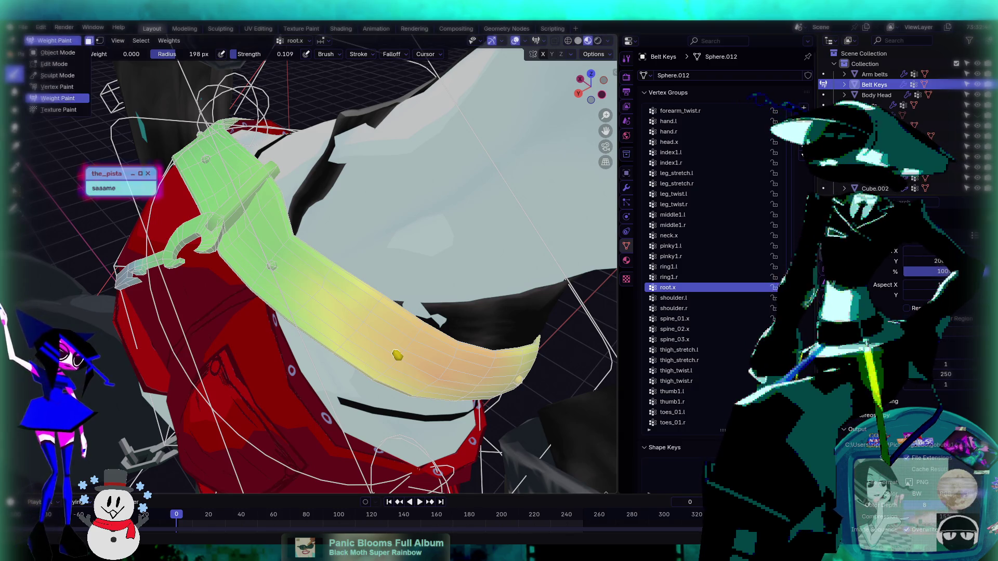
click(52, 41)
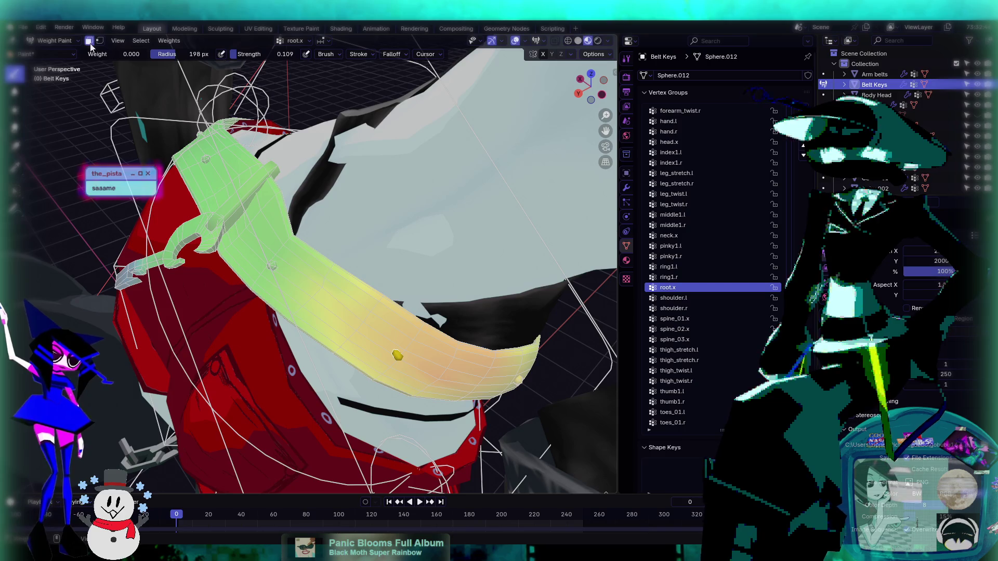
click(89, 41)
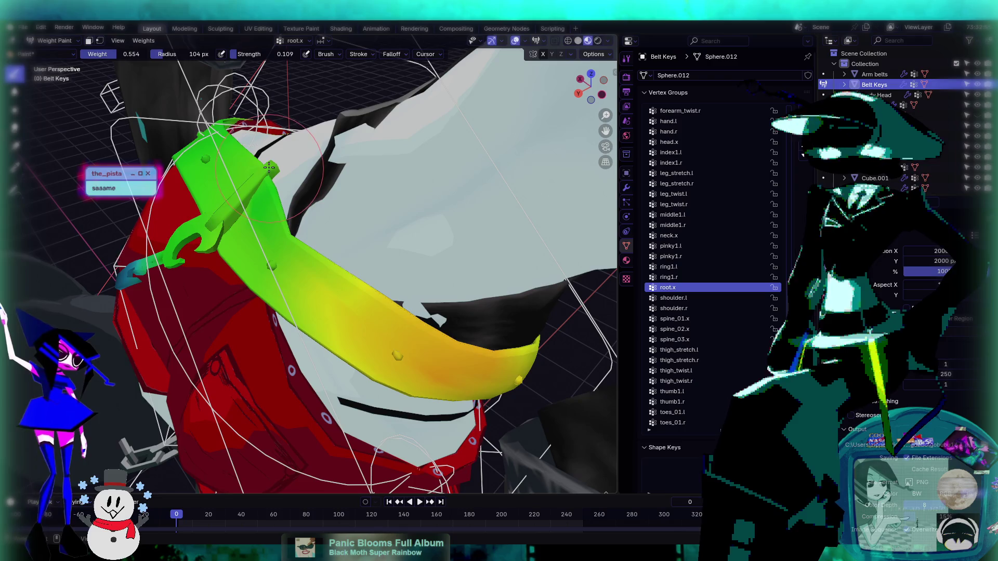
- Orbit around the belt to view its root.x weights from several sides
middle_drag(242, 188, 208, 135)
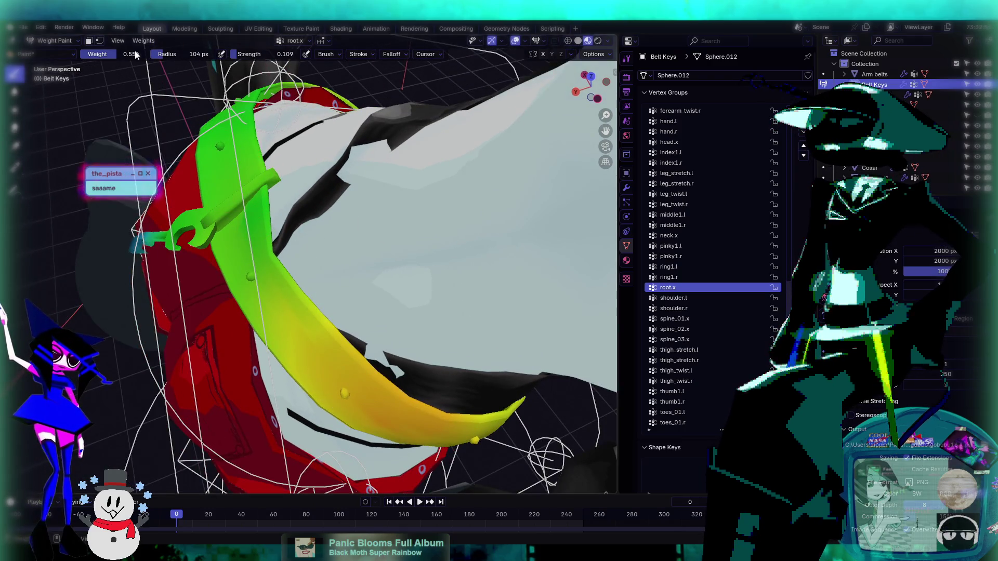
mouse_move(263, 187)
middle_down()
mouse_move(258, 235)
mouse_move(308, 238)
middle_up()
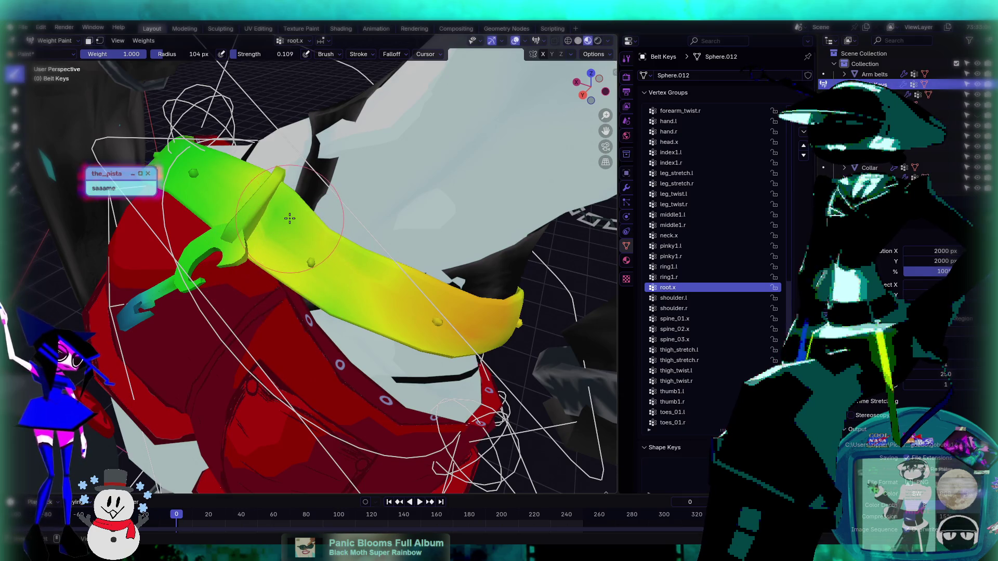
mouse_move(292, 211)
middle_down()
mouse_move(283, 221)
mouse_move(299, 229)
middle_up()
mouse_move(355, 259)
middle_down()
mouse_move(339, 225)
mouse_move(359, 229)
mouse_move(393, 294)
middle_up()
mouse_move(314, 214)
middle_down()
mouse_move(274, 232)
mouse_move(263, 219)
mouse_move(266, 242)
mouse_move(333, 214)
mouse_move(282, 205)
middle_up()
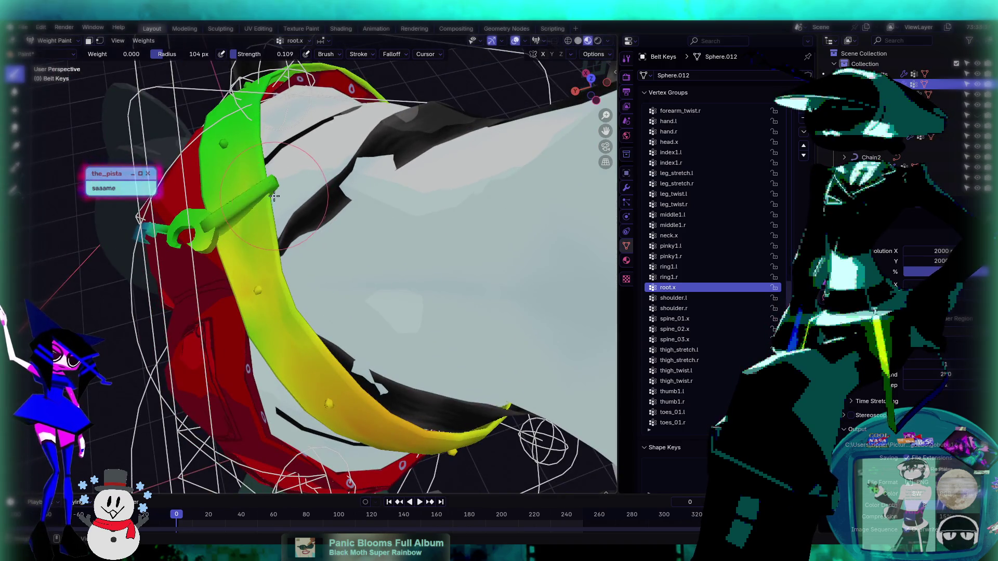
- Orbit and zoom all around the waist to inspect the belt's root.x weights
mouse_move(277, 281)
middle_down()
mouse_move(357, 191)
mouse_move(389, 274)
mouse_move(329, 239)
mouse_move(291, 188)
mouse_move(409, 204)
mouse_move(289, 221)
middle_up()
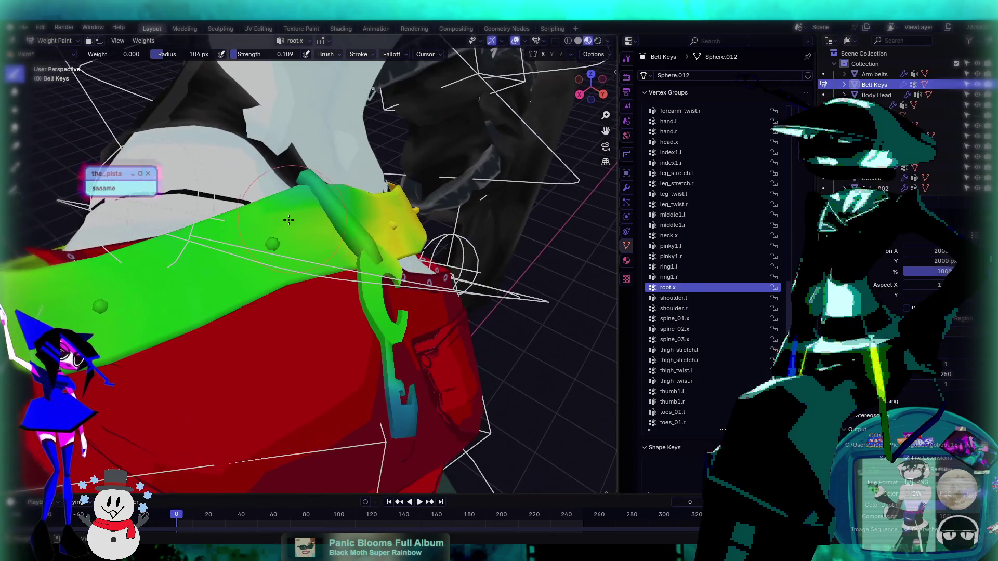
mouse_move(349, 200)
middle_down()
mouse_move(255, 200)
mouse_move(317, 216)
mouse_move(429, 269)
mouse_move(311, 283)
middle_up()
scroll(354, 232, down, 5)
scroll(374, 264, up, 5)
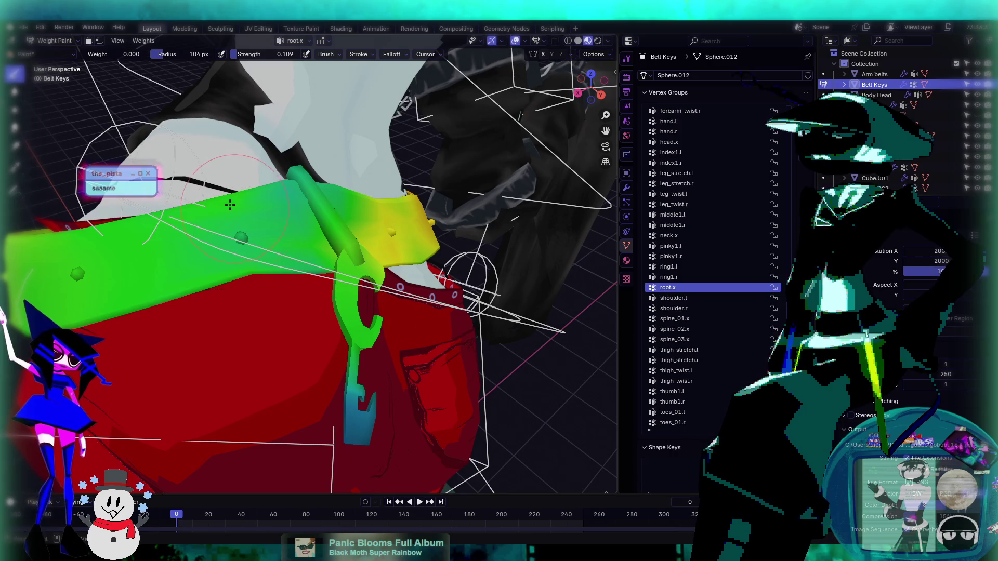
middle_drag(236, 202, 283, 195)
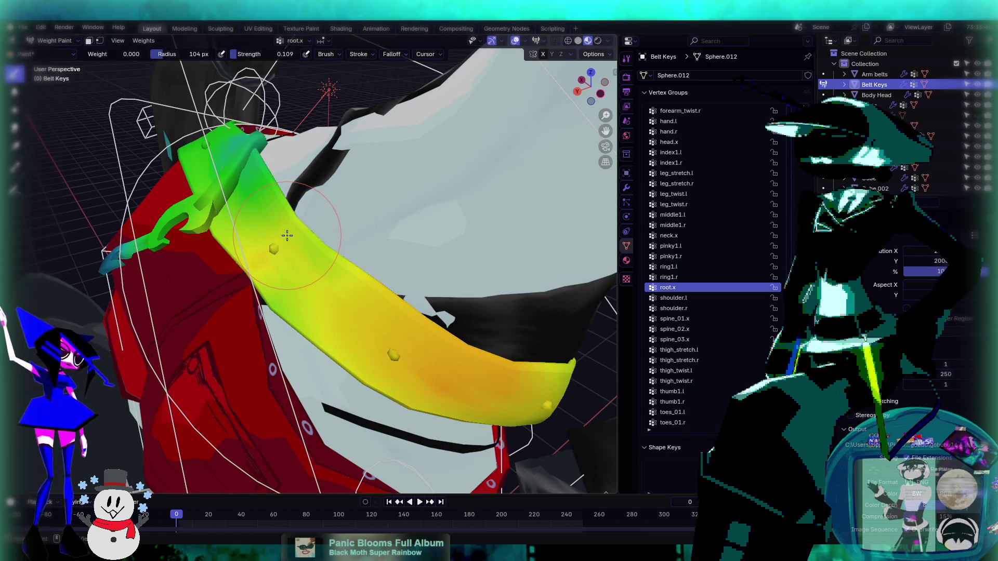
middle_drag(268, 197, 283, 223)
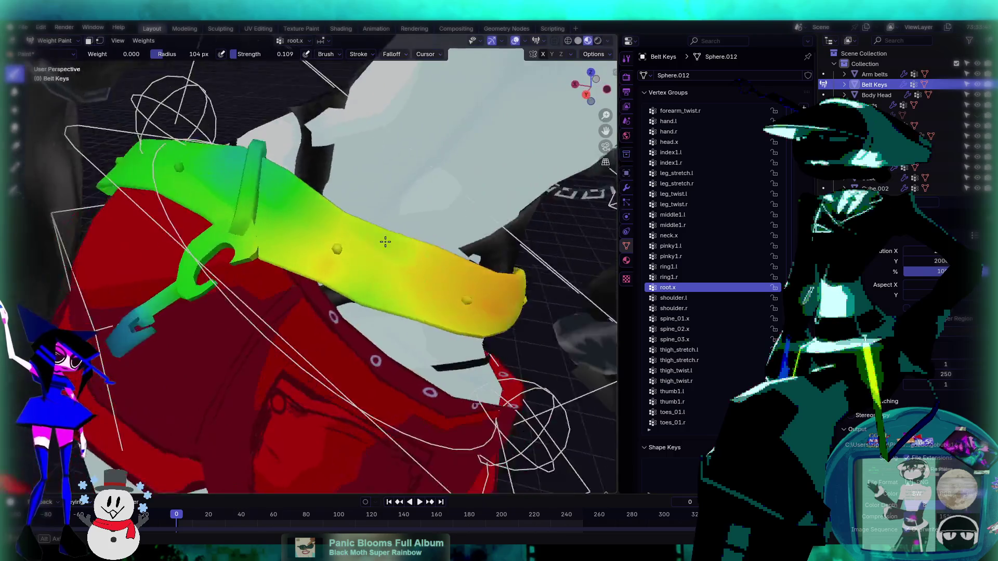
scroll(289, 232, down, 3)
scroll(289, 233, up, 5)
mouse_move(364, 260)
middle_down()
mouse_move(394, 282)
mouse_move(258, 249)
middle_up()
scroll(393, 283, down, 2)
click(59, 43)
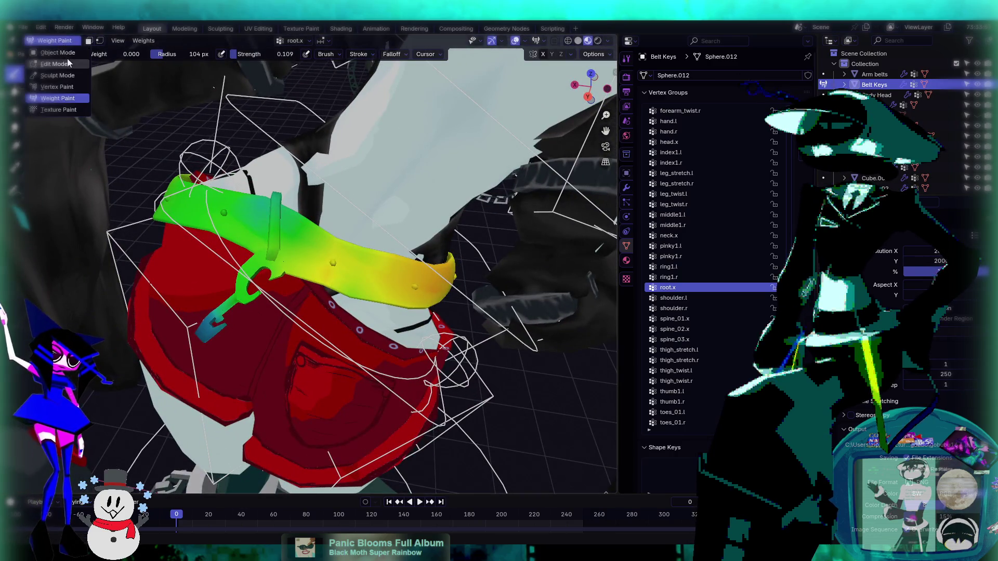
- Return Belt Keys to Object Mode, select the rig and enter Pose Mode
click(67, 58)
click(57, 41)
click(58, 52)
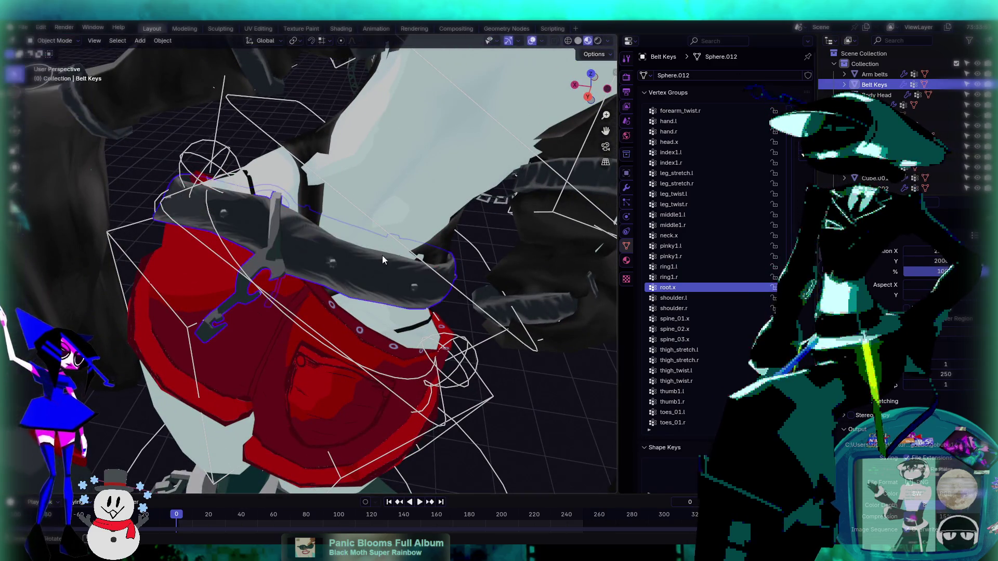
scroll(382, 283, down, 2)
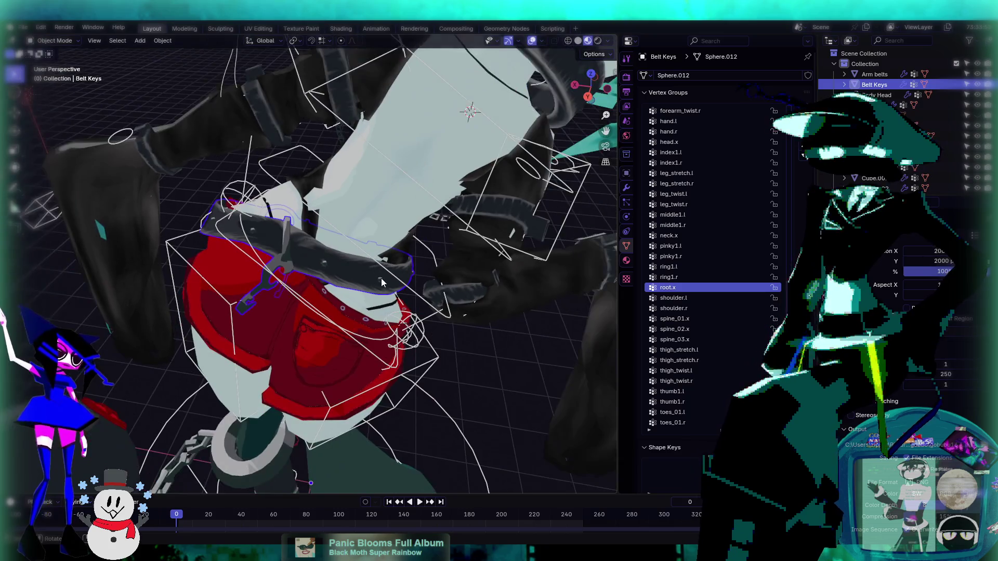
click(373, 351)
scroll(372, 351, up, 2)
click(62, 46)
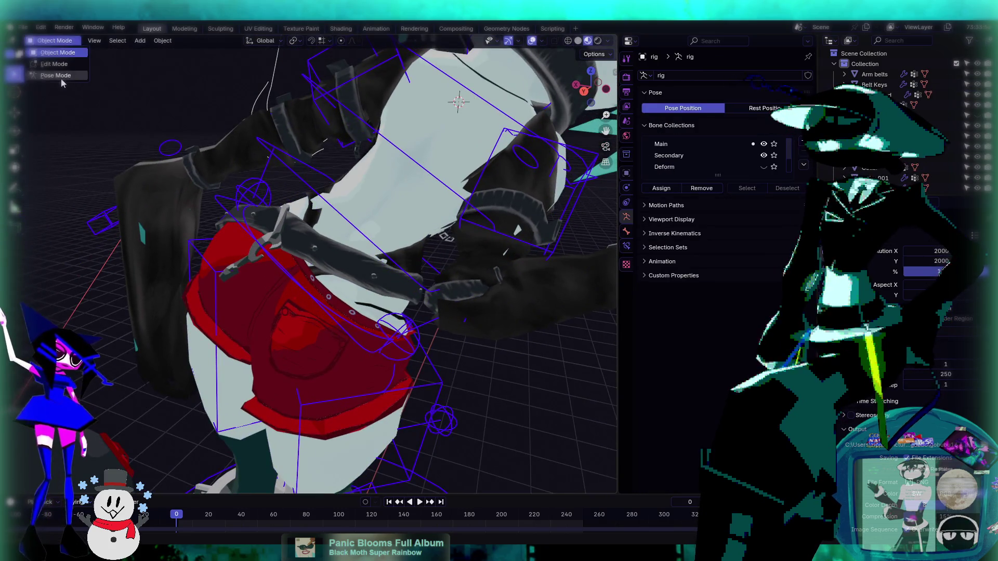
click(61, 78)
- Freely rotate the root bone to test how the belt deforms
scroll(367, 291, down, 2)
mouse_move(367, 291)
middle_down()
mouse_move(413, 282)
mouse_move(364, 279)
middle_up()
key(r)
key(r)
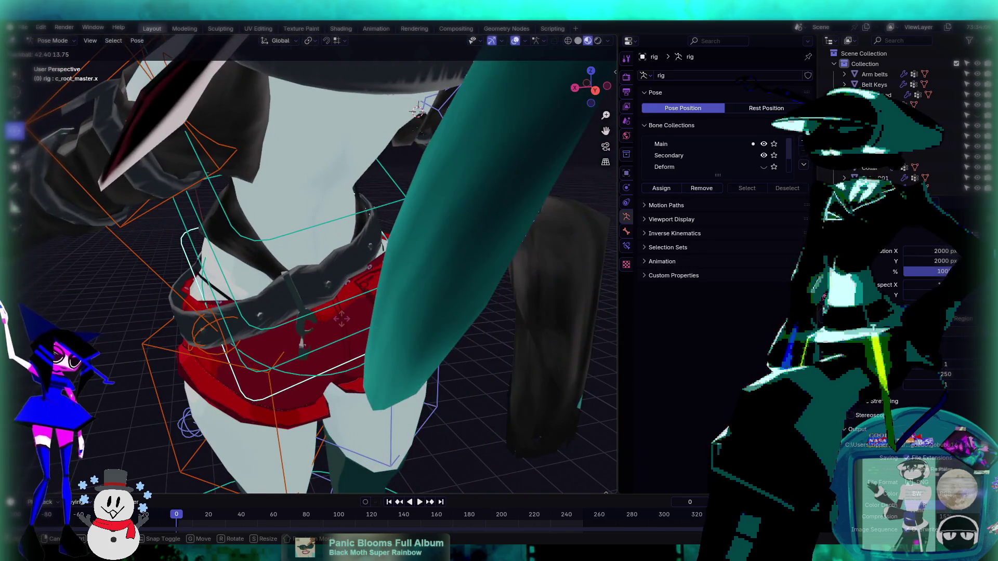
click(343, 284)
scroll(342, 284, up, 3)
mouse_move(343, 284)
middle_down()
mouse_move(314, 254)
mouse_move(295, 268)
middle_up()
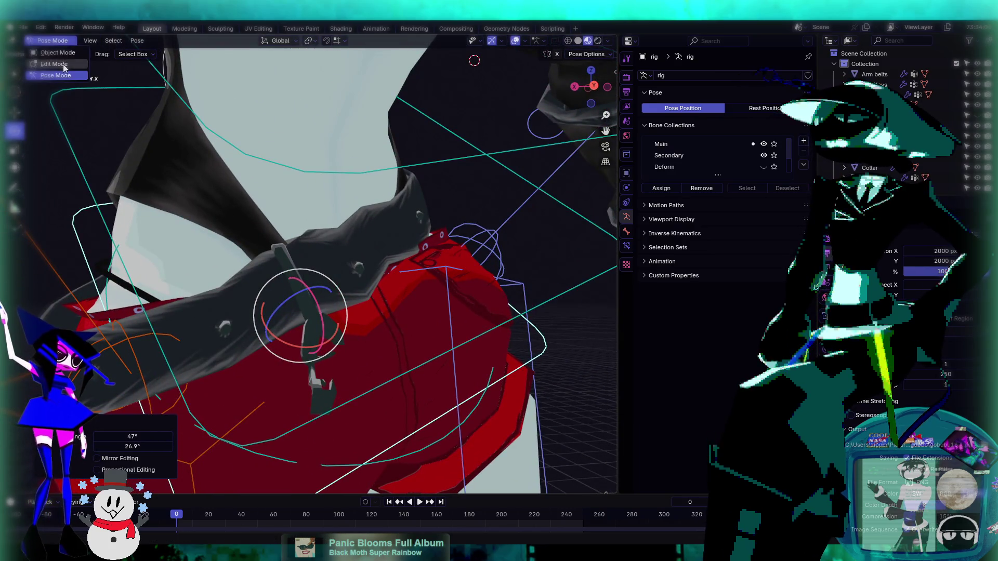
- Undo the test rotation, leave Pose Mode and select Belt Keys
key(ctrl+z)
key(ctrl+Tab)
click(280, 297)
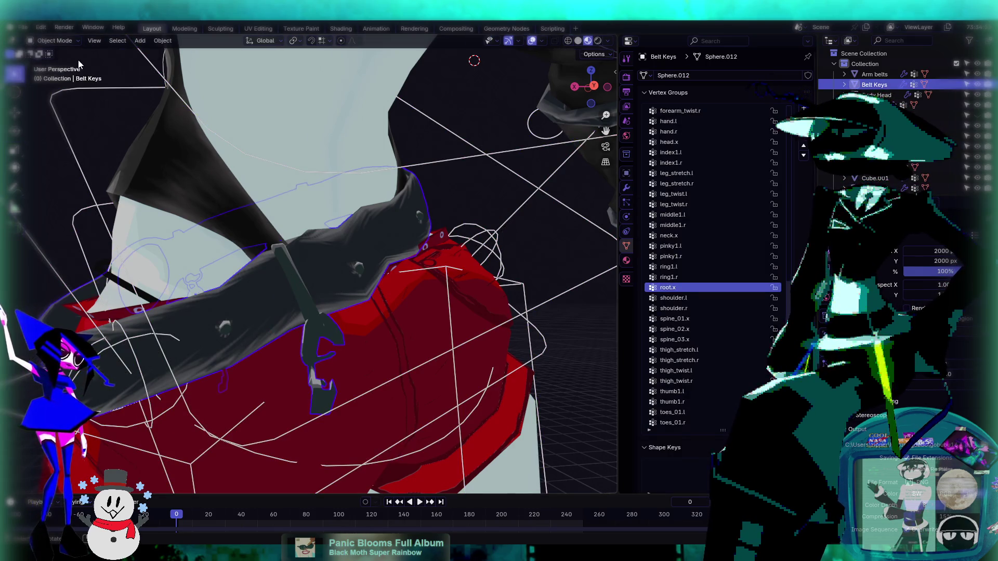
- Weight-paint Belt Keys with the Average tool, evening out root.x weights beside the strap loop
click(61, 42)
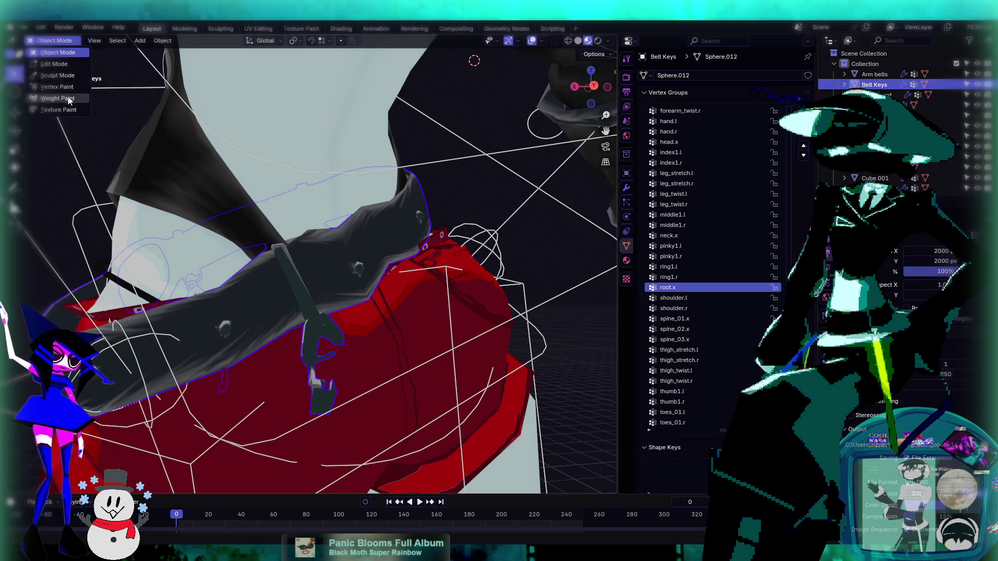
click(63, 98)
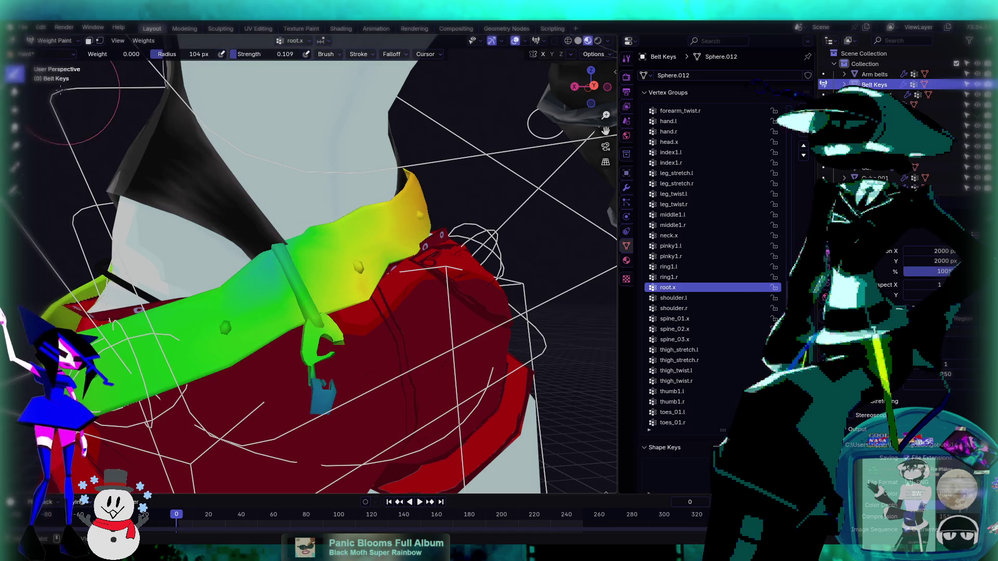
click(16, 92)
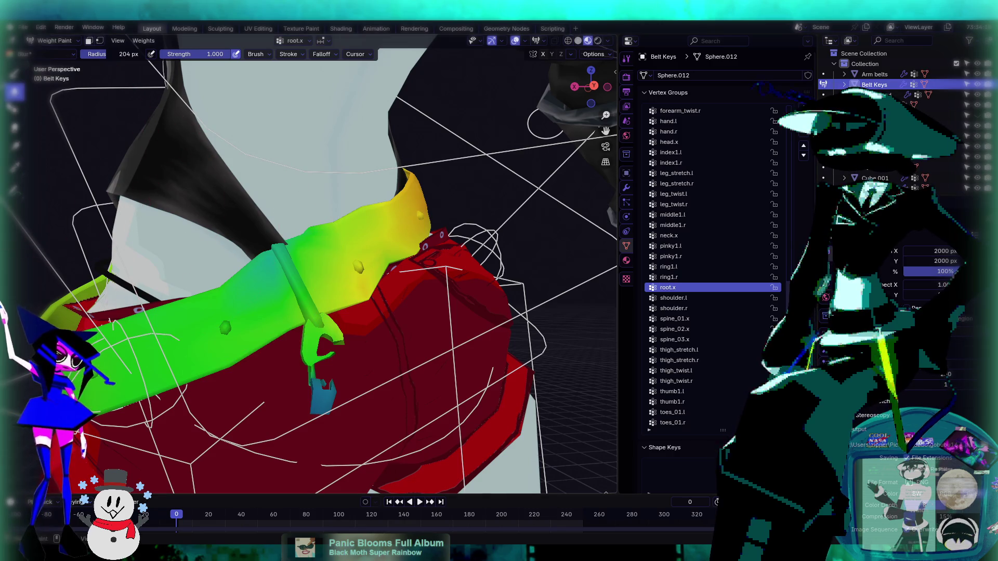
click(16, 110)
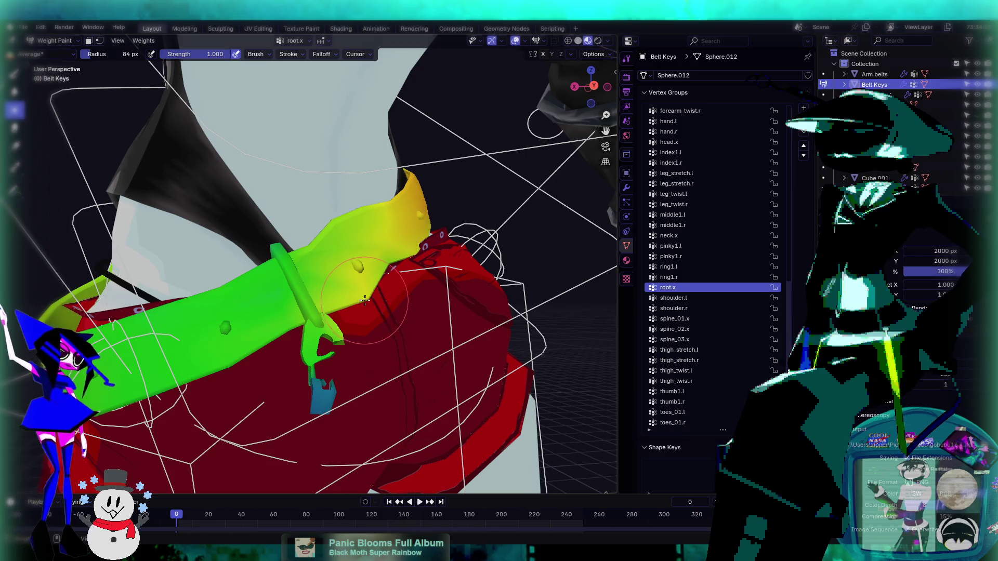
middle_drag(357, 265, 294, 272)
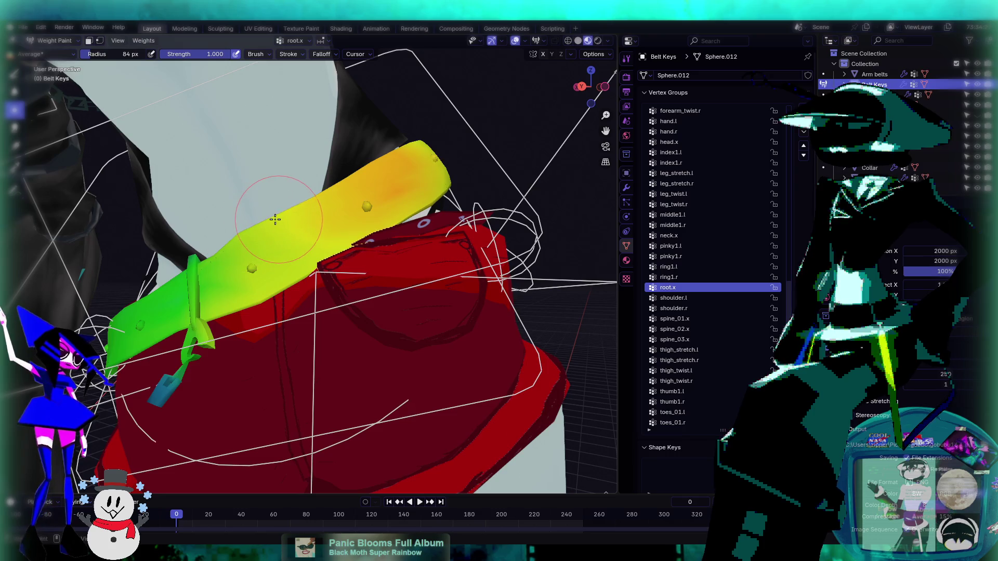
middle_drag(308, 232, 332, 272)
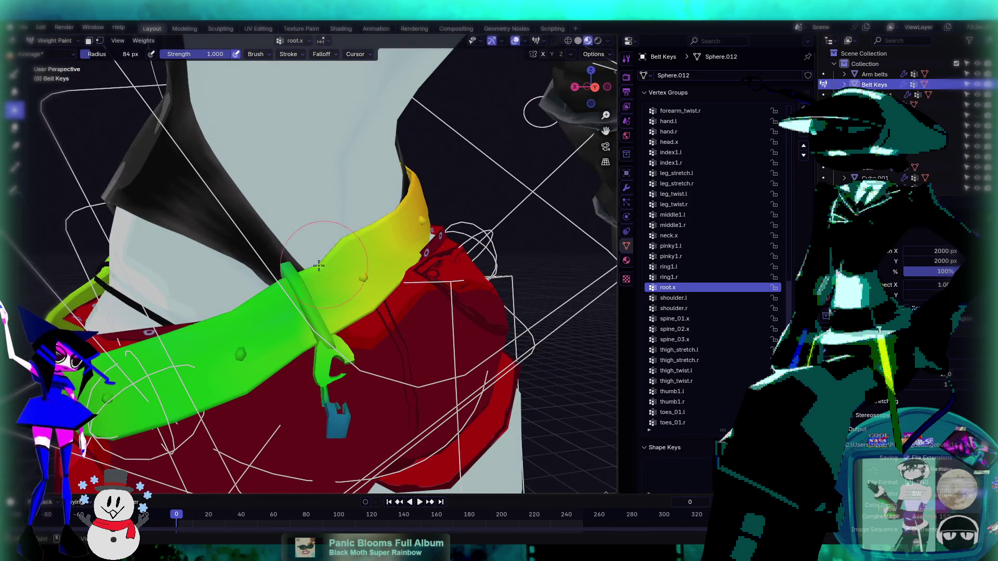
drag(317, 264, 309, 273)
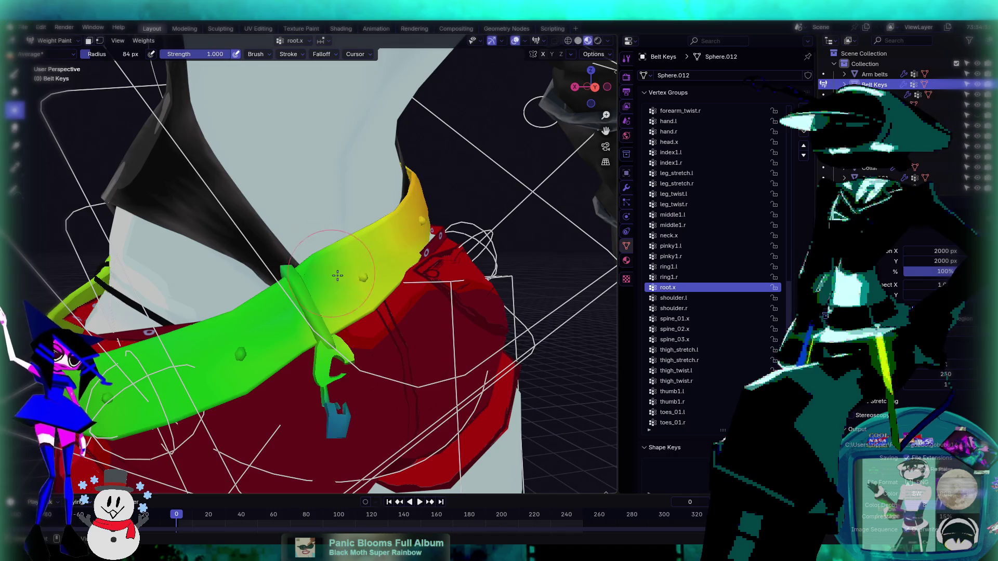
scroll(337, 275, down, 2)
mouse_move(337, 276)
middle_down()
mouse_move(263, 294)
mouse_move(382, 287)
mouse_move(470, 234)
mouse_move(384, 270)
mouse_move(367, 265)
middle_up()
scroll(367, 265, up, 3)
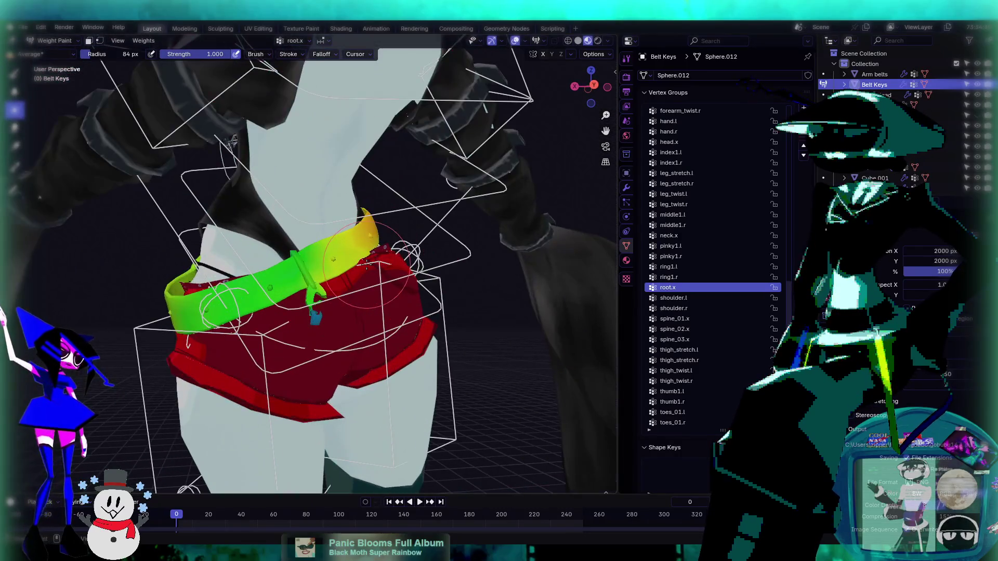
- Return to Object Mode and select the rig armature
click(57, 41)
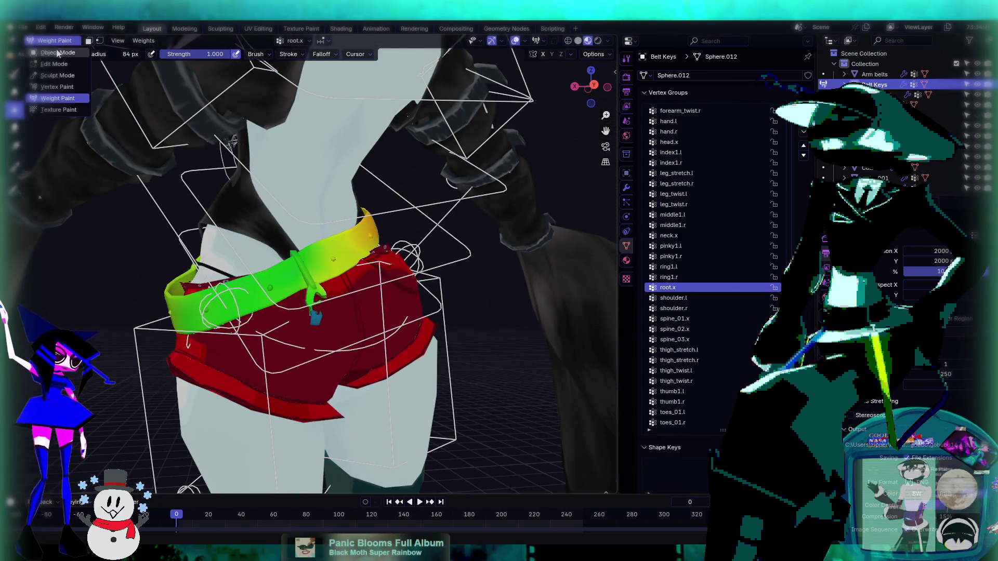
click(57, 53)
middle_drag(353, 228, 393, 268)
click(318, 373)
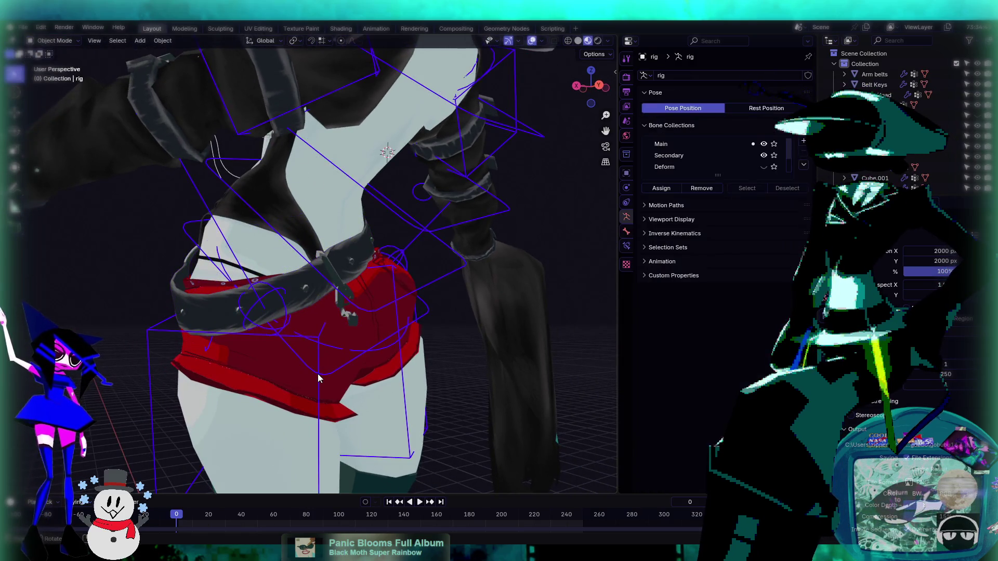
- Enter Pose Mode and rotate a hip bone about the X axis
click(54, 40)
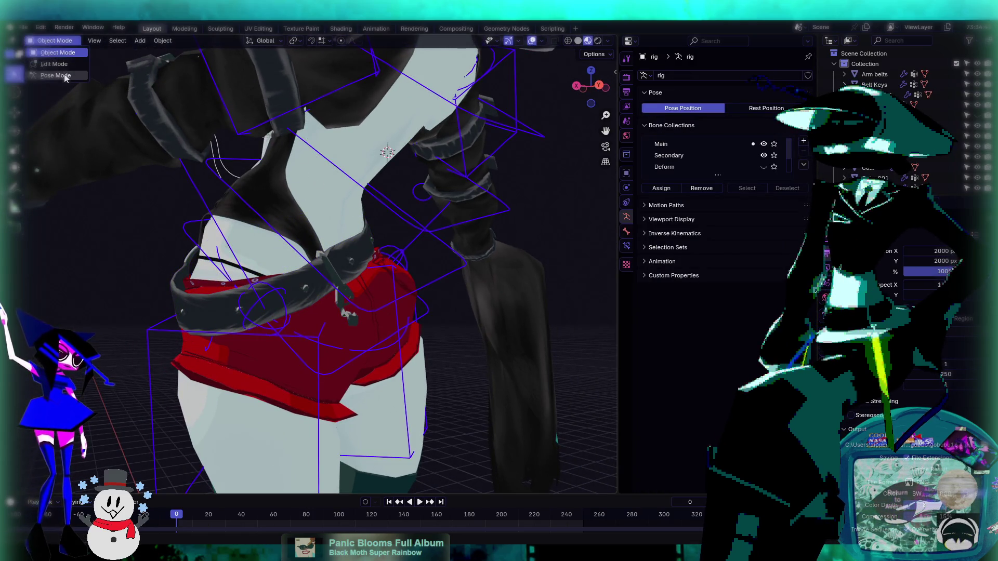
click(57, 76)
click(333, 372)
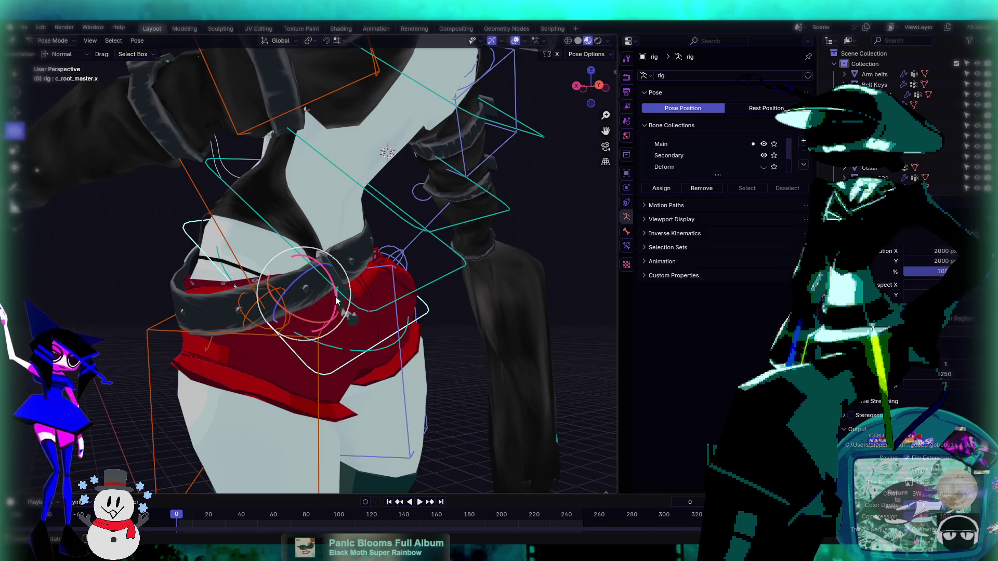
key(r)
key(x)
key(x)
key(Return)
mouse_move(395, 299)
middle_down()
mouse_move(423, 303)
mouse_move(353, 294)
mouse_move(438, 303)
mouse_move(338, 249)
middle_up()
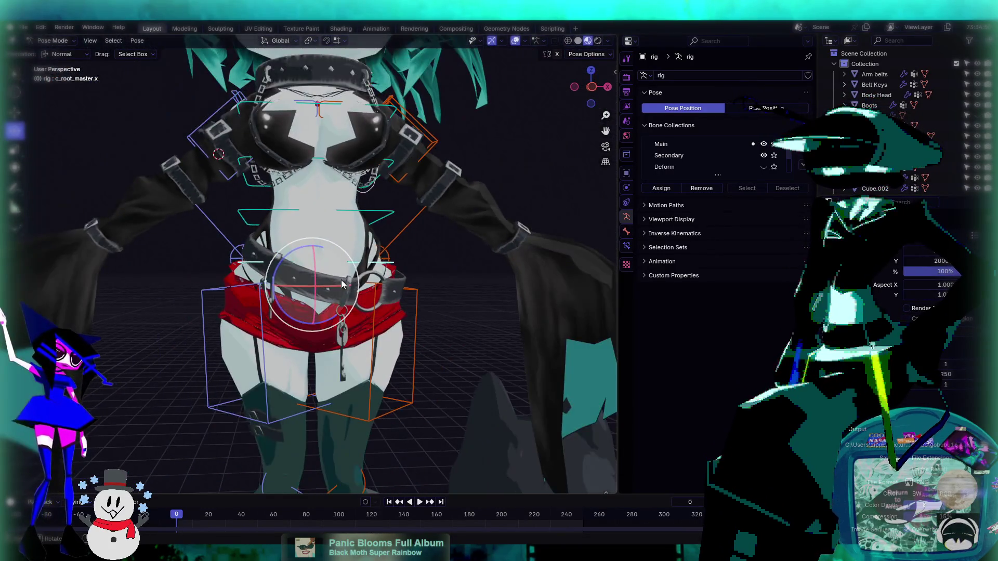
- Rotate c_root_master.x 42.9° around Z, then return the rig to Object Mode
key(r)
key(r)
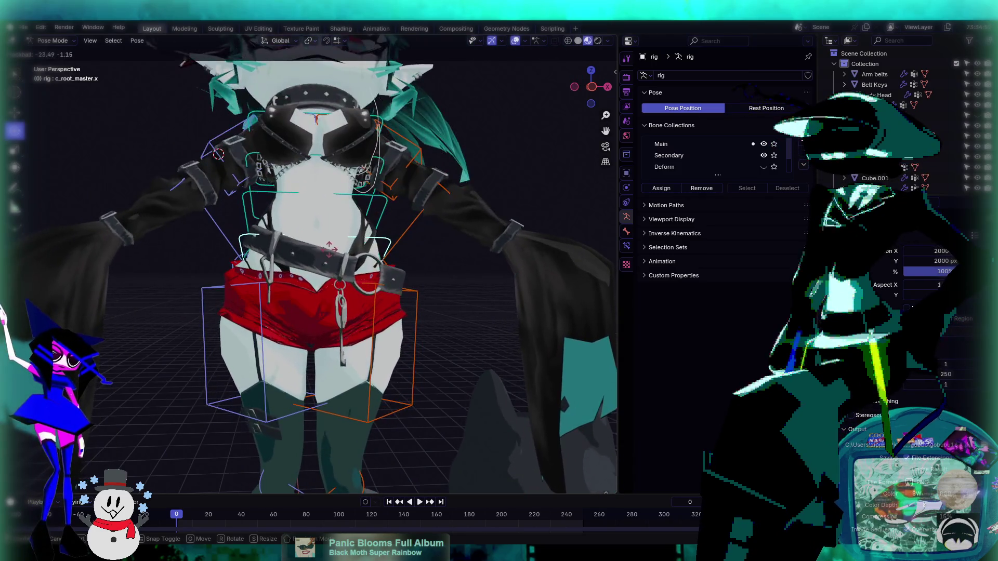
key(r)
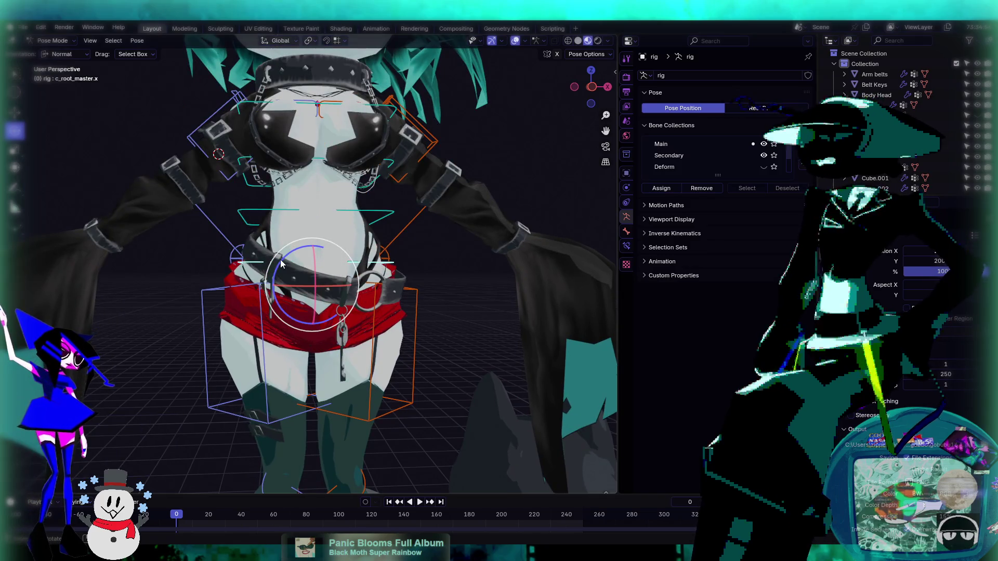
click(357, 270)
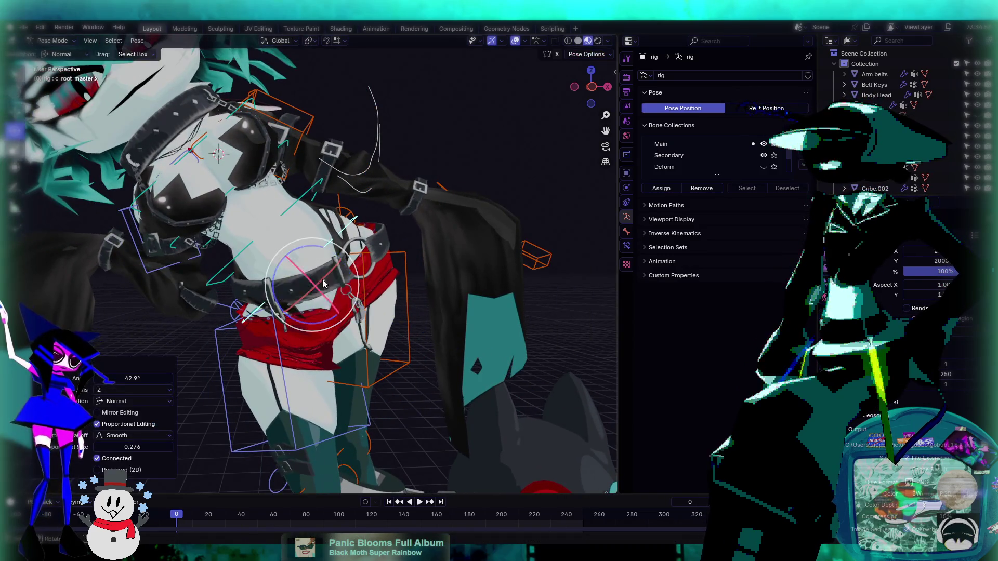
mouse_move(357, 269)
middle_down()
mouse_move(364, 280)
mouse_move(353, 292)
mouse_move(325, 287)
mouse_move(390, 273)
mouse_move(189, 185)
middle_up()
click(373, 258)
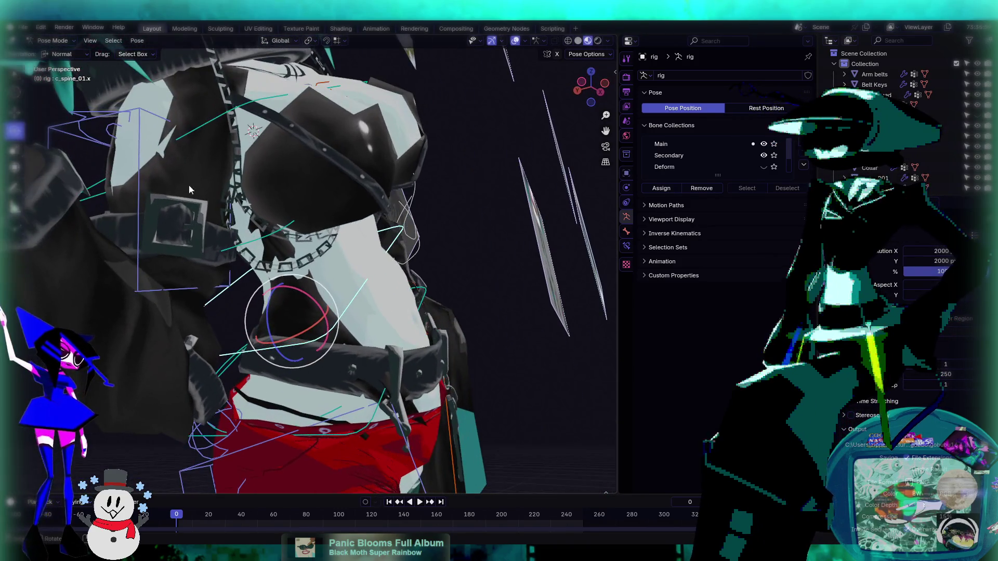
click(66, 41)
click(62, 52)
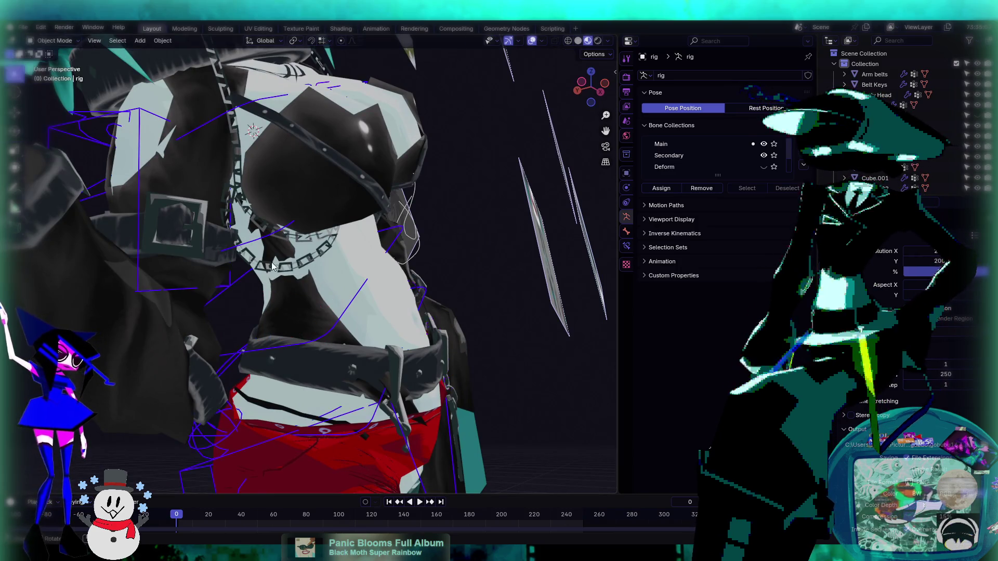
- Put Body Head into Weight Paint mode on thigh_twist.r with the Draw tool
click(300, 294)
click(65, 42)
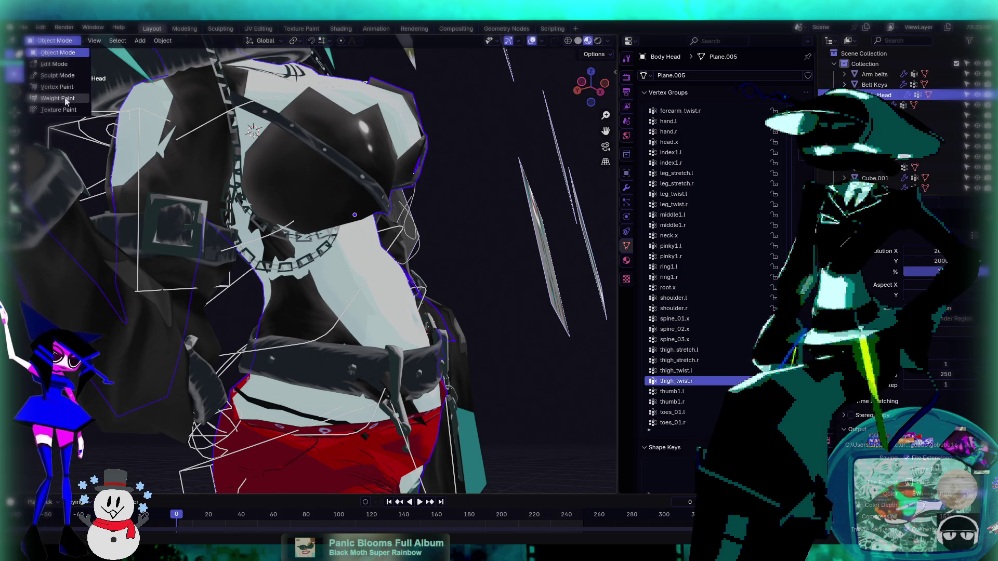
click(66, 100)
scroll(277, 278, up, 5)
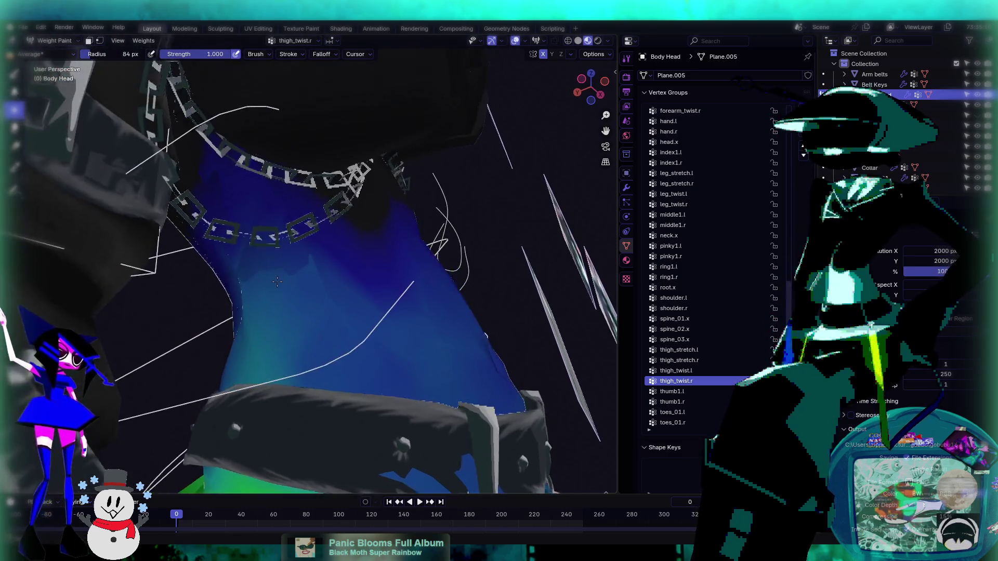
middle_drag(277, 278, 279, 288)
click(698, 402)
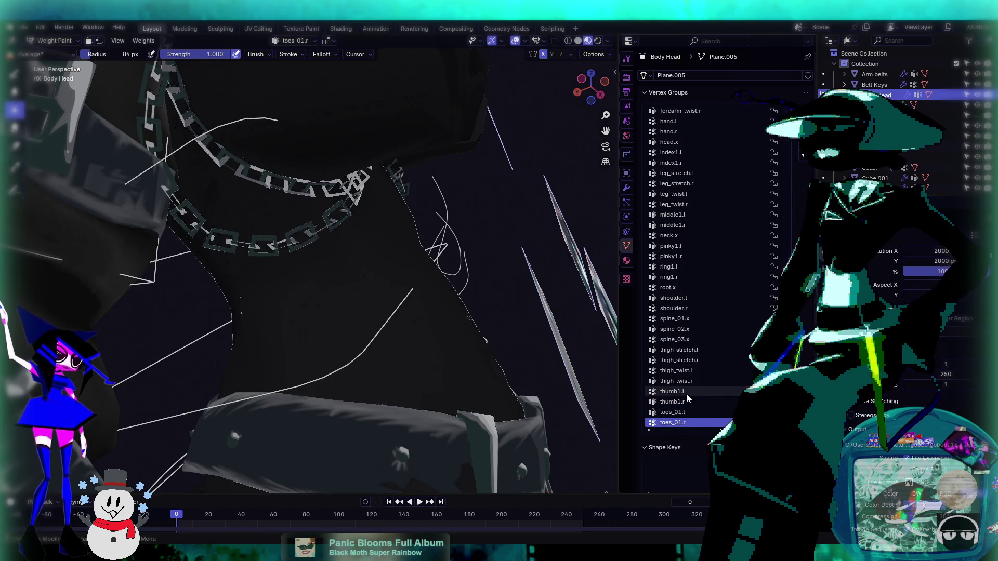
click(674, 383)
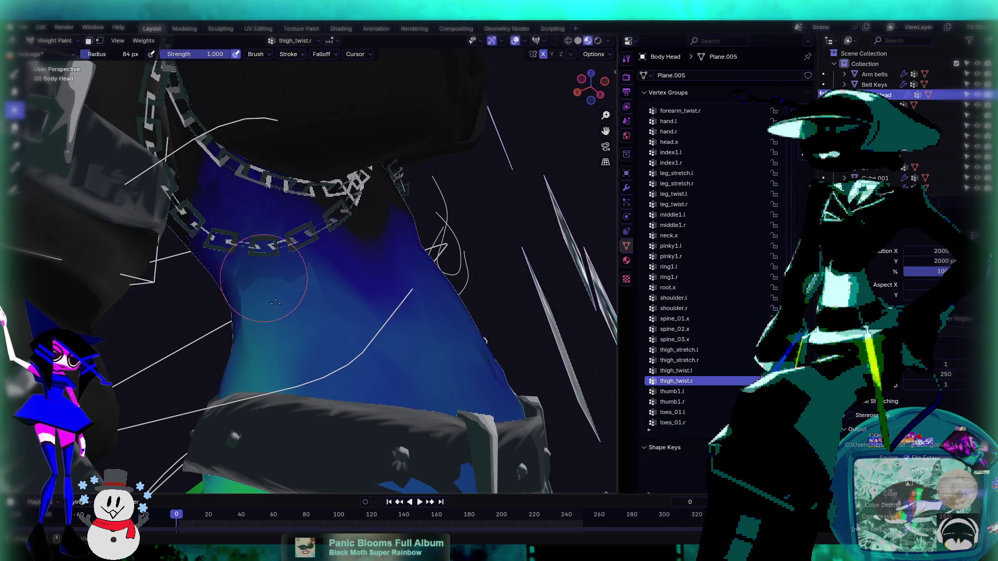
click(15, 75)
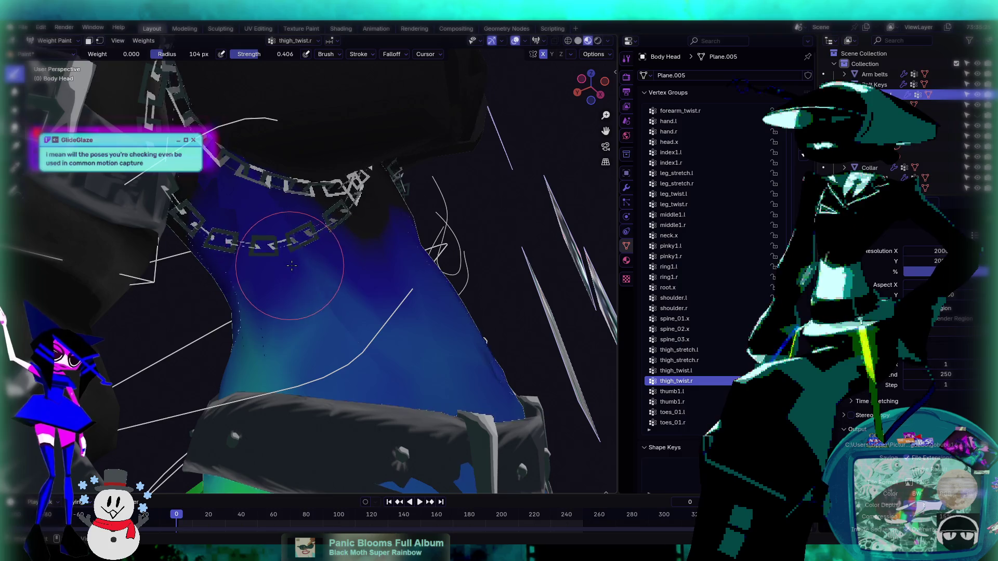
- Step through spine_01.x, shoulder.r and root.x to display neck.x weights around the collar
mouse_move(292, 267)
middle_down()
mouse_move(307, 192)
mouse_move(333, 244)
mouse_move(342, 217)
mouse_move(301, 379)
mouse_move(266, 361)
mouse_move(321, 309)
mouse_move(301, 290)
mouse_move(423, 279)
middle_up()
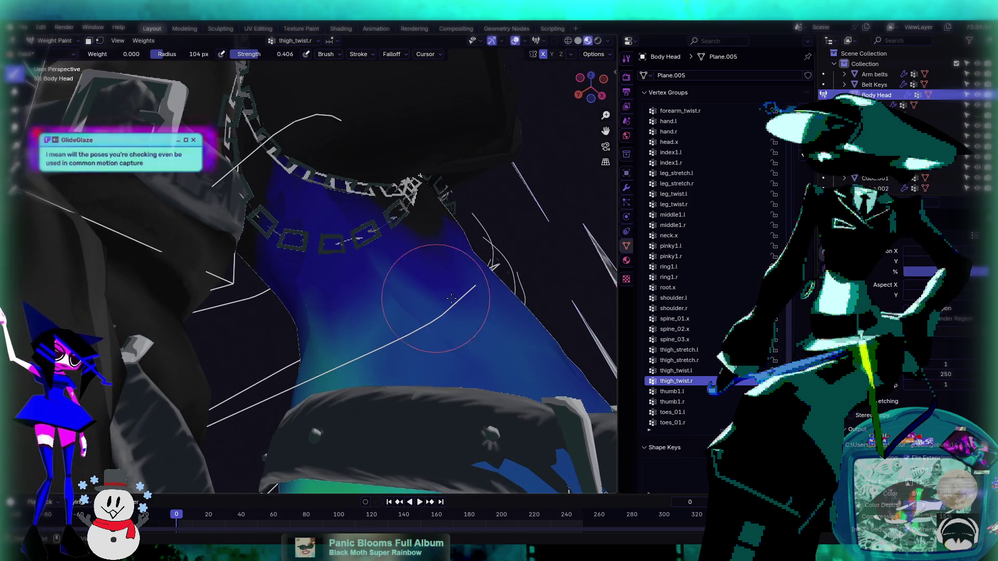
ctrl+scroll(643, 320, up, 1)
ctrl+scroll(643, 321, down, 4)
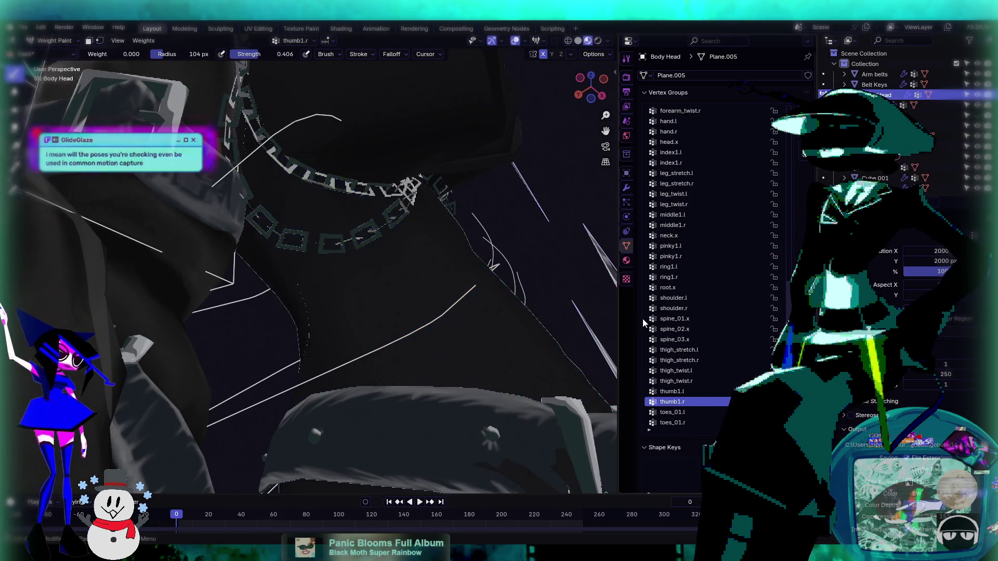
ctrl+scroll(642, 320, up, 1)
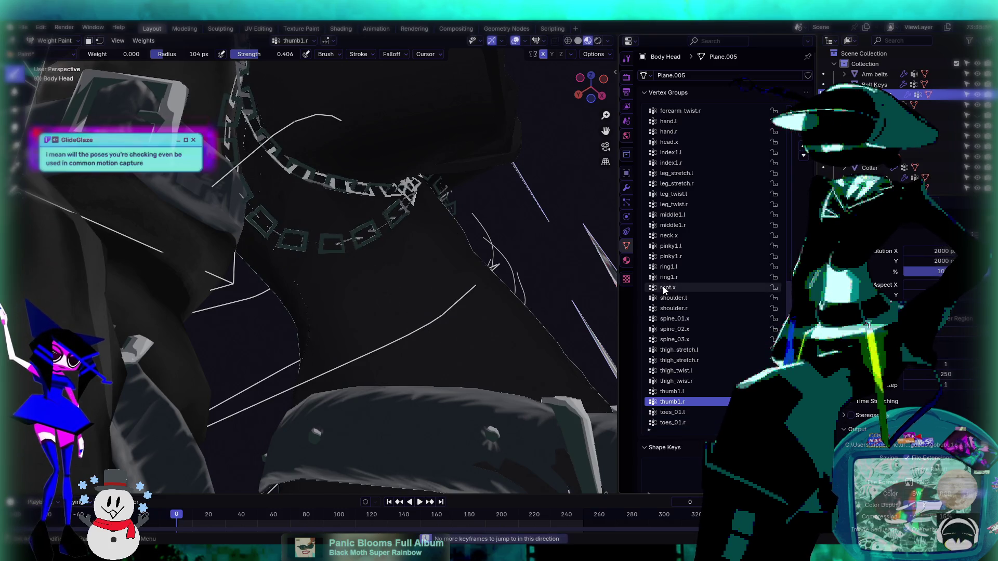
click(687, 318)
click(686, 309)
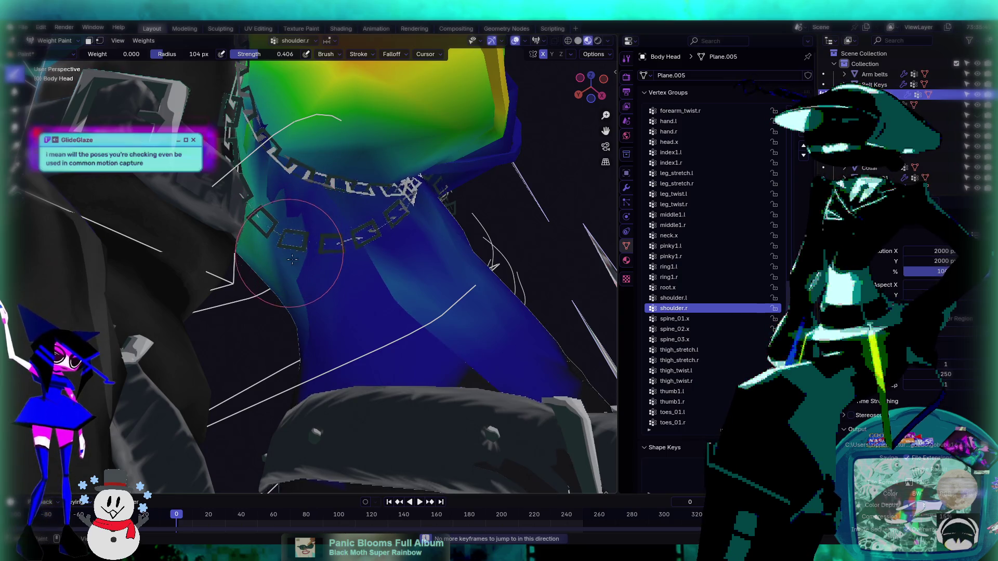
middle_drag(404, 271, 359, 255)
click(722, 319)
key(Up)
key(Up)
key(Up)
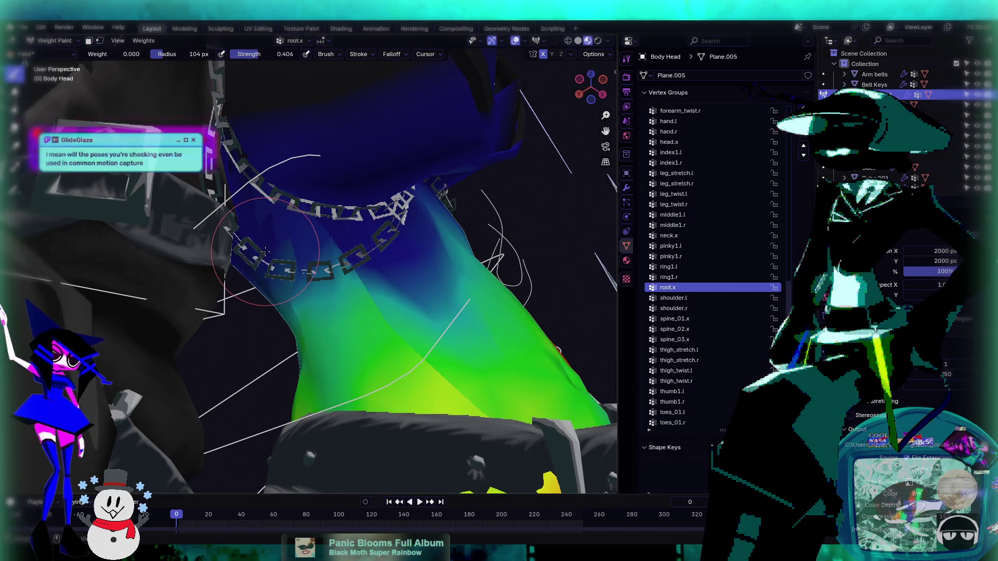
middle_drag(299, 243, 339, 347)
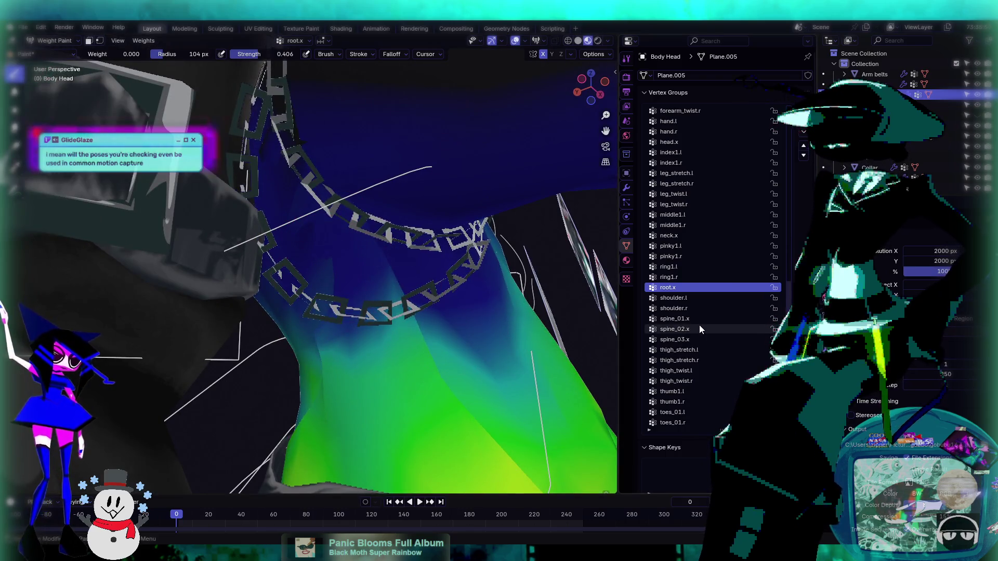
key(Up)
key(Up)
key(Up)
key(Down)
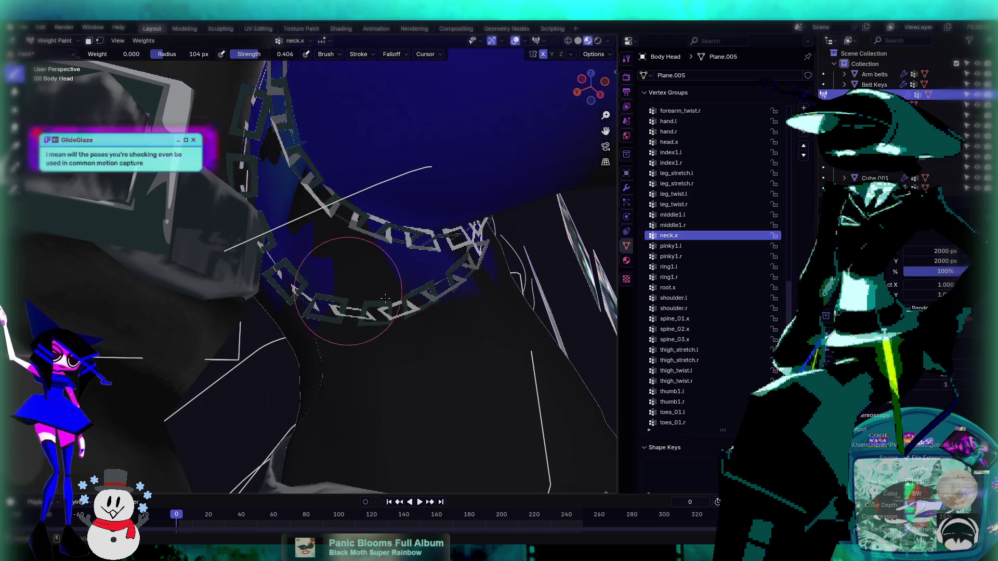
- Paint zero arm_stretch.r weight onto the chest beneath the chain collar
key(Up)
key(Up)
key(Up)
key(Up)
key(Up)
key(Up)
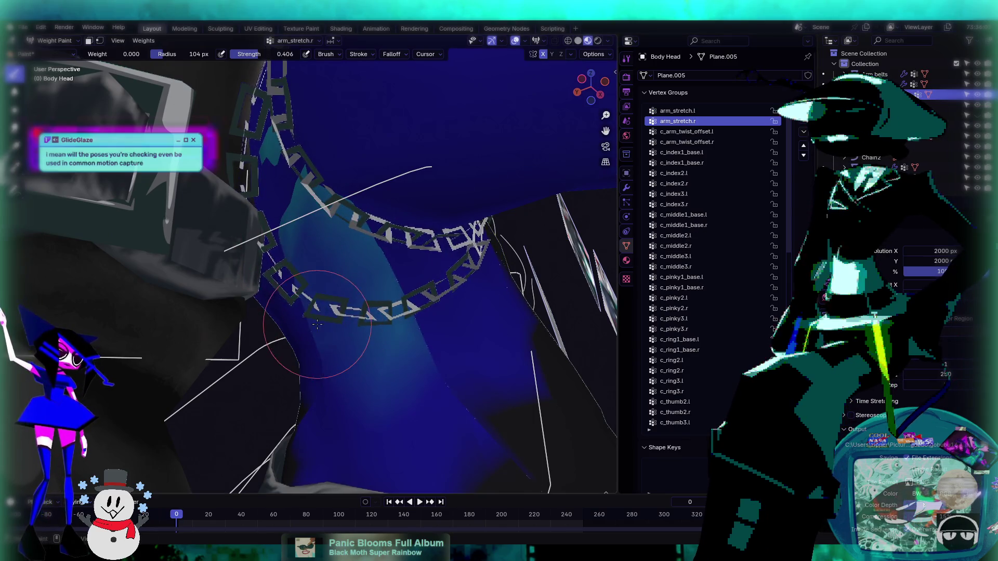
middle_drag(317, 325, 332, 307)
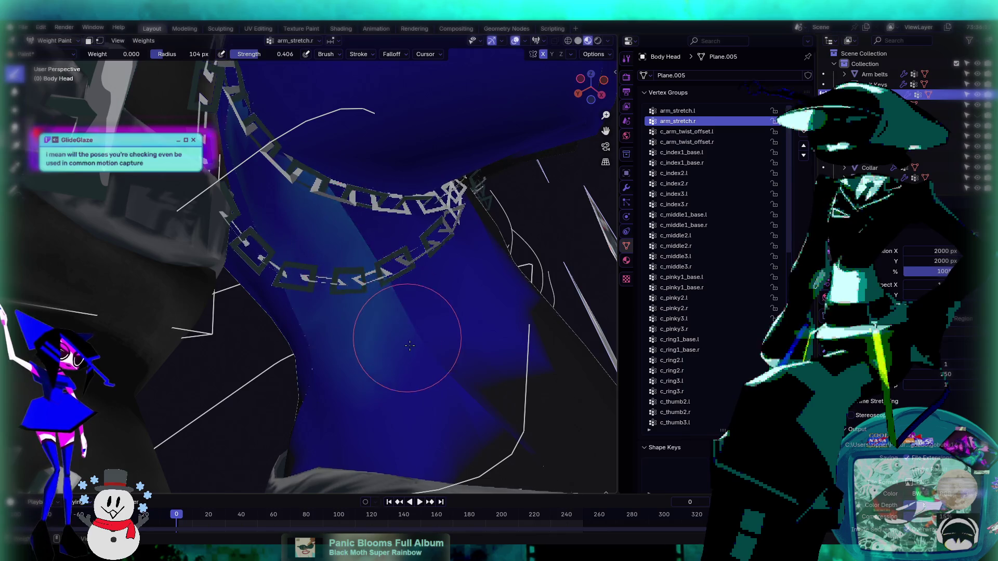
mouse_move(394, 328)
middle_down()
mouse_move(396, 386)
mouse_move(438, 306)
middle_up()
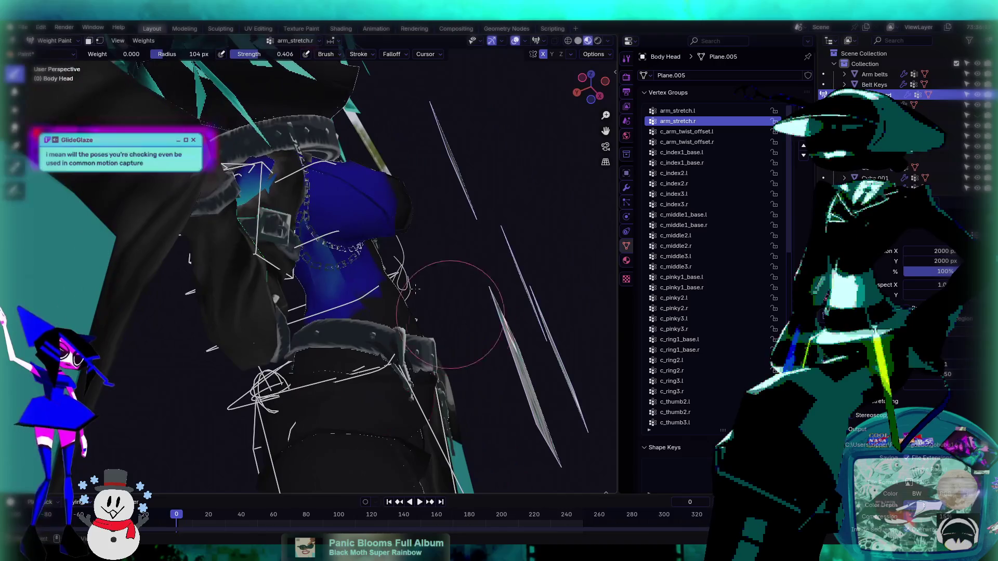
middle_drag(291, 180, 318, 239)
scroll(221, 165, up, 3)
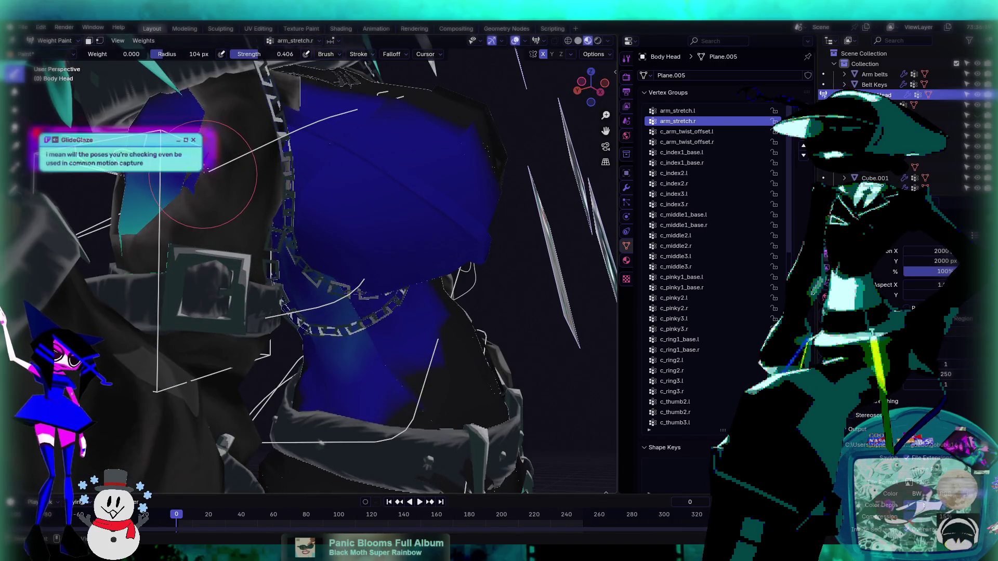
mouse_move(203, 173)
middle_down()
mouse_move(506, 386)
mouse_move(251, 245)
middle_up()
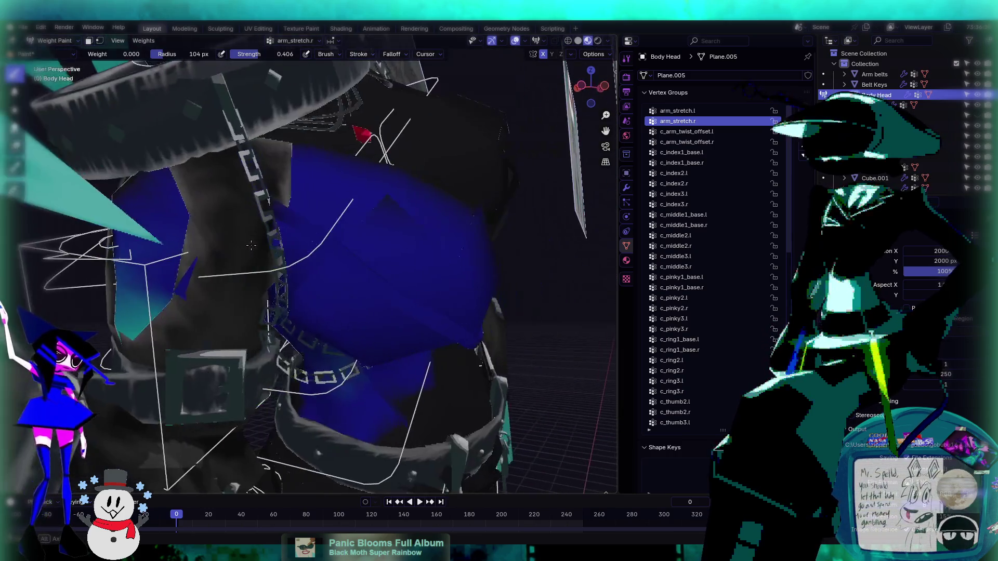
click(221, 291)
- Scroll the vertex group list to review c_arm_twist_offset.l and c_arm_twist_offset.r weights
mouse_move(221, 292)
middle_down()
mouse_move(338, 249)
mouse_move(519, 218)
middle_up()
ctrl+scroll(709, 176, up, 1)
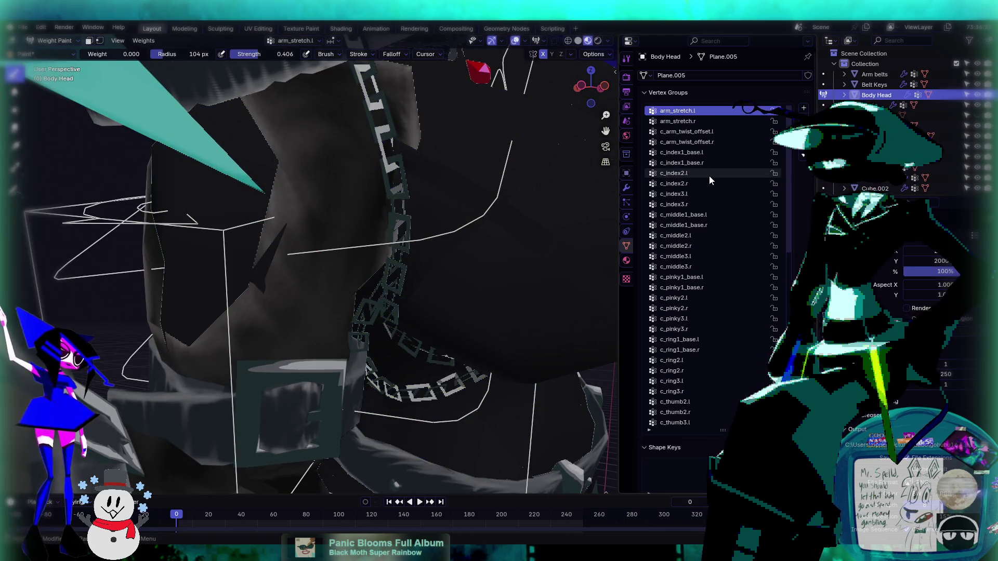
ctrl+scroll(707, 177, down, 11)
ctrl+scroll(706, 177, up, 9)
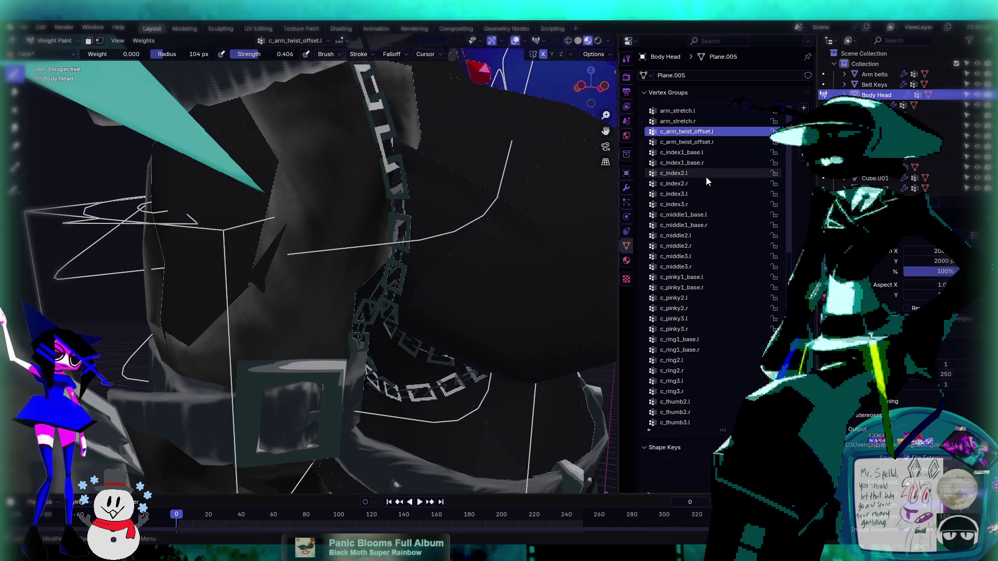
ctrl+scroll(706, 177, down, 1)
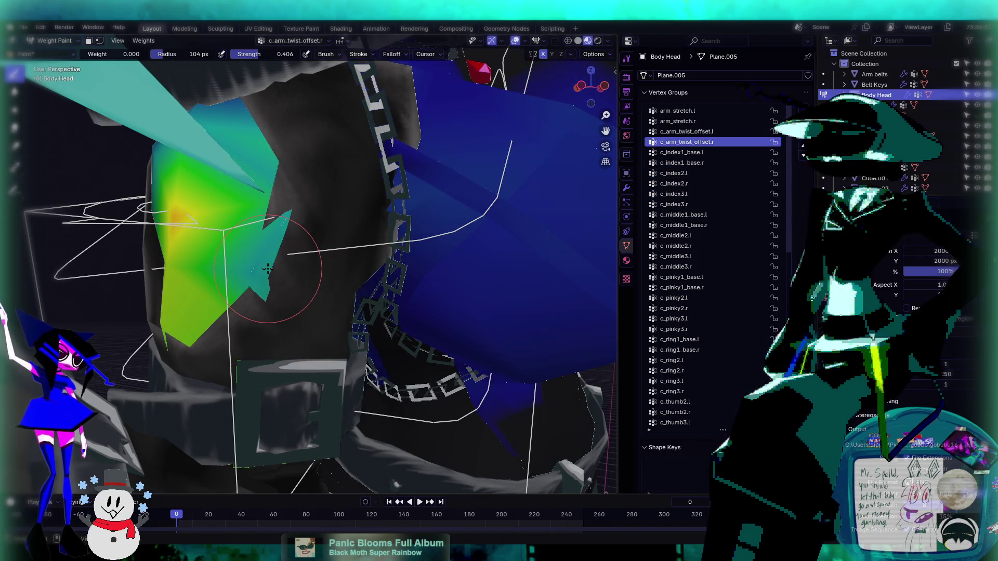
ctrl+scroll(268, 269, up, 2)
ctrl+scroll(709, 238, down, 2)
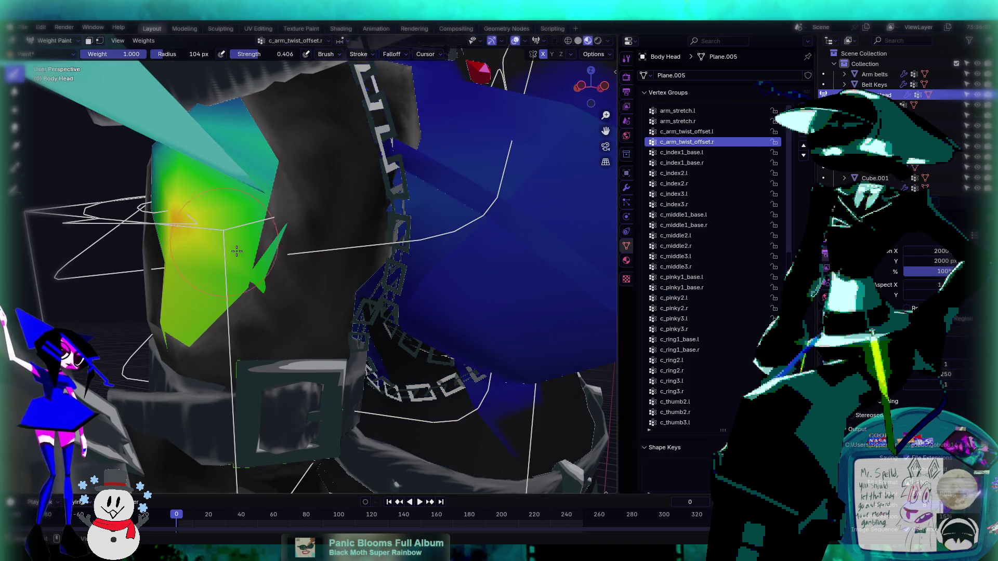
mouse_move(282, 244)
middle_down()
mouse_move(311, 271)
mouse_move(363, 285)
mouse_move(359, 270)
mouse_move(318, 309)
mouse_move(363, 294)
mouse_move(373, 329)
mouse_move(337, 306)
middle_up()
click(54, 41)
- Leave weight painting, select the rig and put it into Pose Mode
click(63, 54)
click(322, 353)
middle_drag(325, 347, 178, 183)
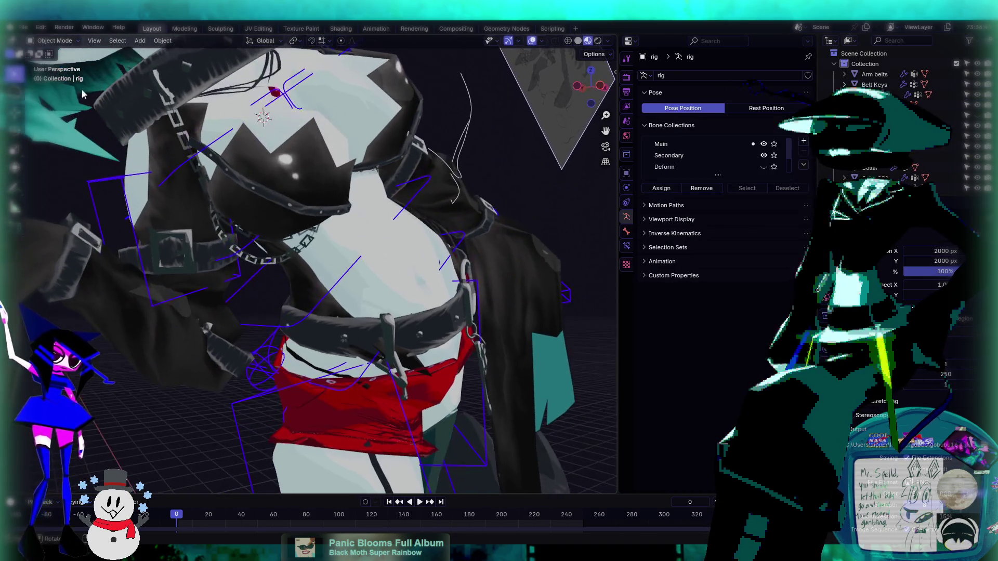
click(63, 76)
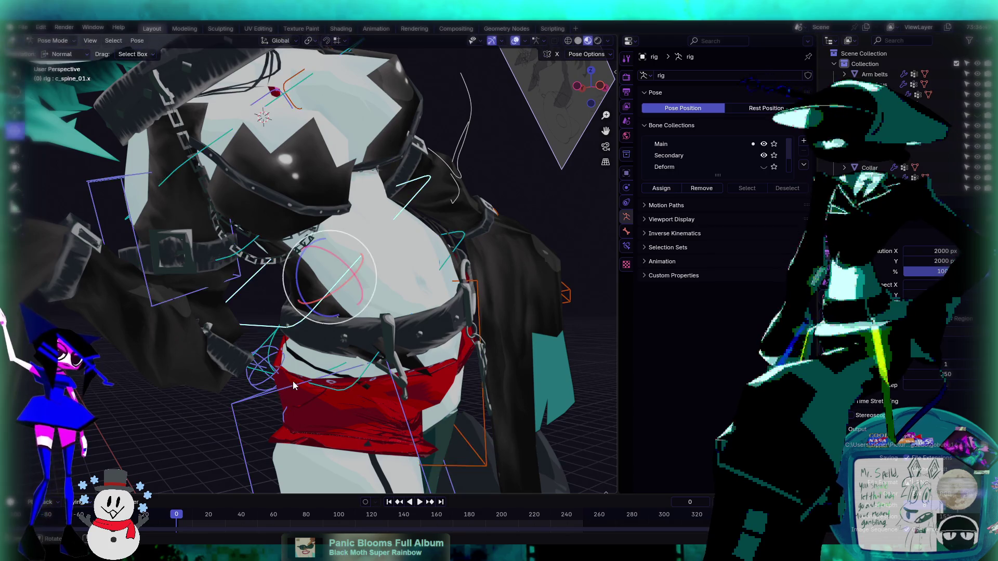
- Rotate the c_spine_01.x bone to twist the torso, checking the deformation from several angles
drag(307, 269, 384, 292)
mouse_move(383, 292)
middle_down()
mouse_move(530, 304)
mouse_move(347, 304)
mouse_move(336, 246)
middle_up()
scroll(348, 305, down, 5)
mouse_move(323, 258)
middle_down()
mouse_move(333, 249)
mouse_move(285, 305)
mouse_move(299, 340)
mouse_move(363, 314)
mouse_move(276, 287)
mouse_move(388, 276)
mouse_move(330, 282)
mouse_move(312, 299)
mouse_move(411, 261)
mouse_move(342, 269)
mouse_move(412, 248)
mouse_move(393, 273)
mouse_move(345, 268)
mouse_move(364, 261)
mouse_move(363, 317)
mouse_move(435, 266)
mouse_move(459, 224)
mouse_move(382, 233)
mouse_move(322, 284)
mouse_move(400, 282)
mouse_move(320, 351)
mouse_move(416, 322)
mouse_move(407, 286)
mouse_move(346, 284)
mouse_move(353, 264)
mouse_move(402, 330)
mouse_move(394, 281)
mouse_move(230, 260)
mouse_move(310, 262)
middle_up()
shift+scroll(332, 268, up, 3)
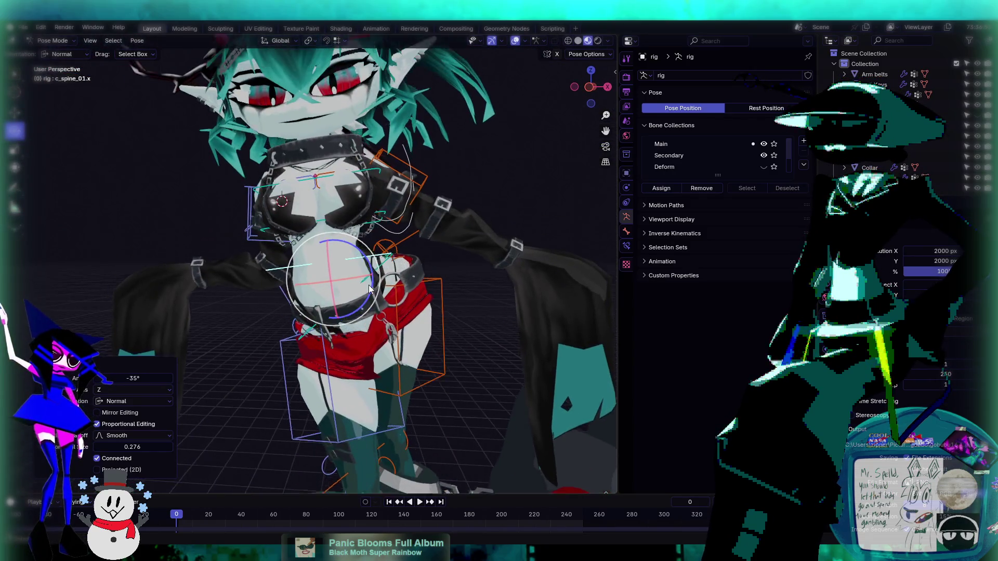
mouse_move(379, 299)
middle_down()
mouse_move(409, 304)
mouse_move(352, 226)
mouse_move(264, 303)
middle_up()
- Rotate c_root_master.x by -18.3° around Z to test the whole rig's deformation
click(276, 315)
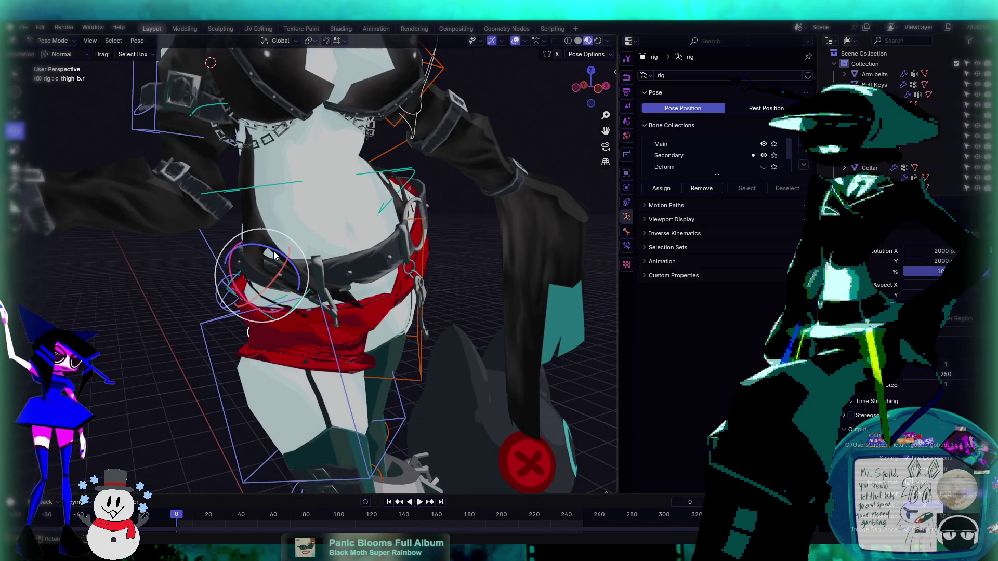
middle_drag(305, 247, 281, 250)
click(279, 309)
mouse_move(318, 228)
mouse_down()
mouse_move(301, 224)
mouse_move(316, 230)
mouse_move(330, 217)
mouse_up()
key(ctrl+z)
mouse_move(330, 217)
middle_down()
mouse_move(304, 223)
mouse_move(351, 222)
mouse_move(320, 222)
mouse_move(328, 215)
middle_up()
click(299, 157)
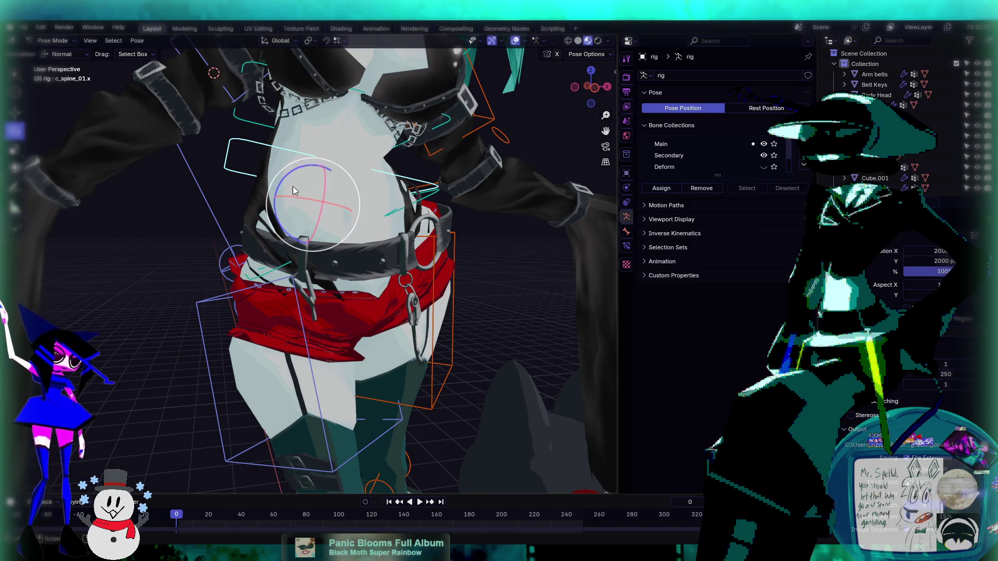
- Twist c_spine_01.x to -11.4° about Z and inspect the torso from front, side and rear
mouse_move(277, 217)
mouse_down()
mouse_move(262, 224)
mouse_move(371, 227)
mouse_up()
mouse_move(371, 228)
middle_down()
mouse_move(310, 220)
mouse_move(380, 207)
mouse_move(377, 241)
mouse_move(361, 230)
middle_up()
scroll(310, 221, down, 3)
scroll(361, 229, up, 3)
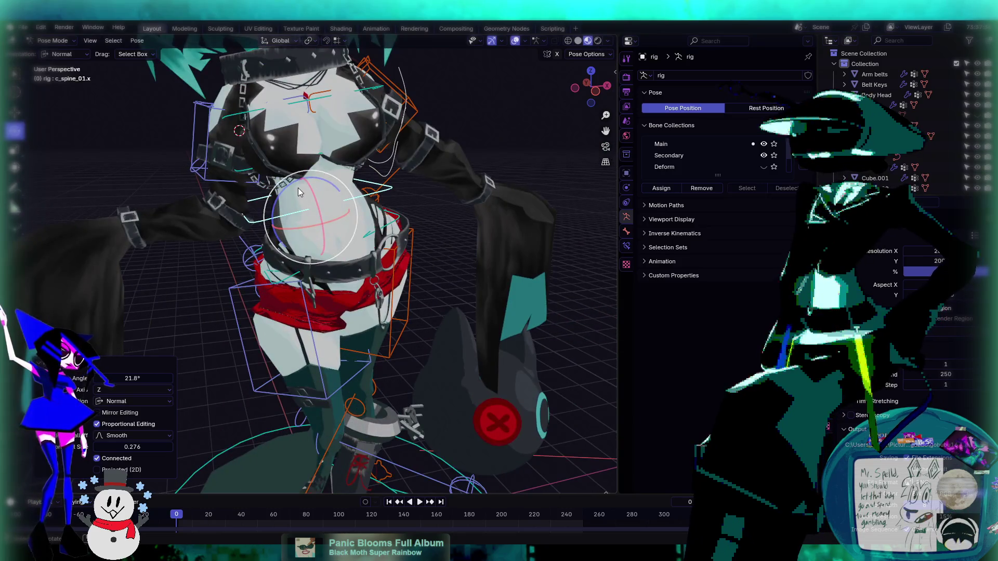
drag(290, 184, 369, 210)
mouse_move(369, 210)
middle_down()
mouse_move(325, 197)
mouse_move(365, 205)
middle_up()
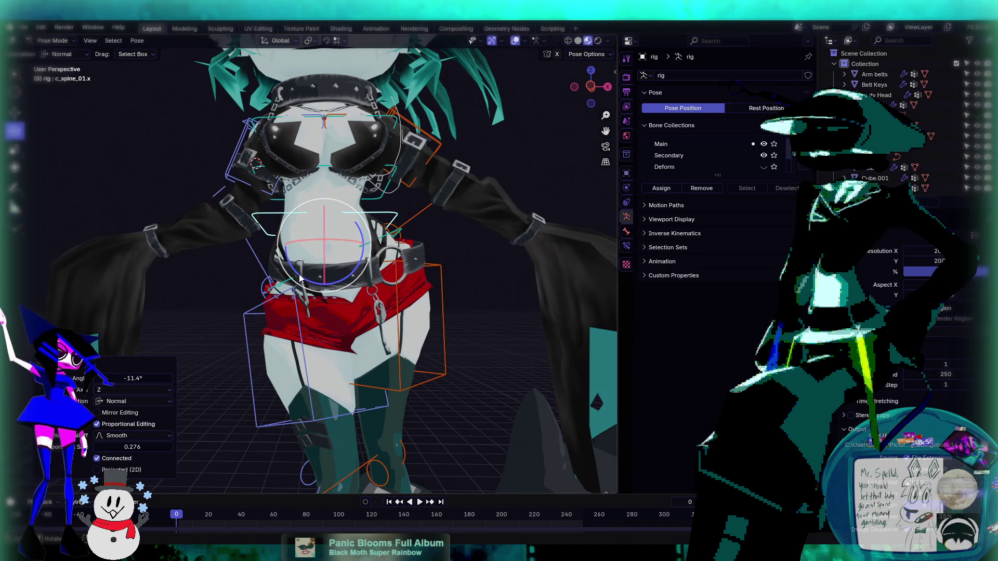
middle_drag(299, 278, 334, 286)
mouse_move(248, 290)
middle_down()
mouse_move(297, 282)
mouse_move(313, 292)
mouse_move(313, 311)
middle_up()
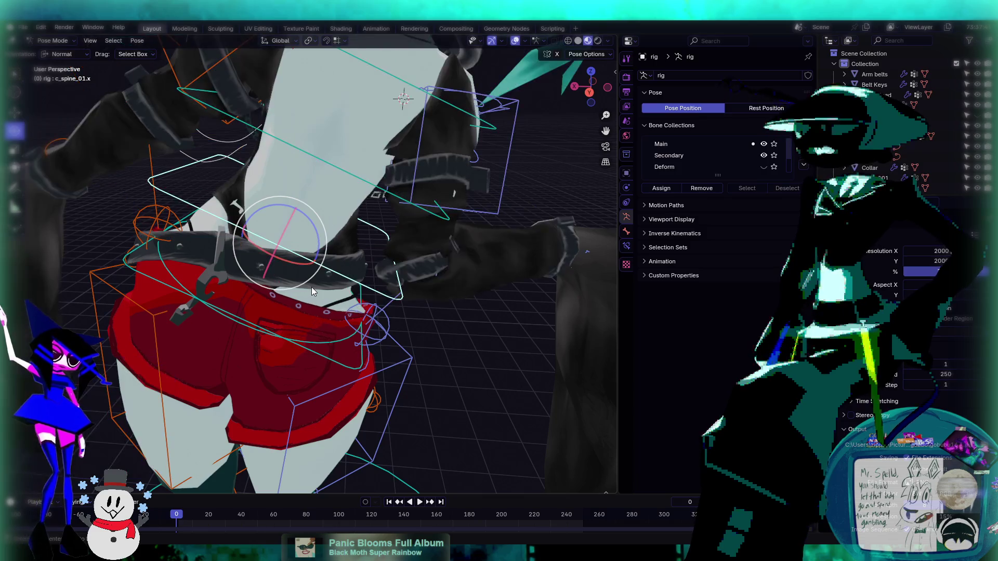
- Rotate the c_root.x hip bone -15.8°, then trackball-rotate it, and return to Object Mode
click(328, 357)
mouse_move(328, 358)
middle_down()
mouse_move(197, 260)
mouse_move(326, 263)
mouse_move(318, 286)
mouse_move(232, 296)
mouse_move(357, 198)
middle_up()
click(233, 296)
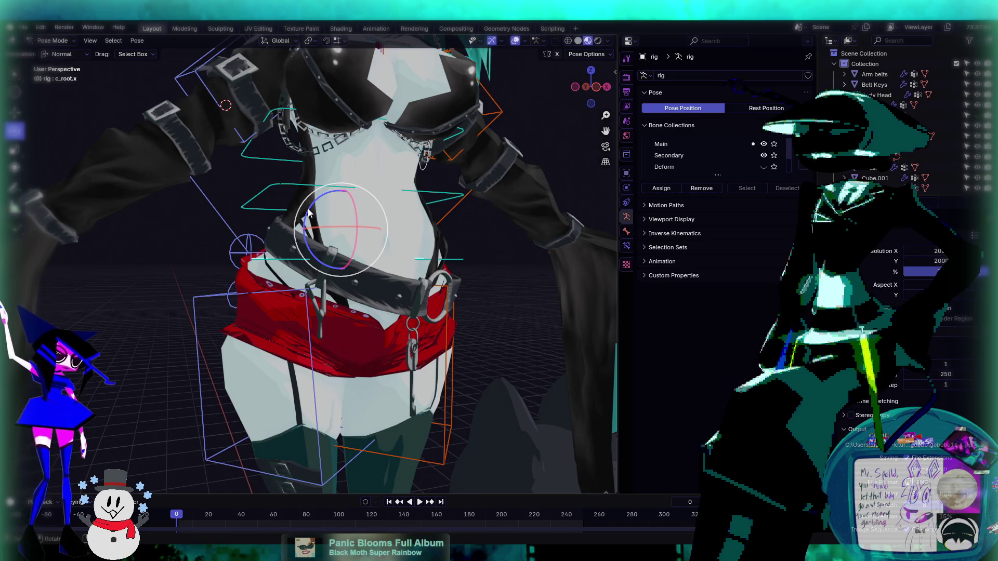
key(r)
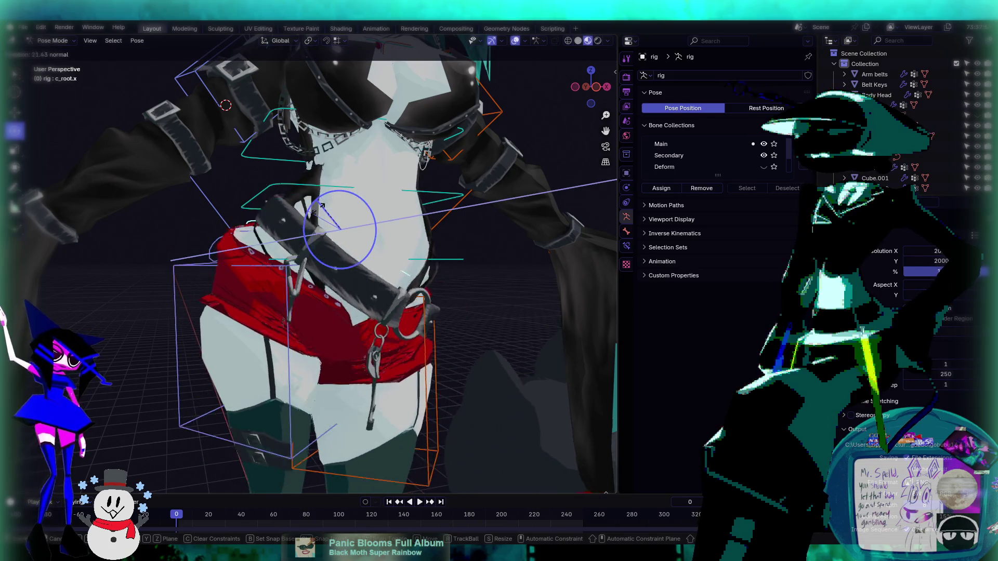
click(327, 221)
key(r)
key(r)
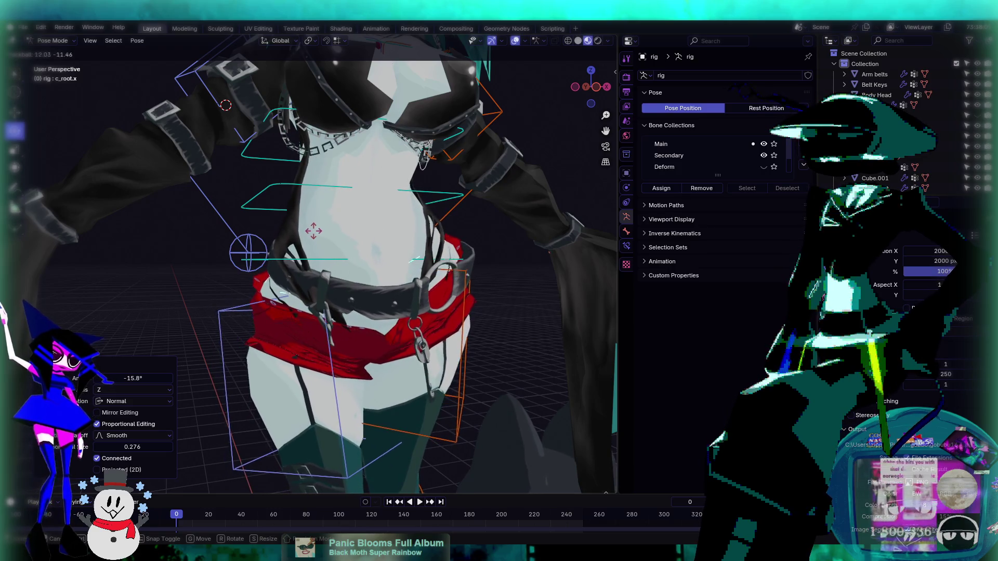
click(317, 229)
mouse_move(318, 229)
middle_down()
mouse_move(359, 216)
mouse_move(354, 250)
mouse_move(366, 251)
mouse_move(341, 276)
mouse_move(325, 265)
middle_up()
scroll(352, 270, up, 3)
click(57, 52)
- Put the Belt Keys mesh into Weight Paint mode
click(352, 265)
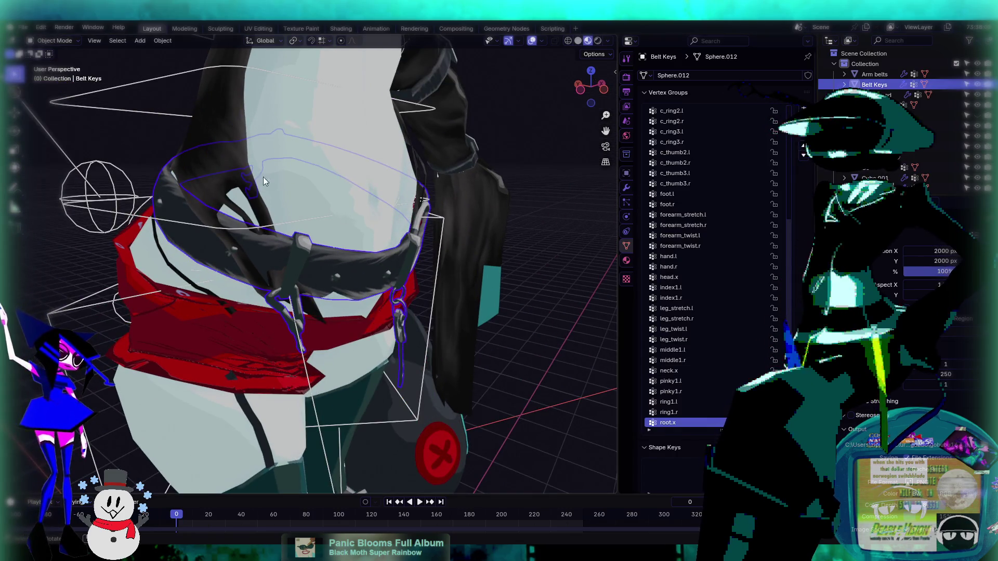
click(65, 41)
click(57, 98)
middle_drag(62, 104, 94, 26)
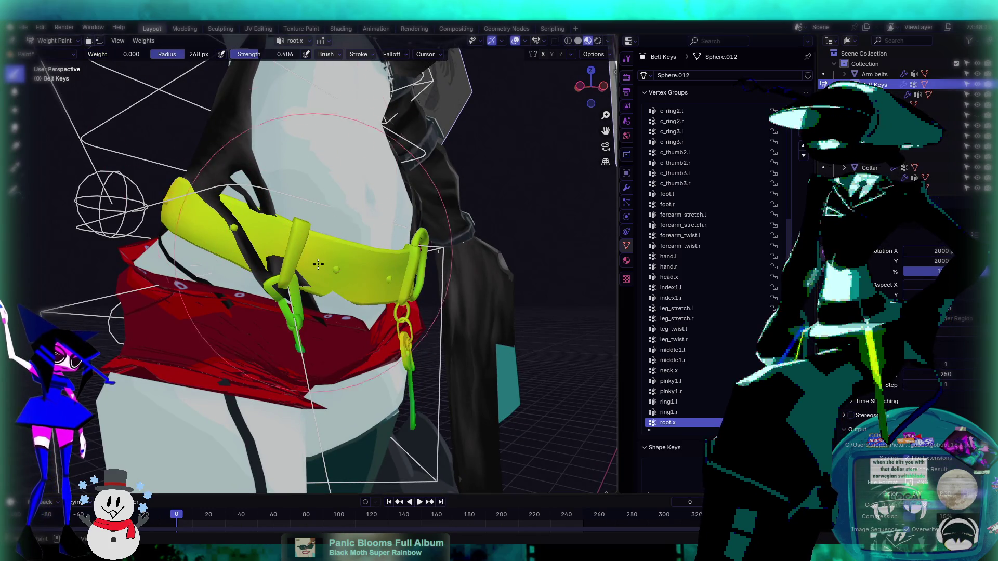
- Paint the belt's thigh_stretch.r weight down to zero across the front and back
drag(249, 229, 259, 245)
key(ctrl+z)
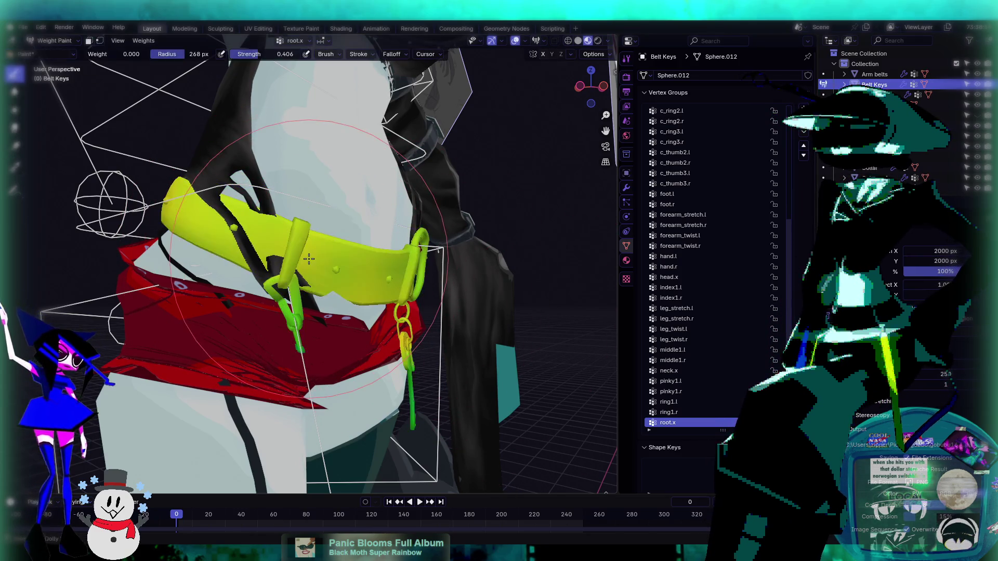
ctrl+scroll(707, 377, down, 1)
ctrl+scroll(706, 377, down, 10)
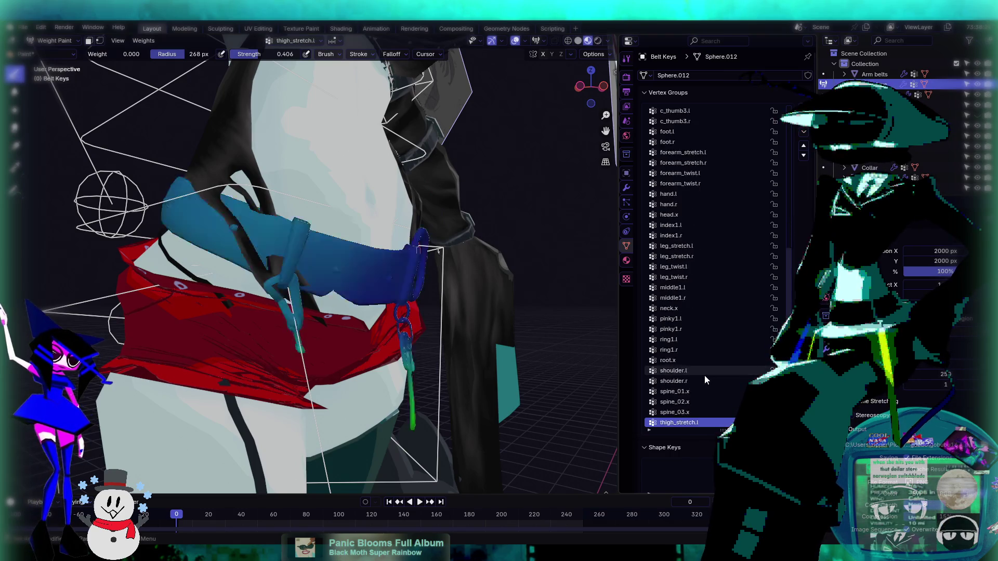
ctrl+scroll(704, 378, up, 4)
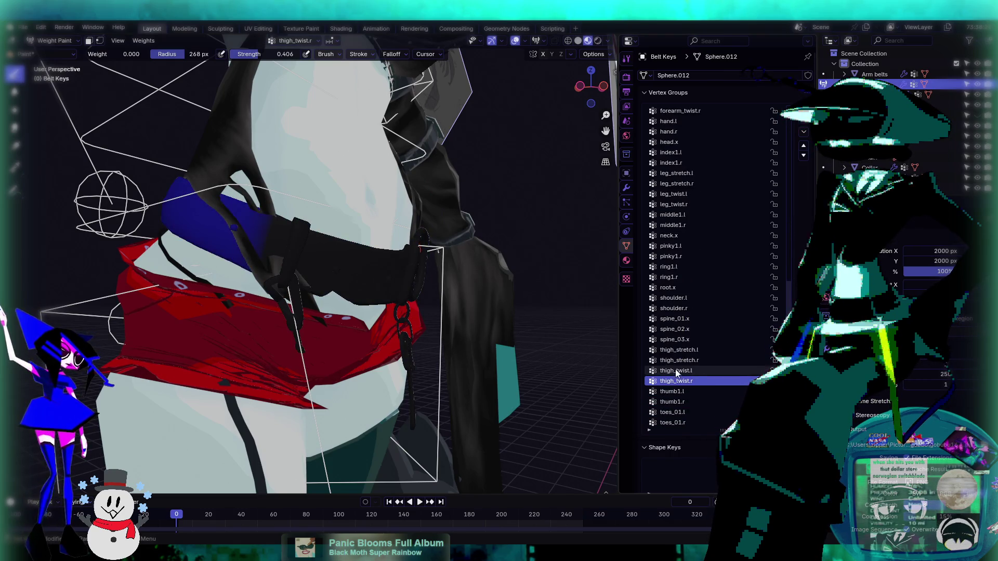
drag(234, 234, 211, 209)
drag(251, 238, 270, 249)
mouse_move(270, 250)
middle_down()
mouse_move(242, 298)
mouse_move(182, 330)
mouse_move(485, 346)
mouse_move(469, 343)
middle_up()
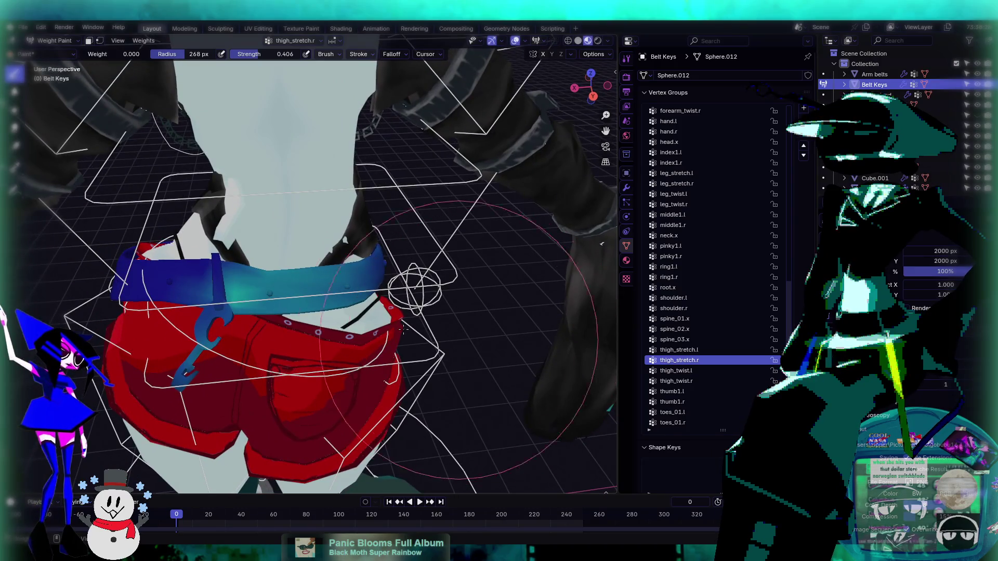
drag(272, 293, 268, 287)
click(263, 270)
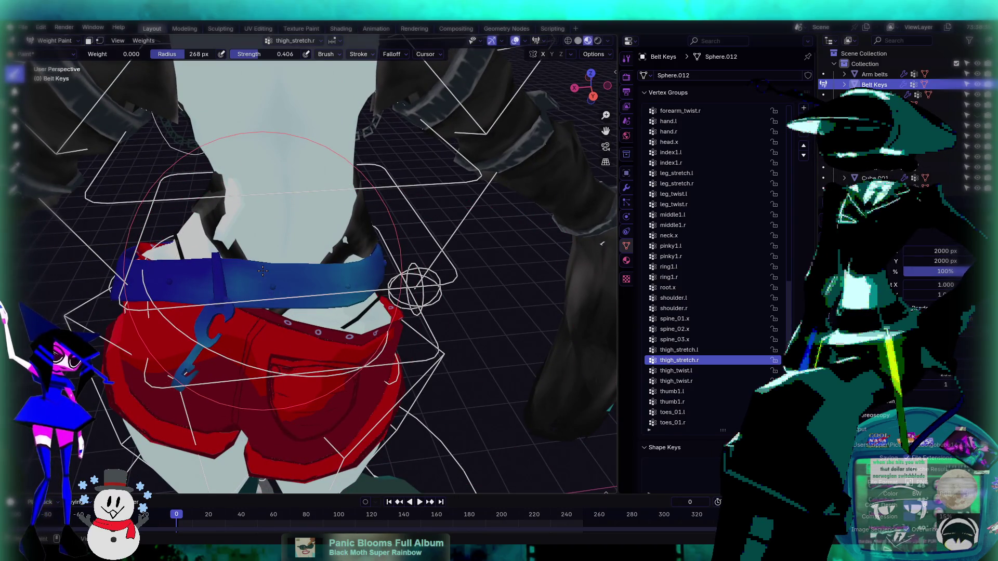
mouse_move(345, 284)
middle_down()
mouse_move(309, 246)
mouse_move(284, 275)
middle_up()
- Return to Object Mode and select the rig
click(52, 42)
click(52, 52)
click(233, 228)
- Put the rig into Pose Mode and trackball-tilt c_root.x several times to test the belt
middle_drag(233, 227, 395, 270)
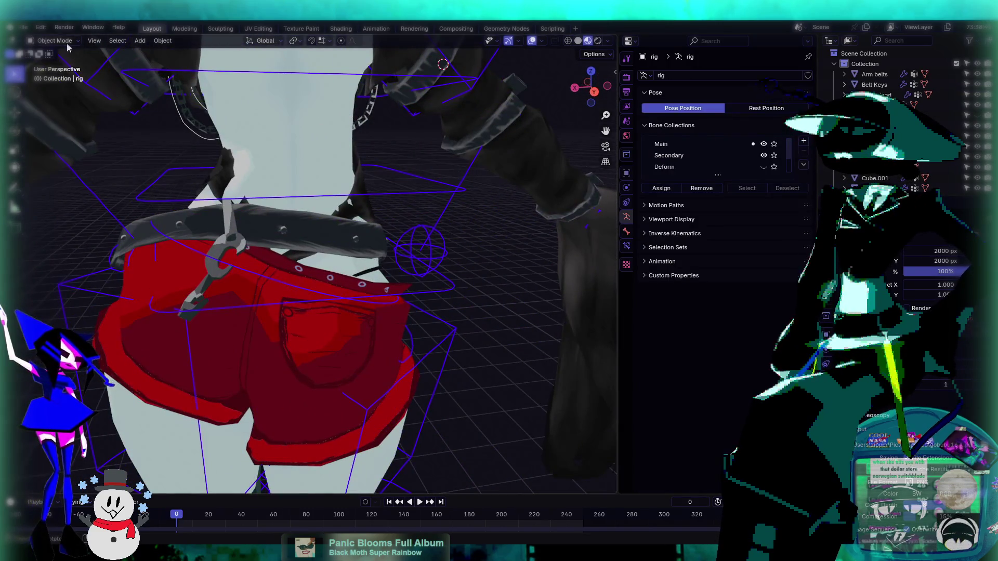
click(55, 75)
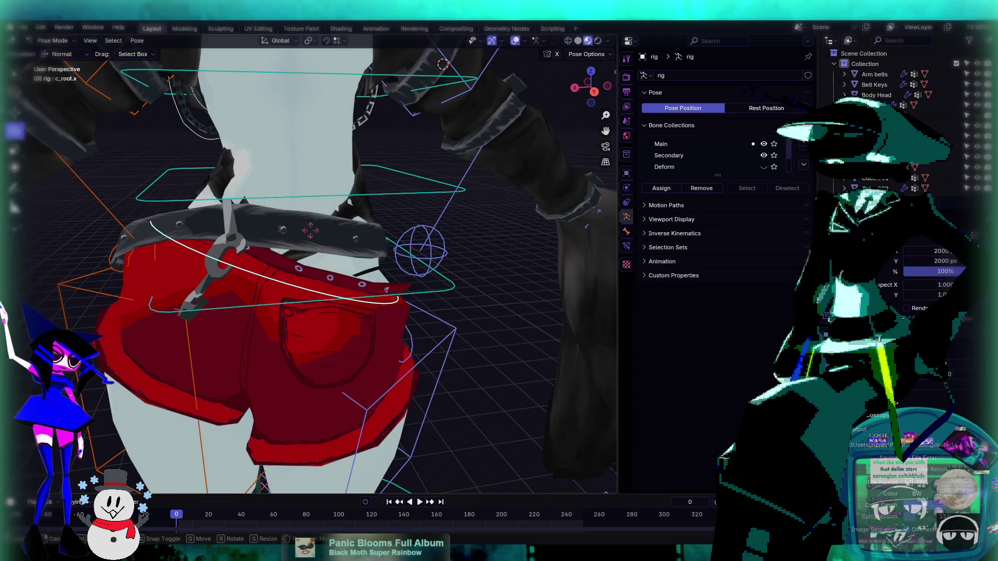
key(r)
key(r)
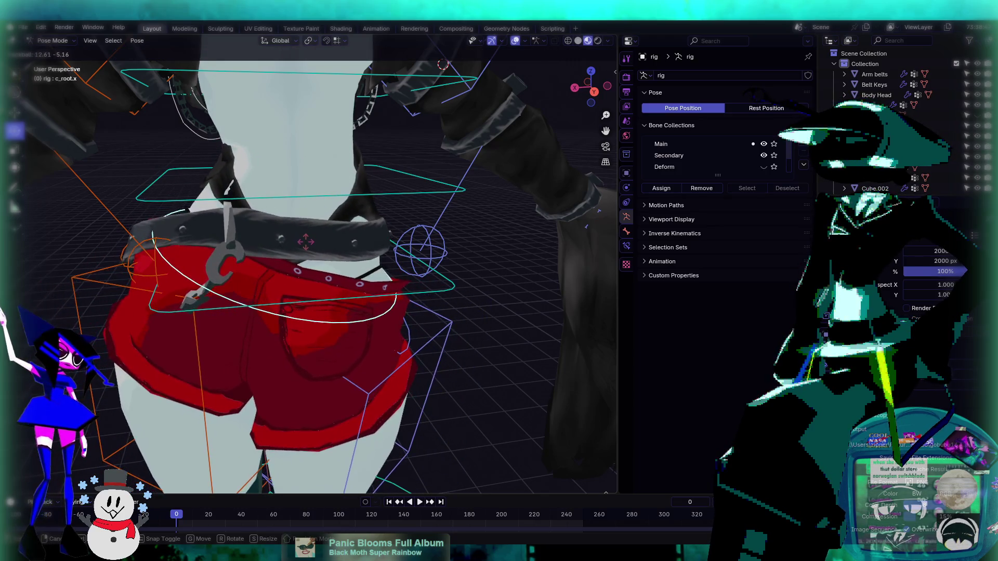
click(434, 237)
mouse_move(435, 237)
middle_down()
mouse_move(379, 232)
mouse_move(416, 255)
mouse_move(492, 247)
mouse_move(261, 207)
mouse_move(306, 184)
middle_up()
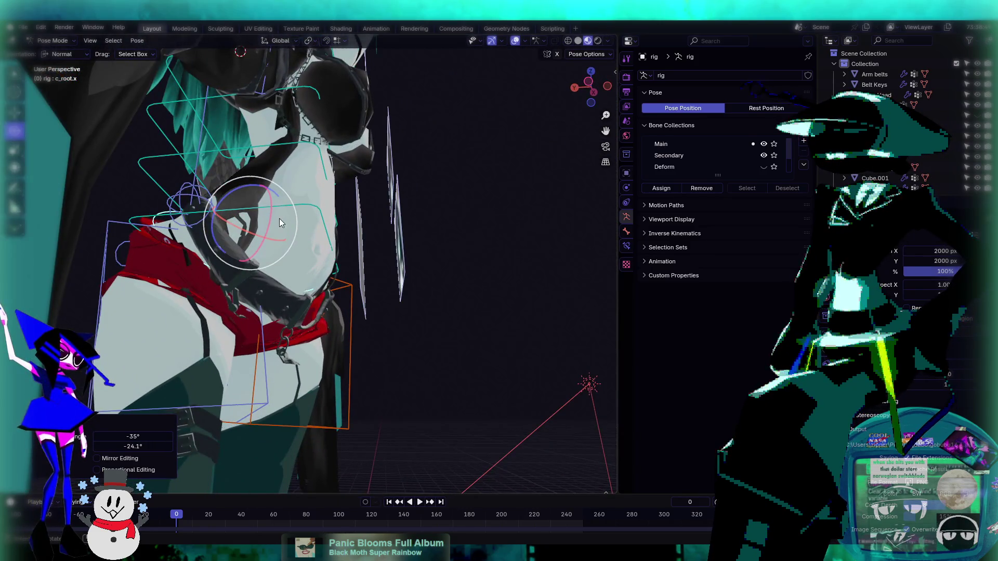
key(r)
key(r)
click(291, 195)
mouse_move(292, 195)
middle_down()
mouse_move(332, 218)
mouse_move(290, 261)
mouse_move(360, 271)
mouse_move(307, 188)
mouse_move(307, 211)
middle_up()
key(r)
key(r)
click(307, 219)
- Tilt c_root.x to -18.9°/35°, then 11.5°/-19.5°, then 2.29°/21.2°
key(r)
key(r)
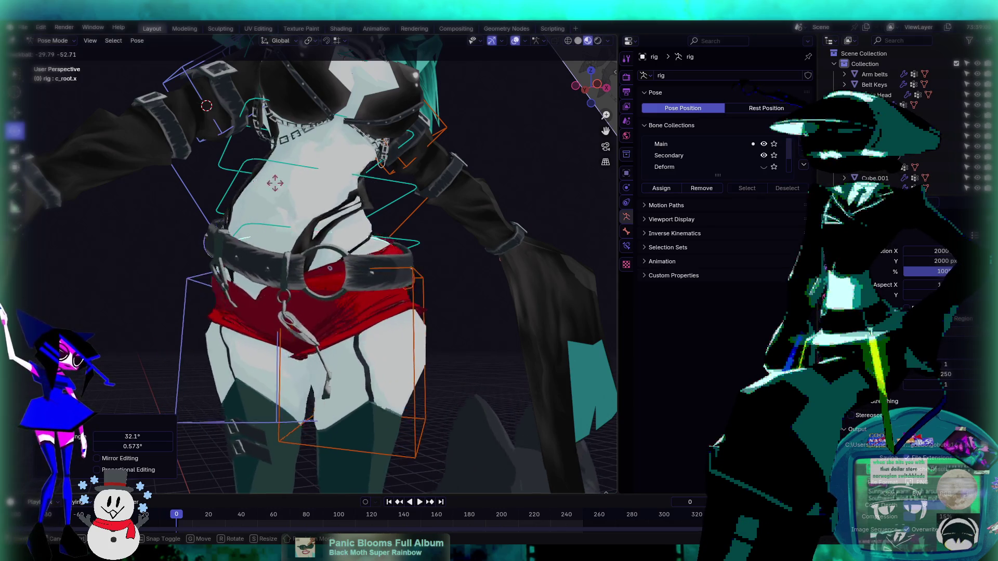
click(339, 191)
mouse_move(339, 191)
middle_down()
mouse_move(412, 230)
mouse_move(515, 222)
mouse_move(344, 211)
middle_up()
key(r)
key(r)
click(345, 211)
scroll(345, 211, up, 4)
scroll(345, 211, down, 2)
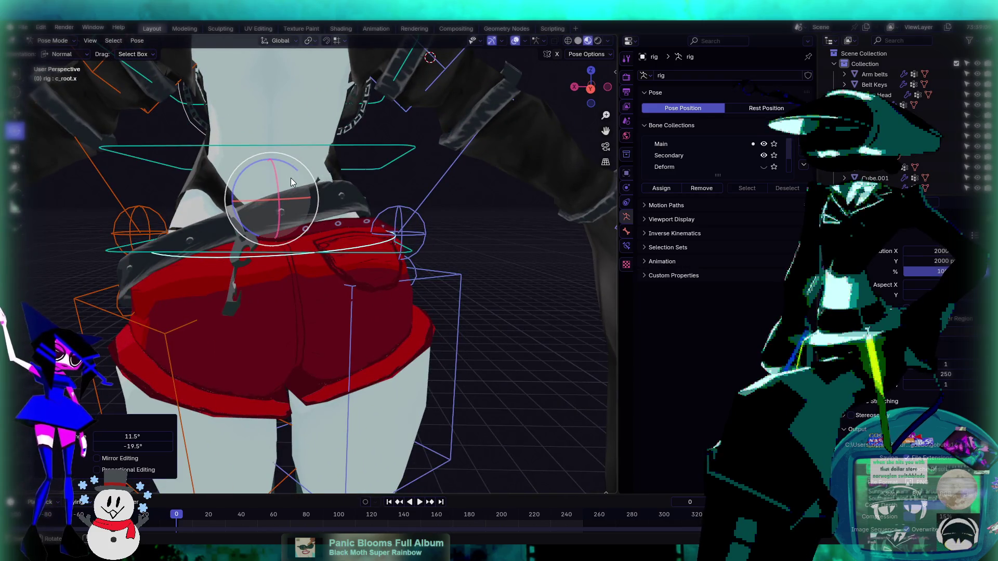
key(r)
key(r)
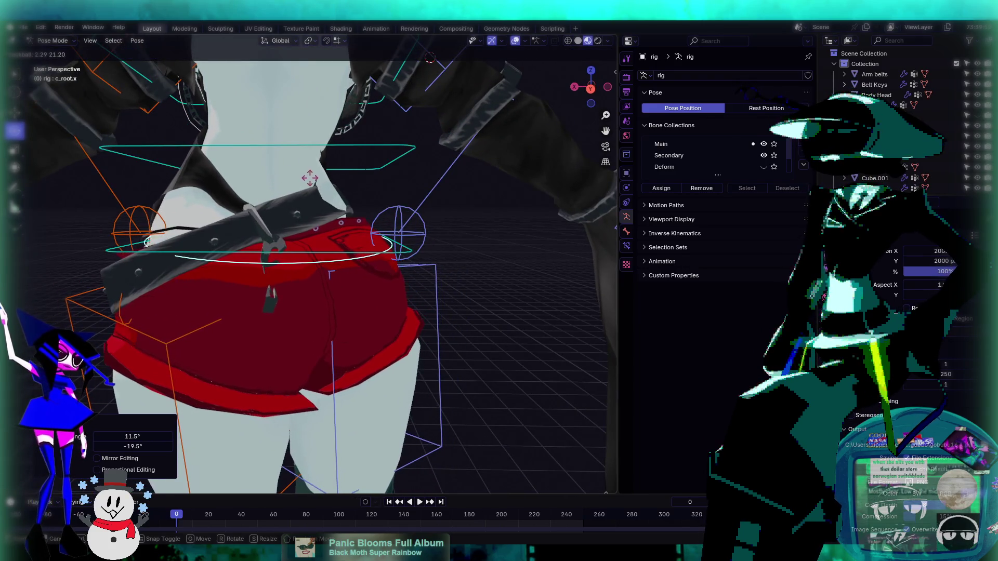
click(234, 220)
- Rotate c_root.x to 13.2°/26.4° and then 23.5°/2.29°, inspecting the hips from the side
middle_drag(233, 221, 395, 198)
scroll(395, 199, up, 2)
key(r)
key(r)
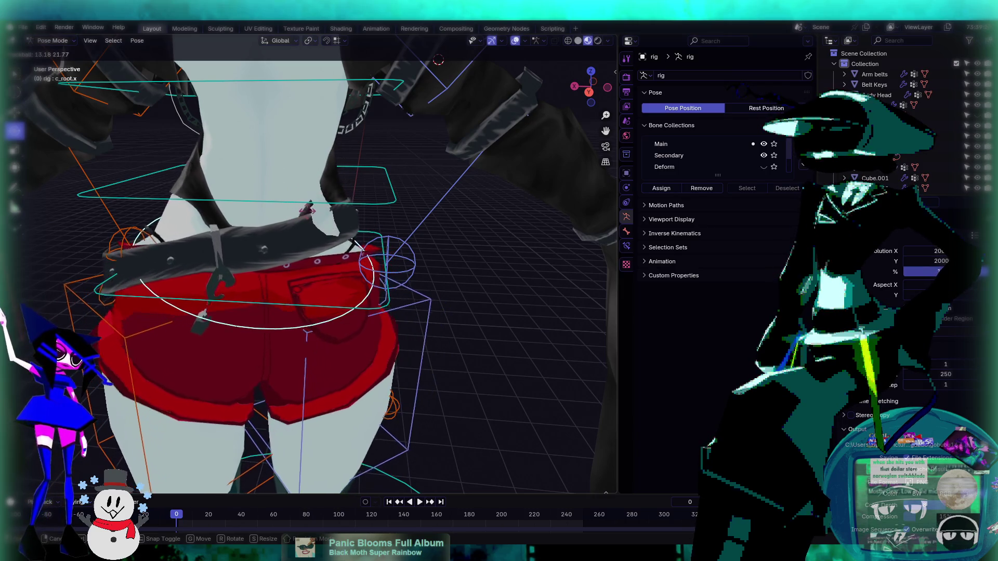
click(322, 213)
mouse_move(322, 213)
middle_down()
mouse_move(395, 210)
mouse_move(305, 189)
mouse_move(521, 189)
mouse_move(336, 210)
mouse_move(376, 201)
mouse_move(238, 201)
mouse_move(364, 208)
mouse_move(344, 218)
middle_up()
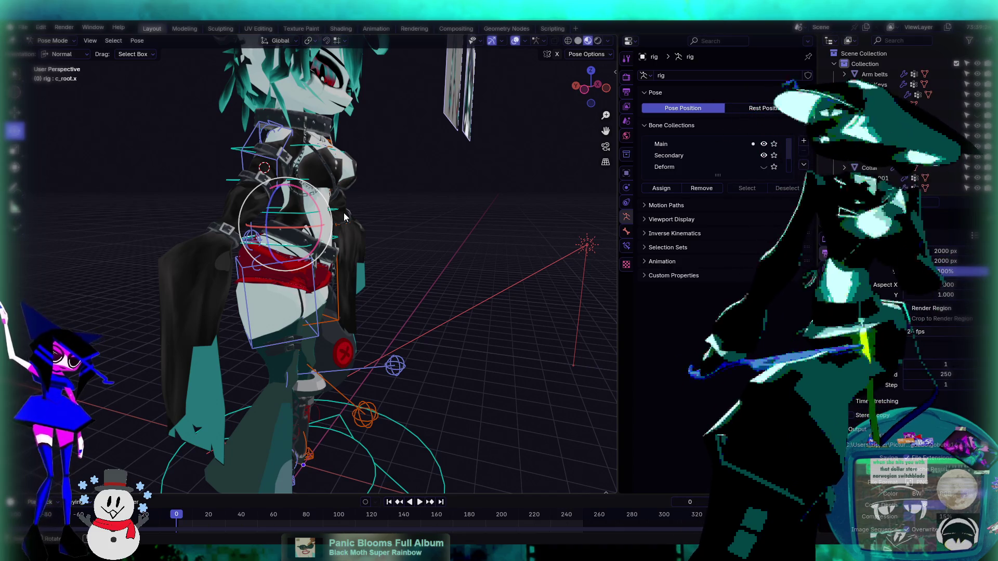
scroll(420, 244, up, 5)
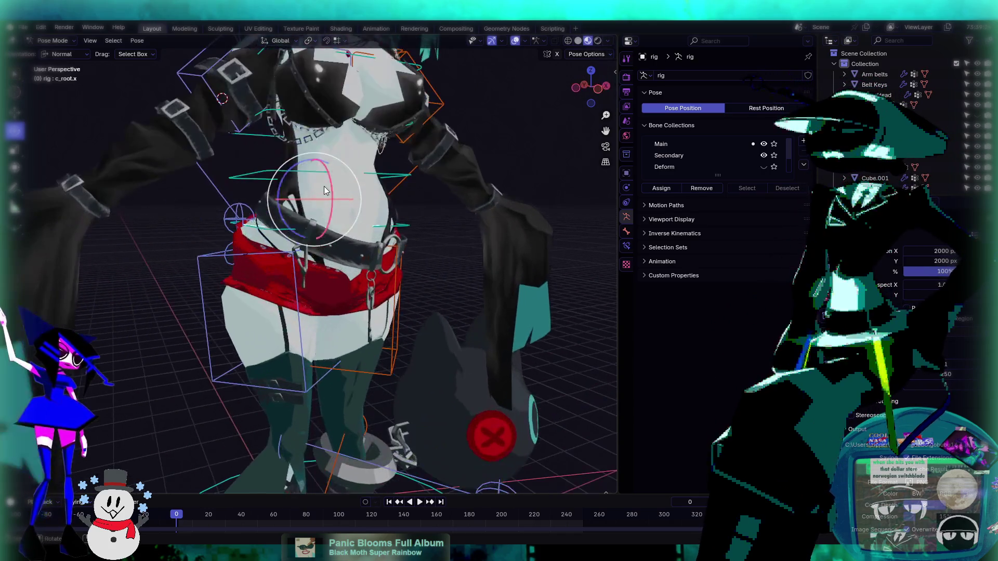
key(r)
key(r)
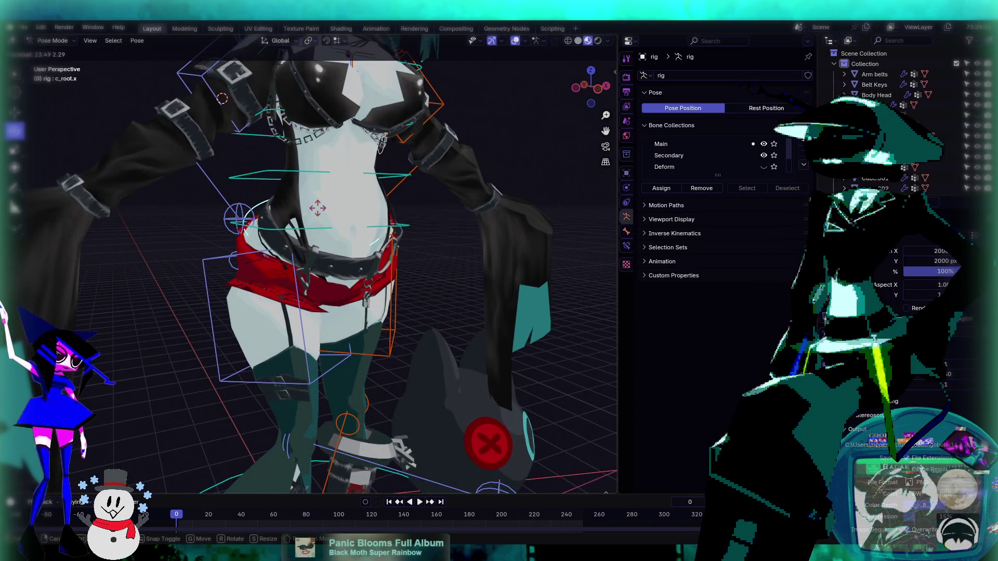
click(363, 241)
scroll(364, 241, up, 5)
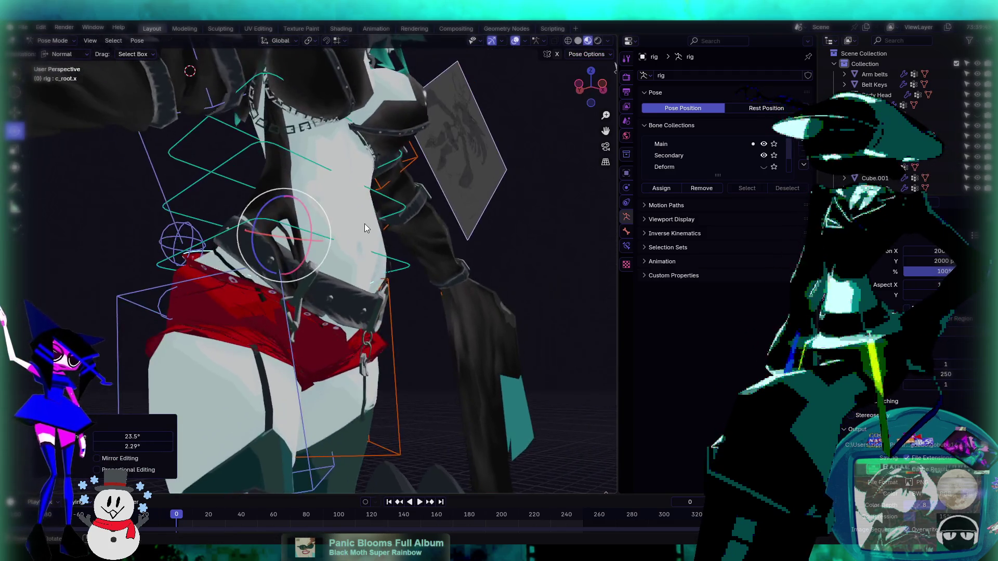
- Return to Object Mode and select the Body Head mesh
click(53, 42)
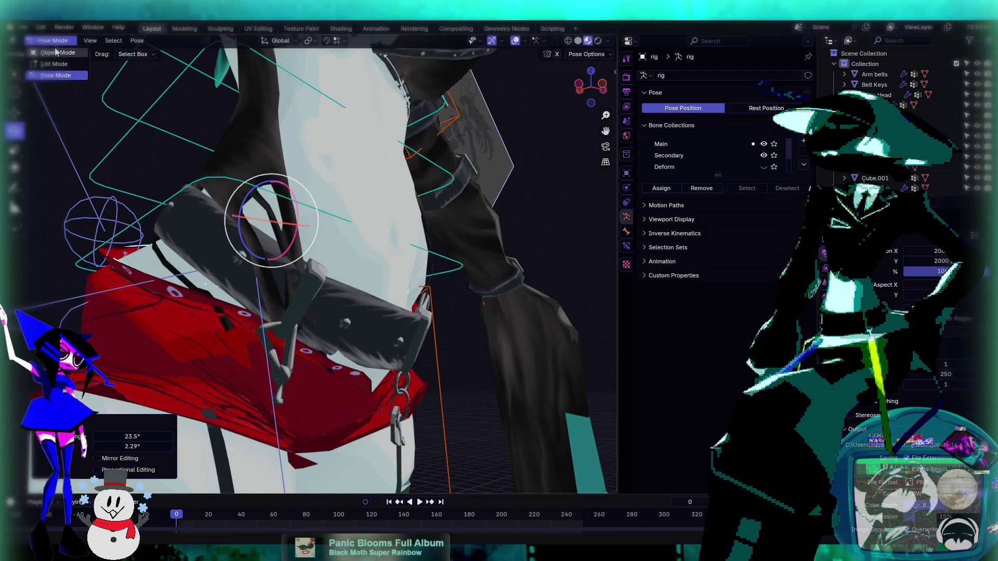
click(57, 52)
click(248, 139)
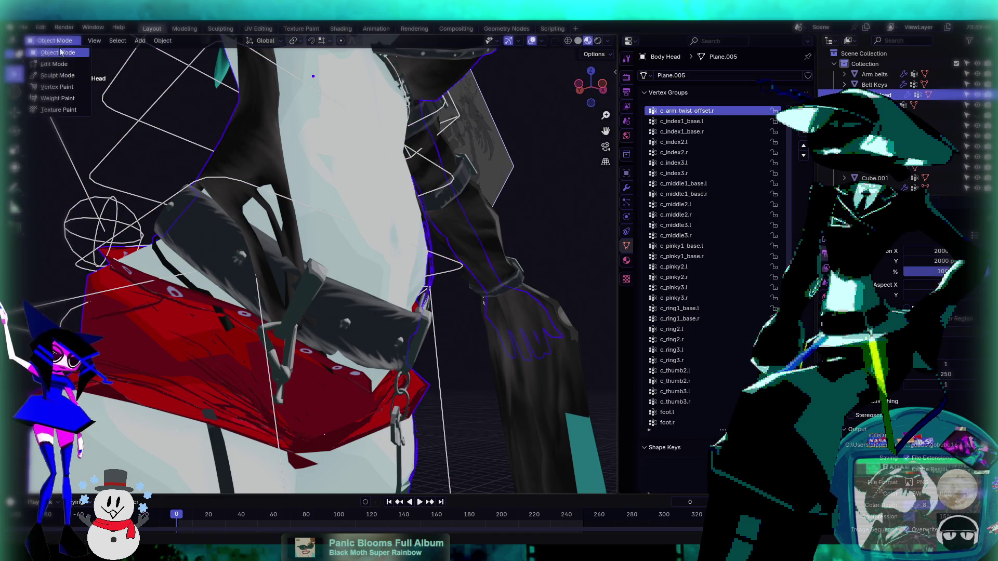
- Put Body Head into Weight Paint and step through vertex groups to show thigh_twist.r
click(64, 98)
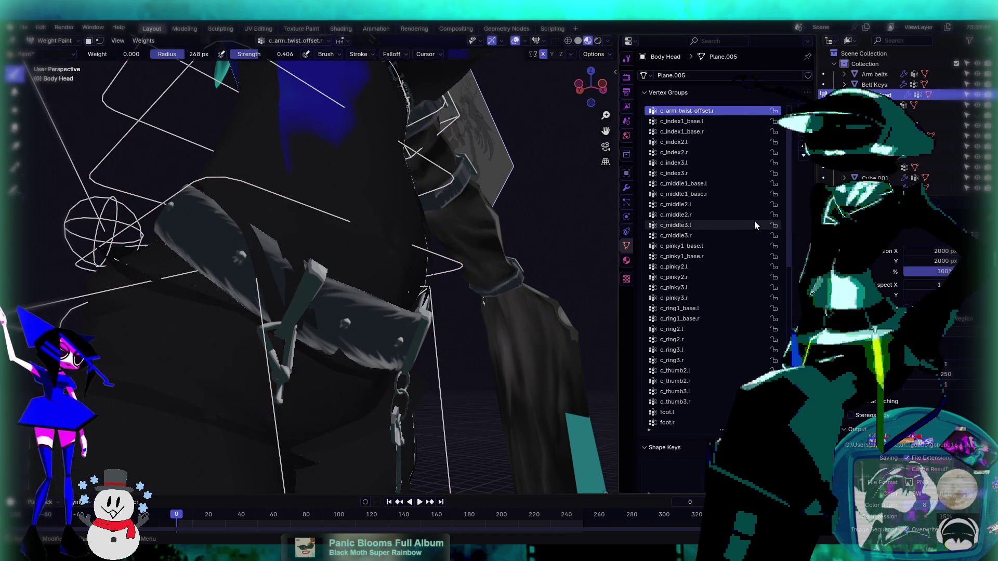
key(Down)
key(Down)
key(Down)
key(Down)
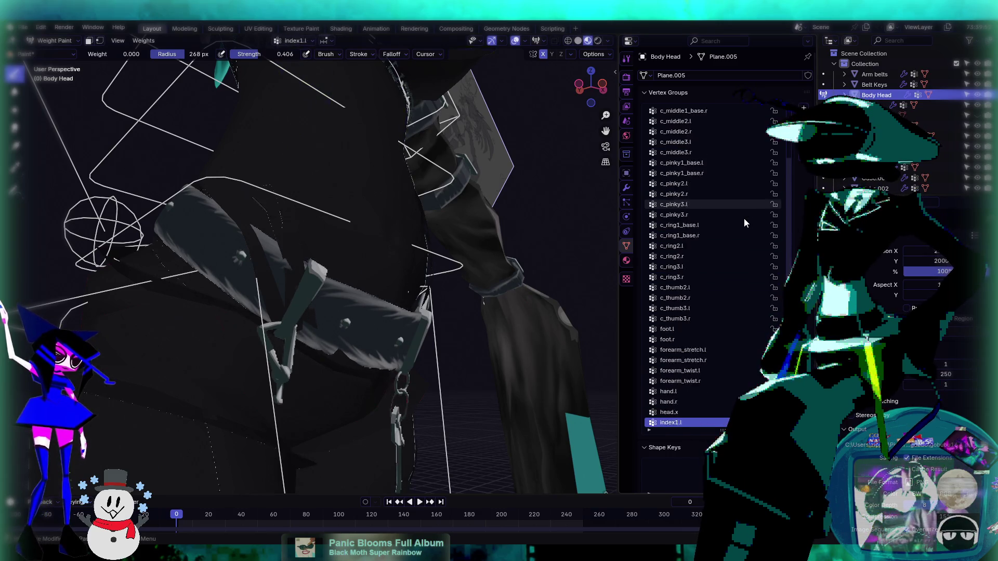
key(Down)
key(Down)
key(Down)
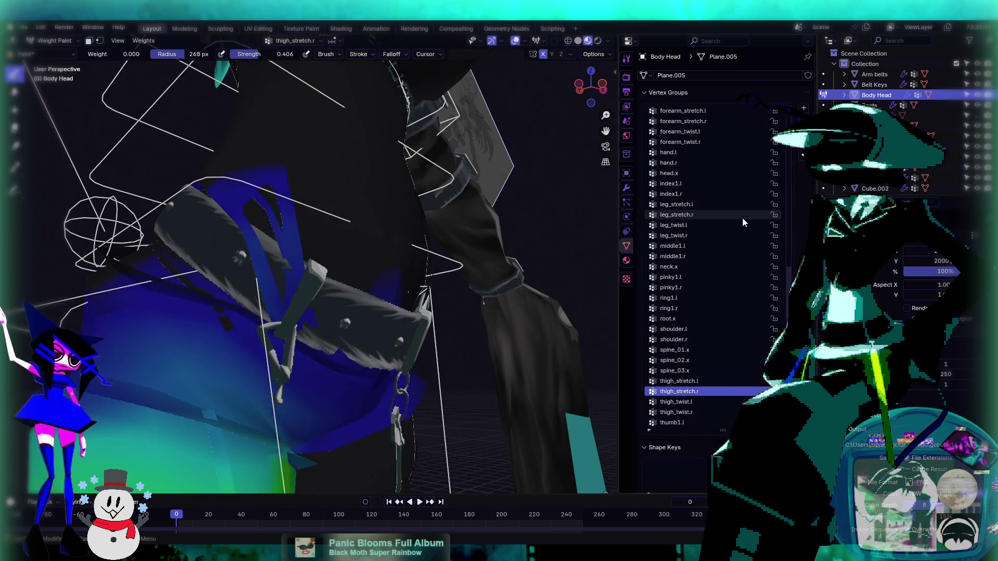
key(Down)
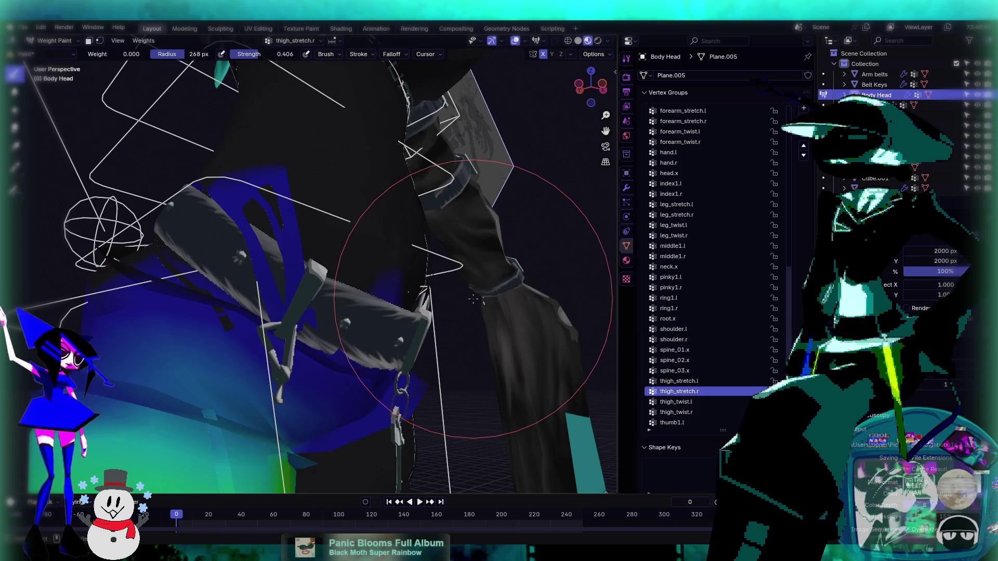
key(Up)
key(Up)
key(Down)
key(Down)
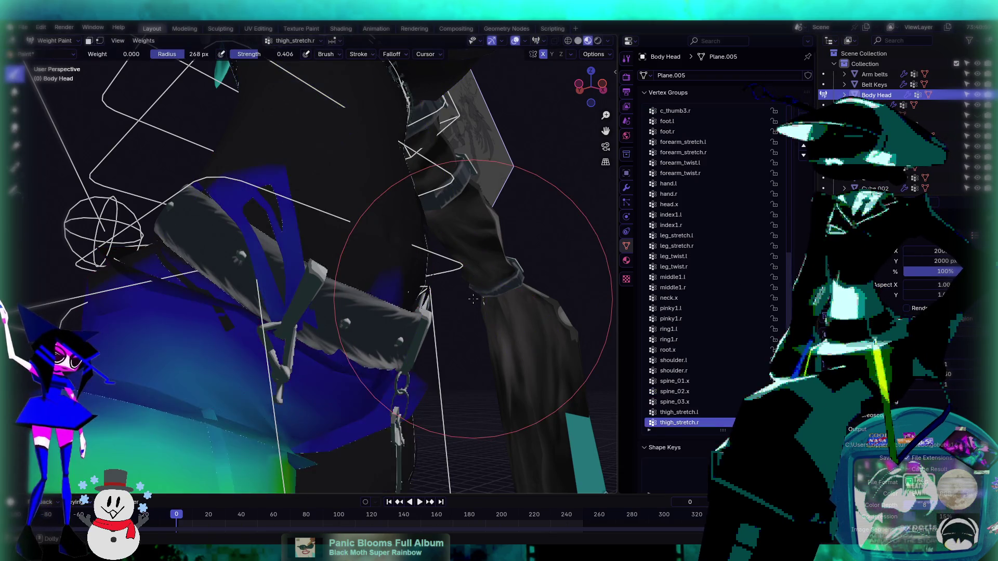
key(Down)
key(Down)
key(Down)
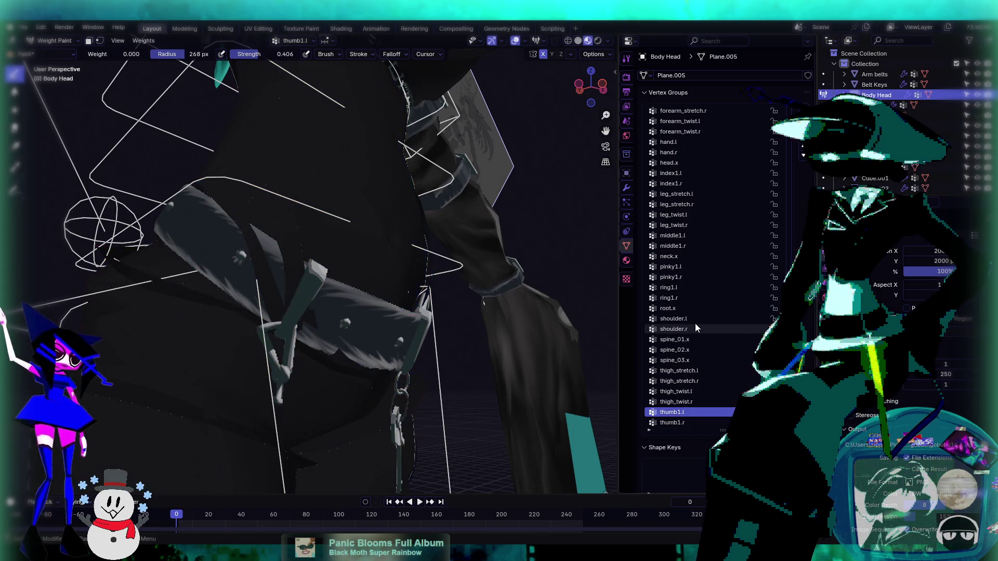
key(Up)
key(Up)
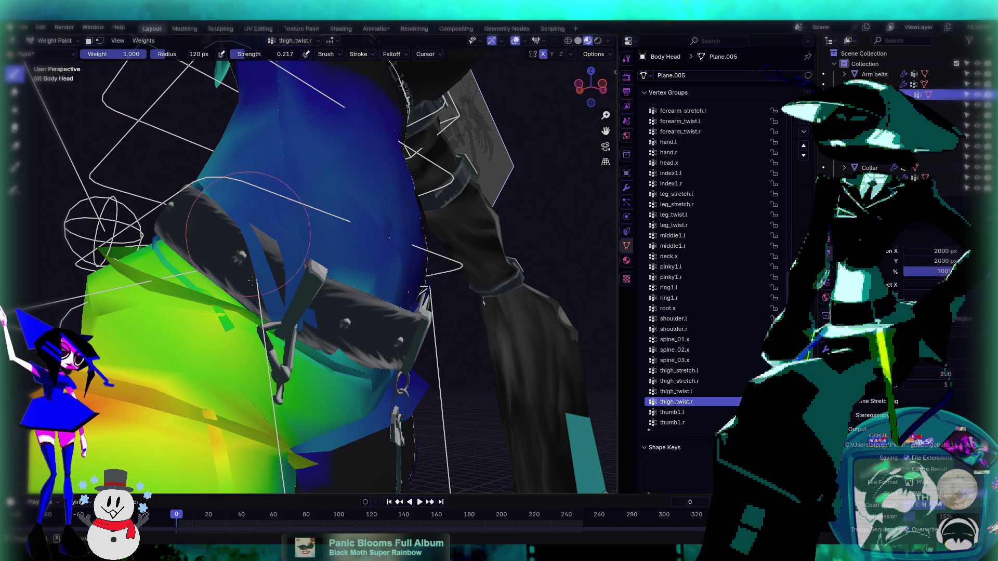
- Paint away weight poking through the belt and add thigh_stretch.r weight above it
drag(252, 279, 288, 310)
drag(267, 237, 260, 259)
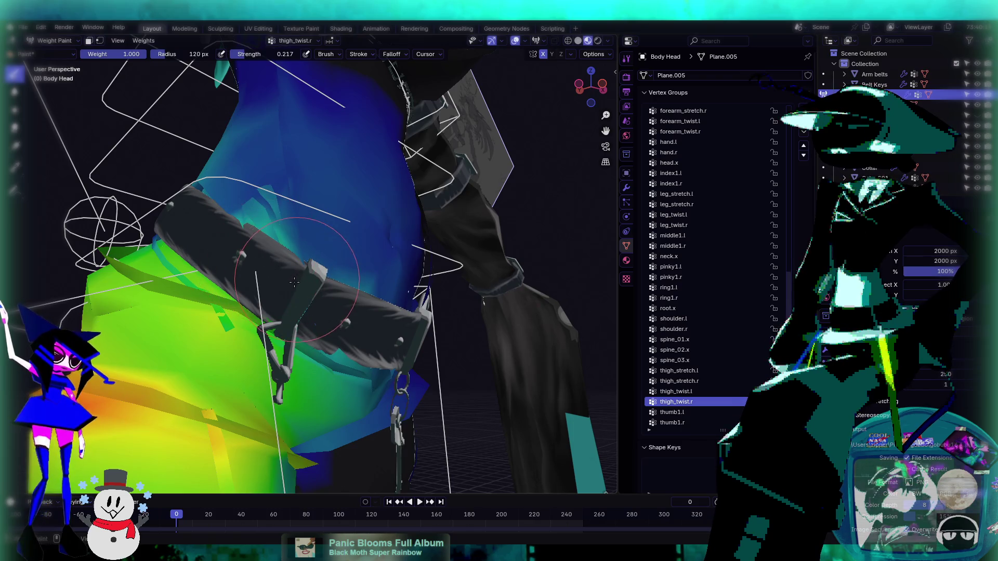
middle_drag(297, 280, 276, 294)
ctrl+click(273, 295)
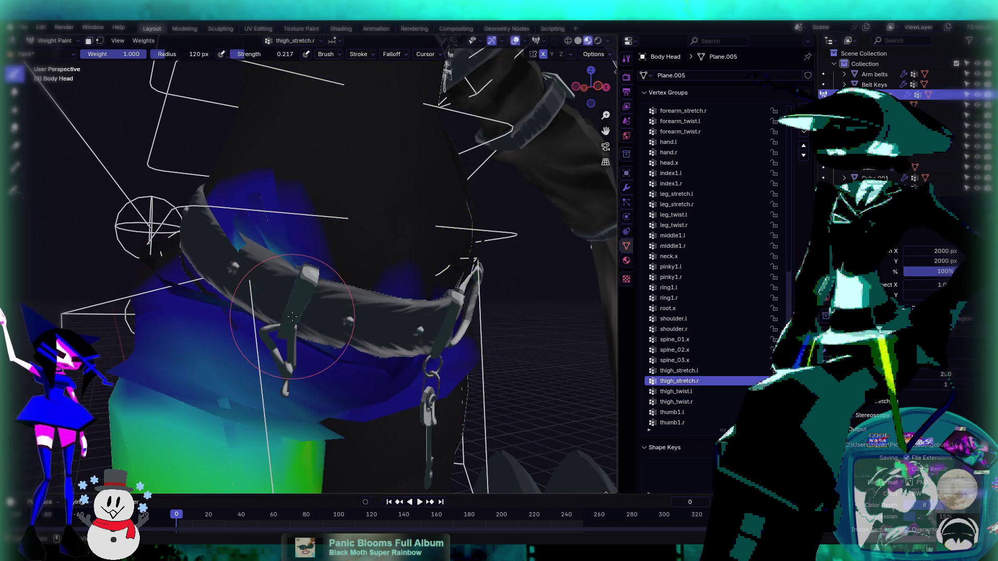
drag(248, 264, 245, 261)
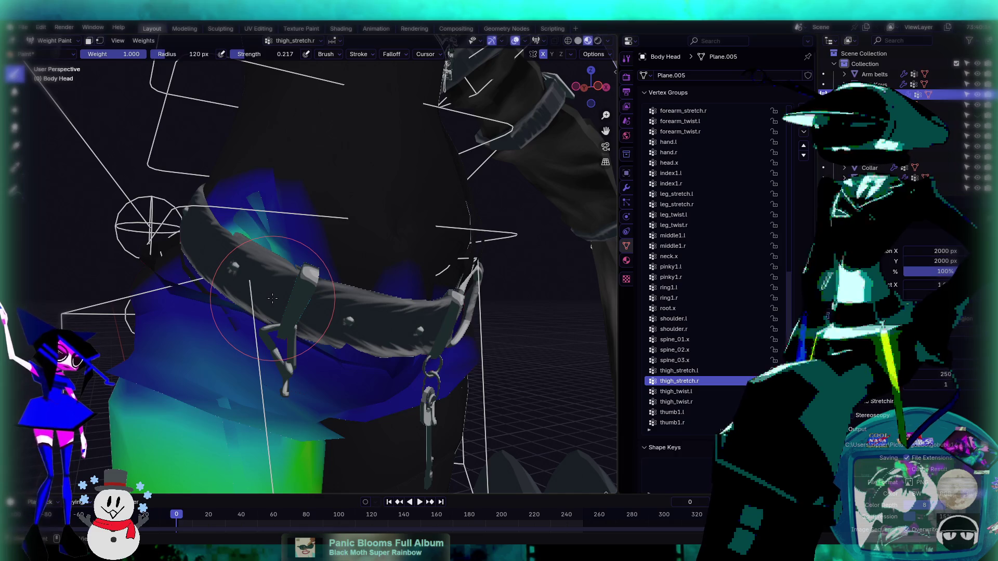
ctrl+click(273, 298)
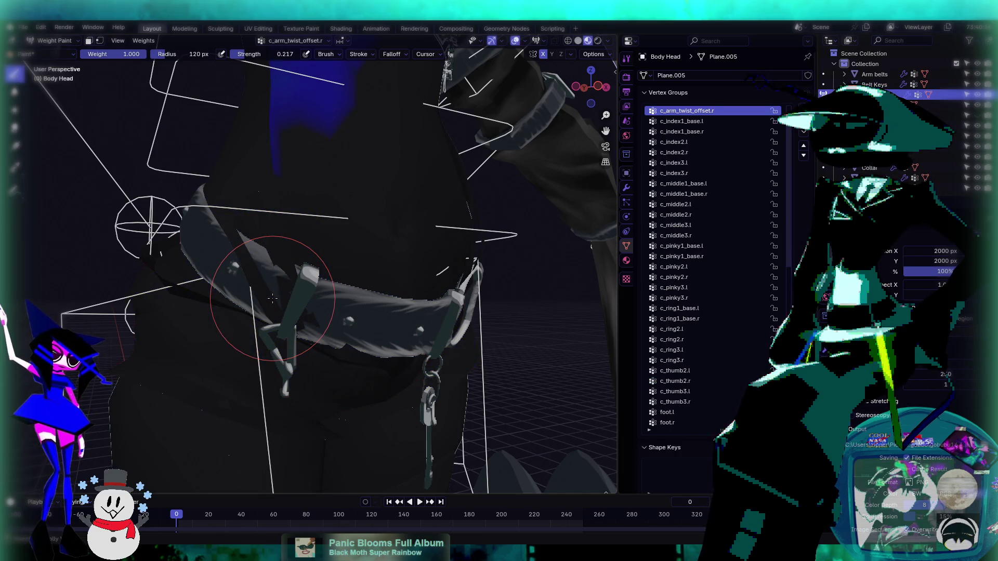
key(ctrl+z)
ctrl+scroll(716, 385, down, 2)
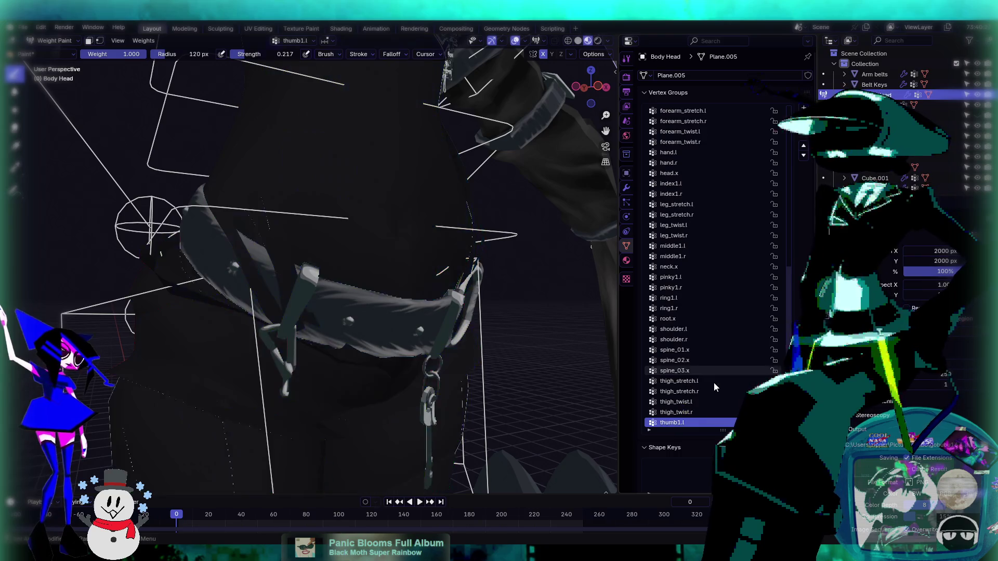
drag(256, 279, 260, 292)
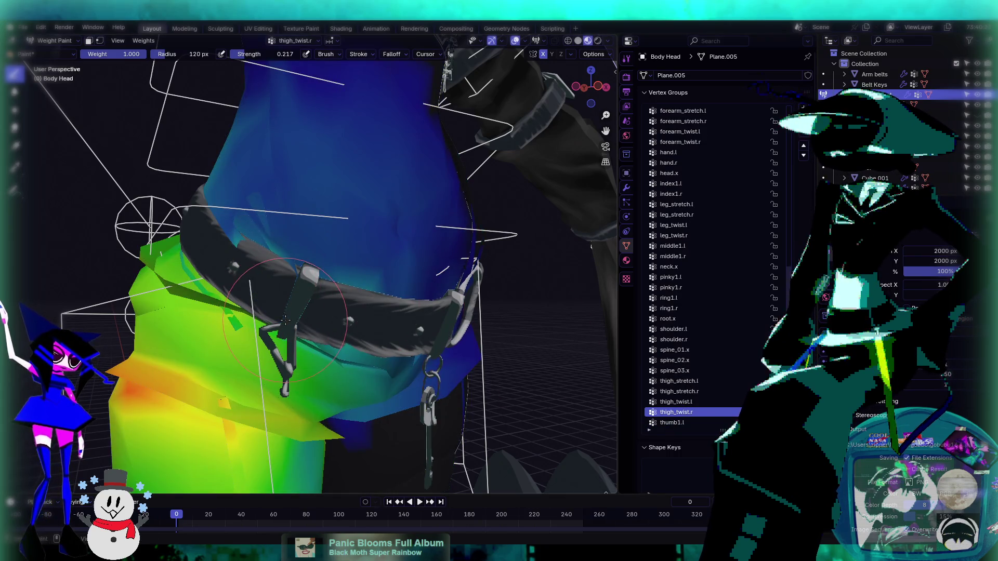
mouse_move(303, 326)
middle_down()
mouse_move(235, 259)
mouse_move(284, 299)
mouse_move(234, 218)
middle_up()
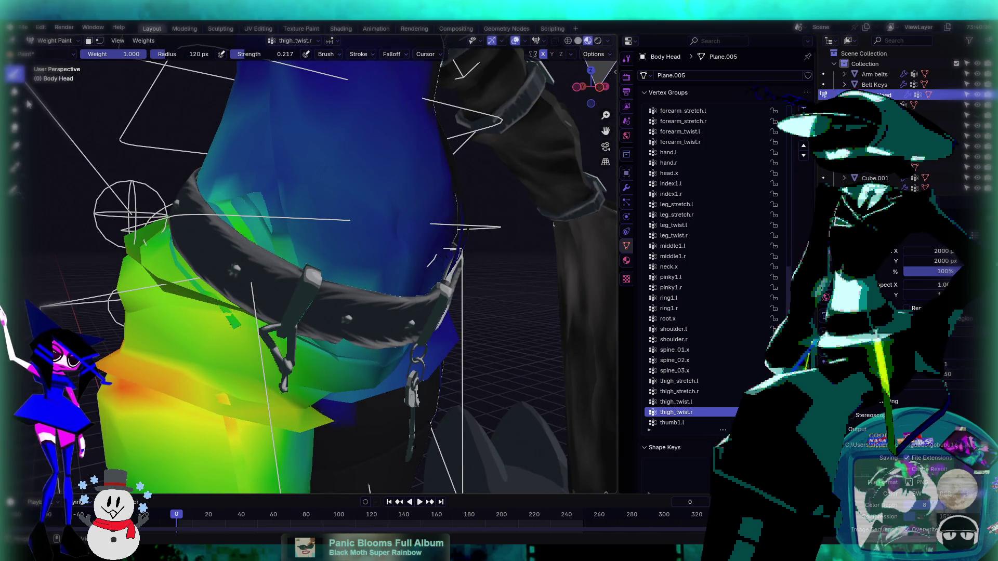
- Switch the brush to Average at 84 px radius and inspect the belt area from several angles
click(14, 91)
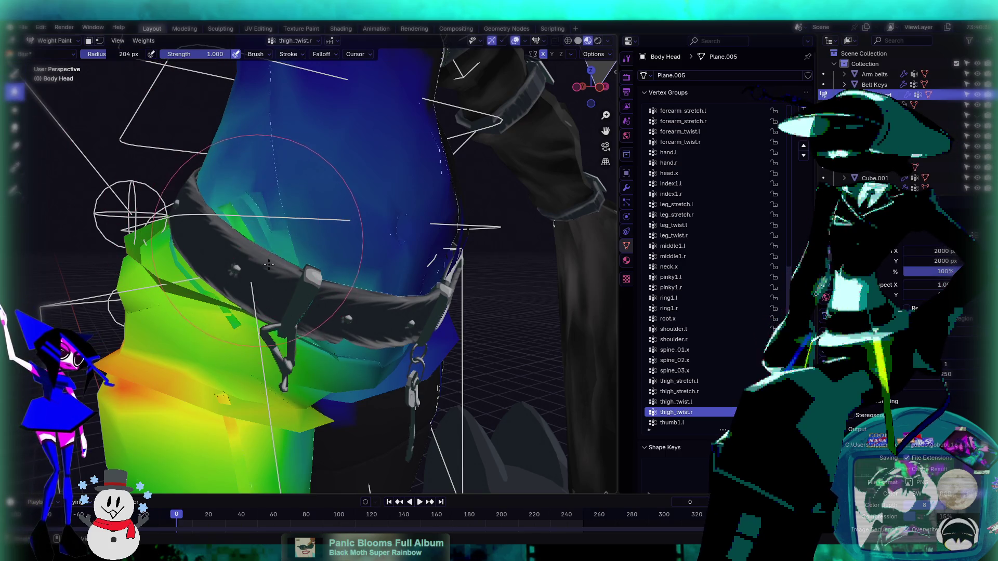
mouse_move(229, 207)
middle_down()
mouse_move(243, 217)
mouse_move(222, 190)
middle_up()
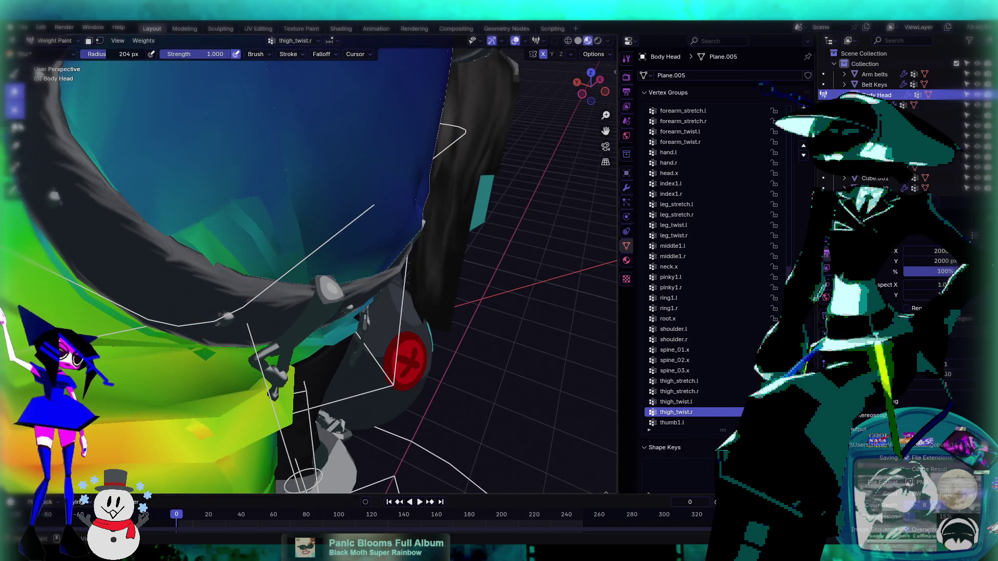
click(14, 109)
mouse_move(177, 219)
middle_down()
mouse_move(154, 171)
mouse_move(166, 187)
middle_up()
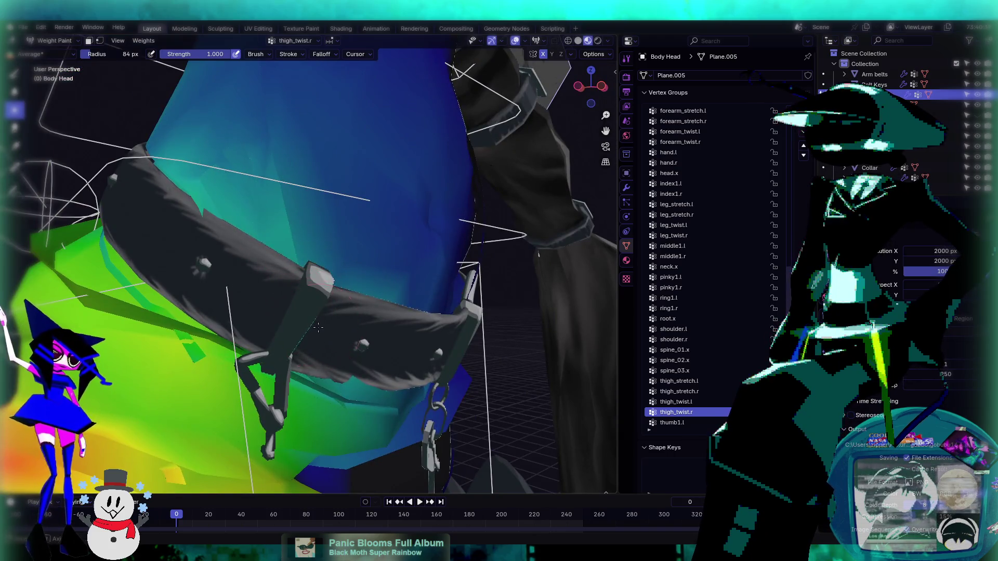
middle_drag(319, 327, 257, 255)
middle_drag(253, 346, 283, 339)
mouse_move(338, 395)
middle_down()
mouse_move(284, 315)
mouse_move(229, 298)
mouse_move(337, 274)
mouse_move(114, 107)
middle_up()
scroll(244, 304, down, 5)
scroll(230, 298, up, 6)
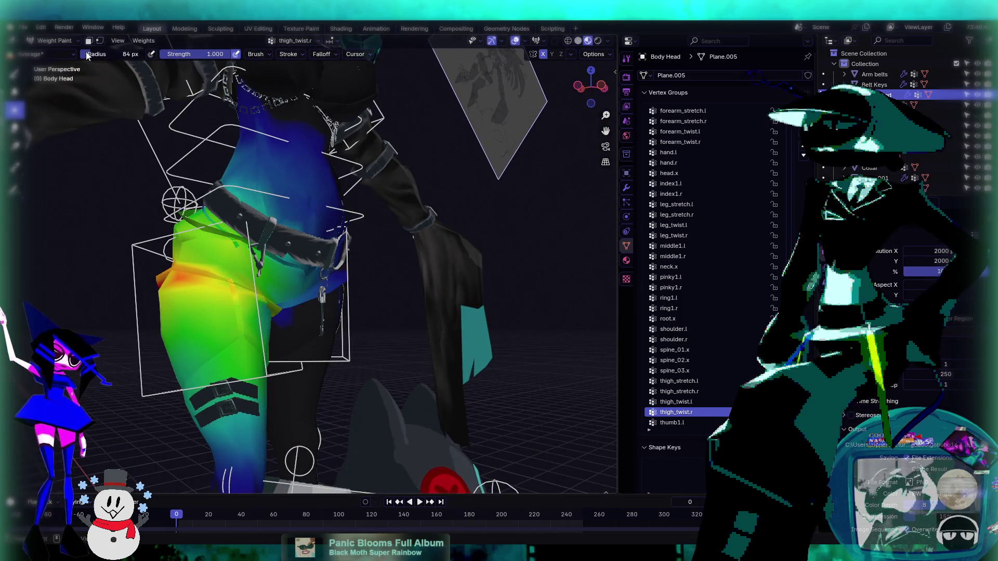
click(65, 42)
- Return to Object Mode, select the rig and put it into Pose Mode
click(52, 53)
click(208, 192)
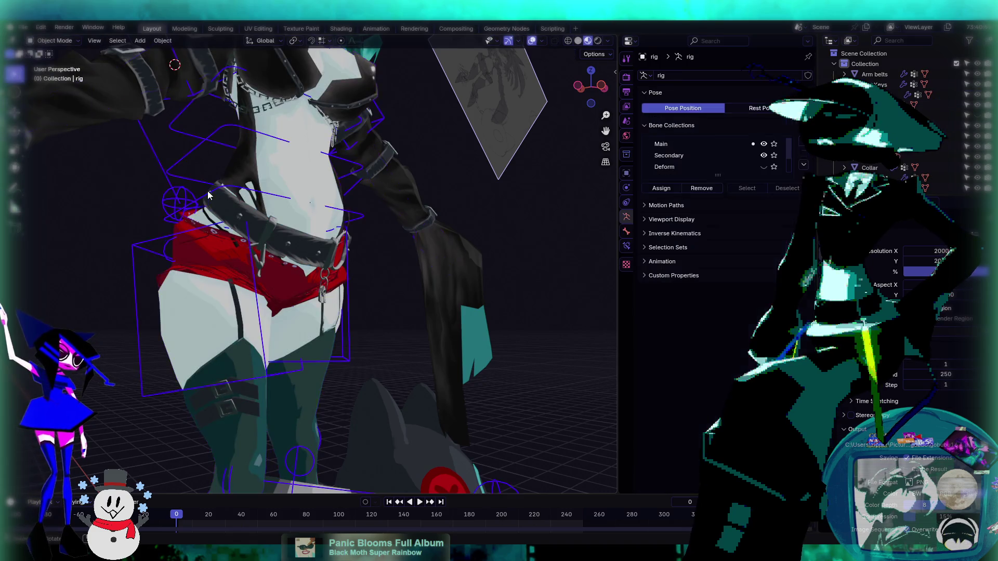
click(55, 40)
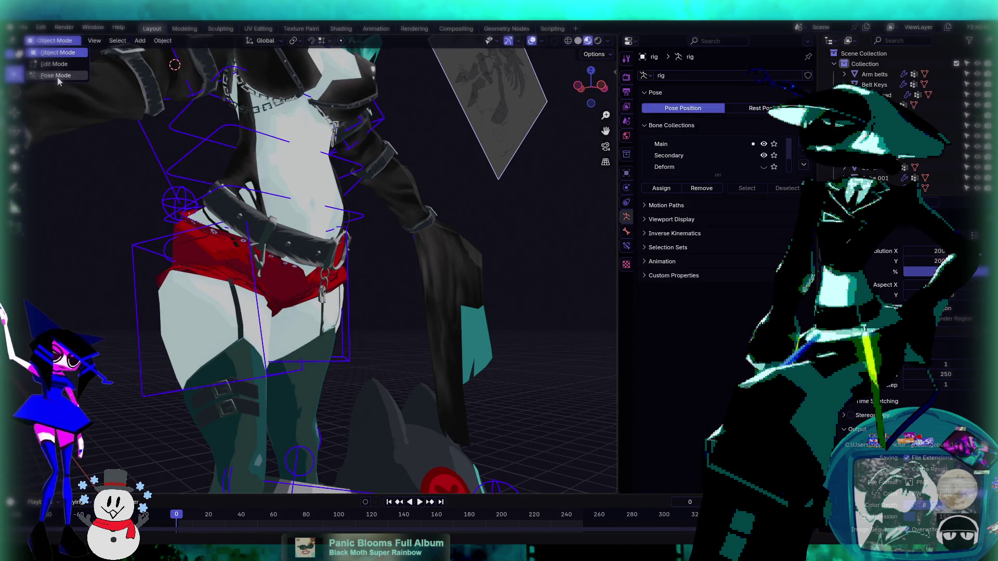
click(56, 76)
- Trackball-rotate c_root_master.x to -28.1° and 1.72°, then return to Object Mode with Body Head selected
click(248, 187)
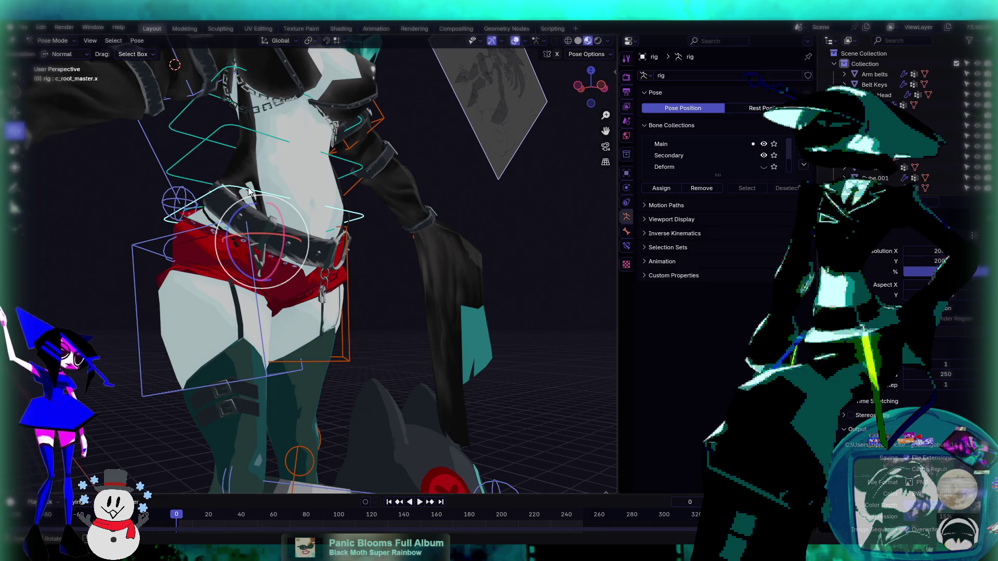
key(r)
key(r)
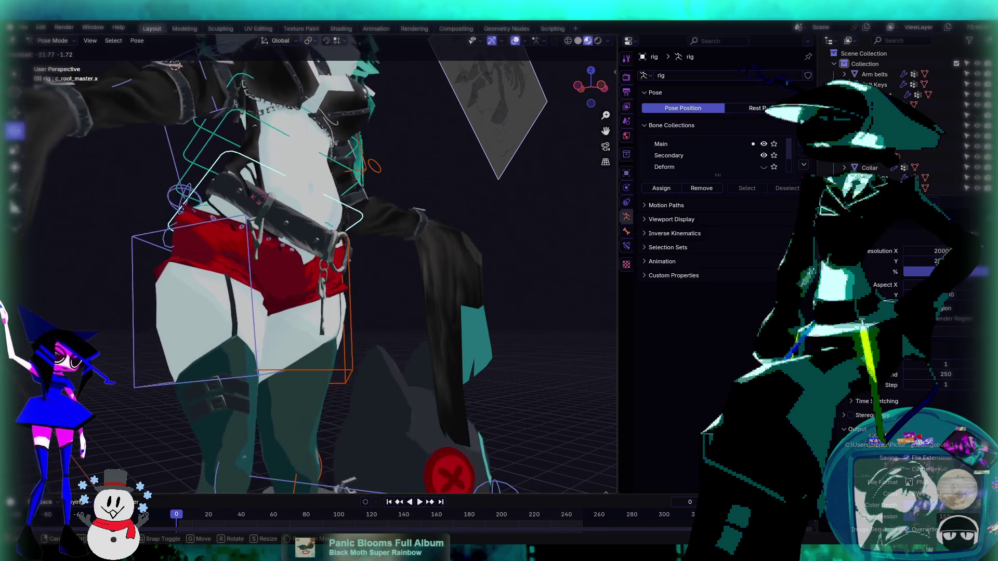
click(285, 189)
scroll(285, 189, up, 4)
middle_drag(311, 258, 333, 312)
click(57, 41)
click(54, 52)
- Put Body Head in Weight Paint with the Draw brush, test a hip stroke, and undo it
click(308, 167)
click(54, 42)
click(55, 96)
middle_drag(197, 197, 218, 213)
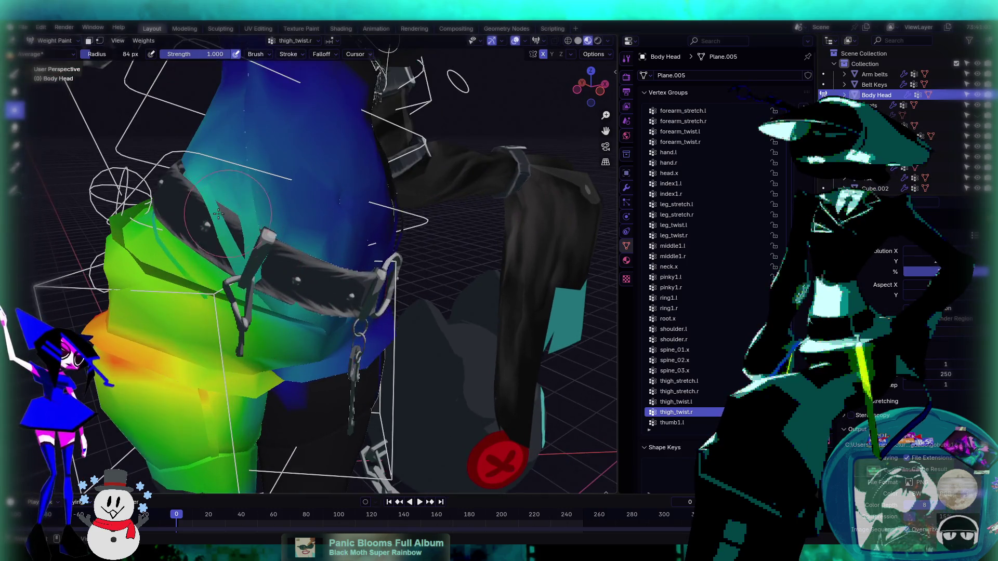
click(26, 73)
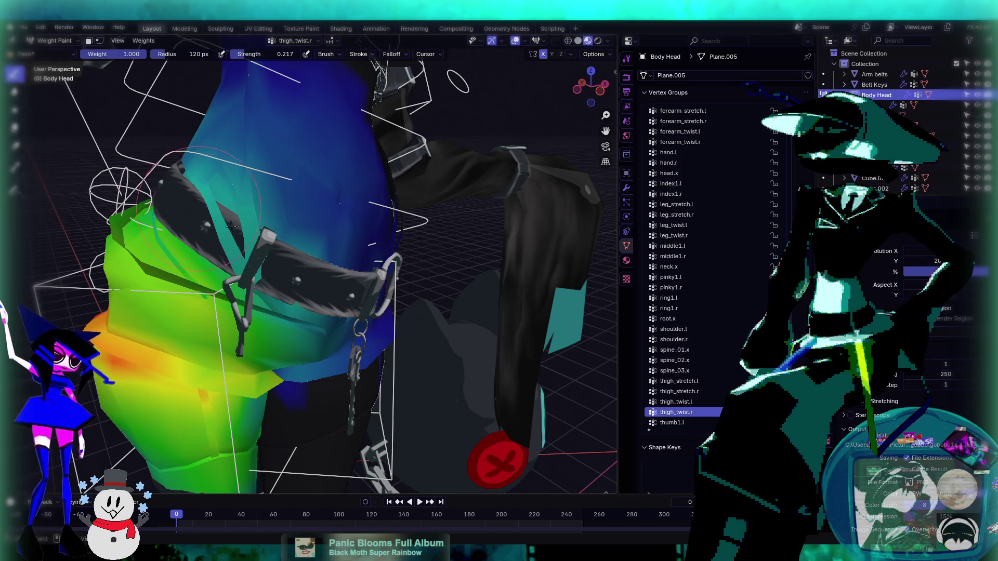
drag(235, 227, 247, 277)
key(ctrl+z)
key(ctrl+z)
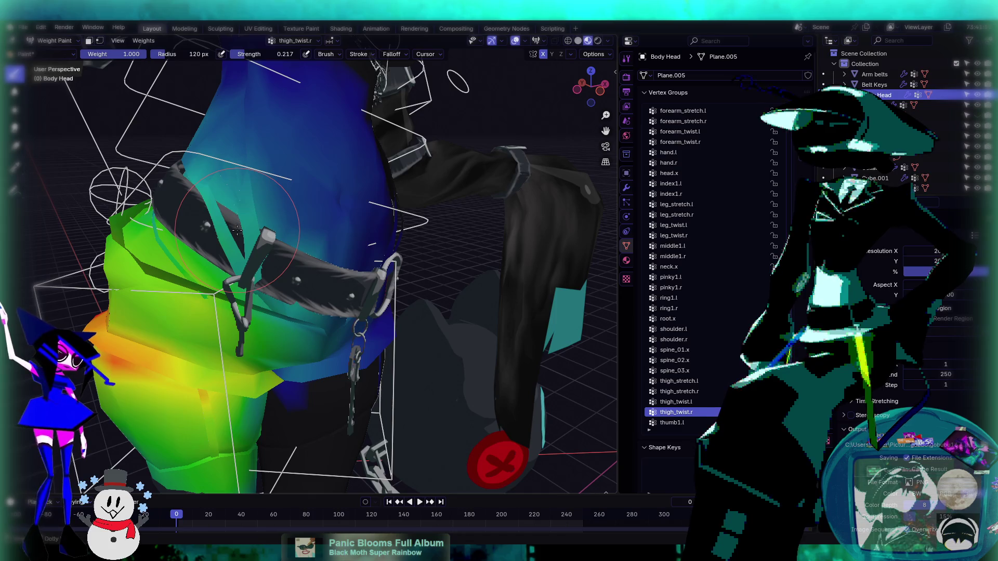
- Paint thigh_stretch.r and spine_01.x weights on the torso near the belt
ctrl+scroll(723, 367, down, 4)
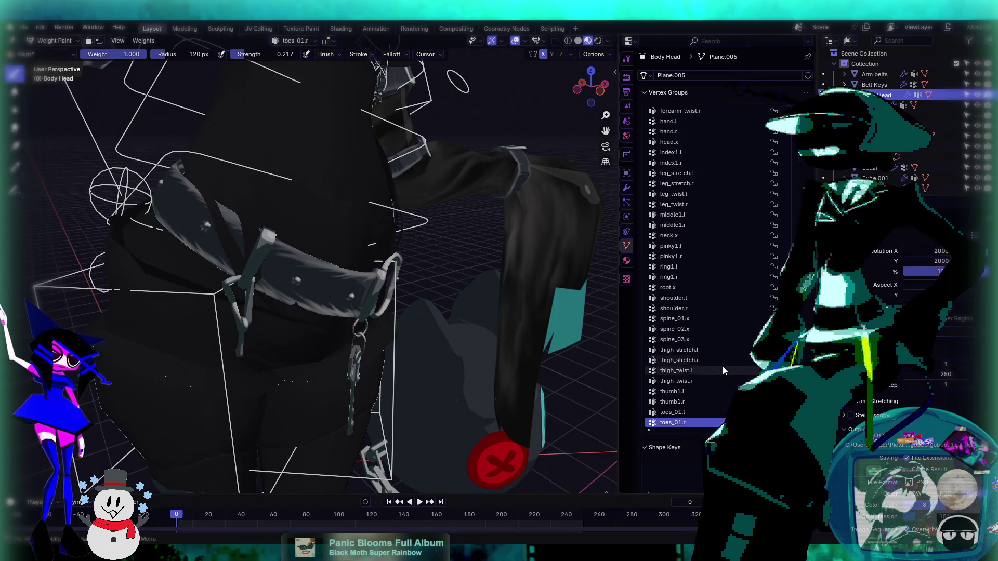
ctrl+scroll(723, 366, up, 7)
ctrl+scroll(723, 366, down, 1)
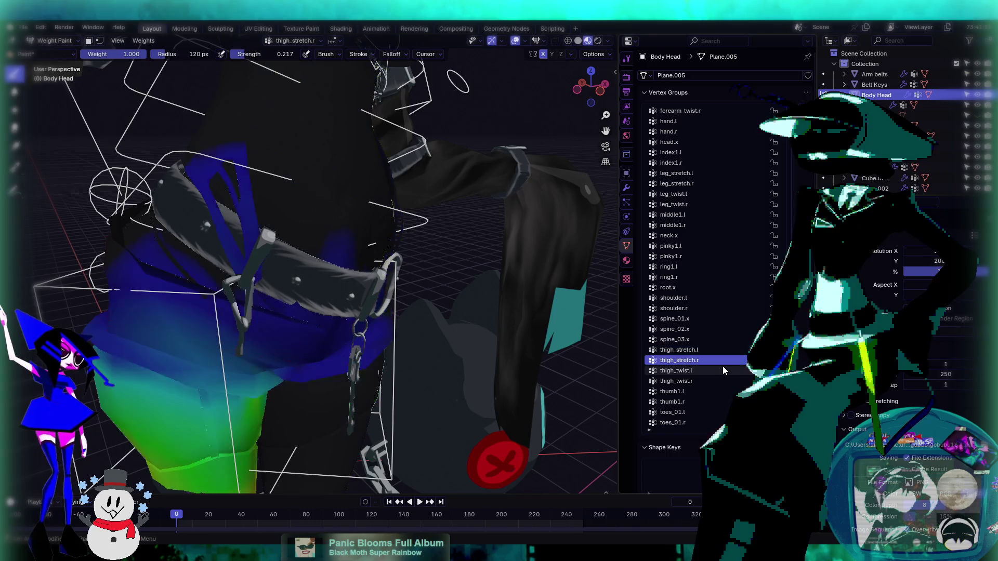
ctrl+scroll(722, 366, up, 1)
ctrl+scroll(722, 366, down, 1)
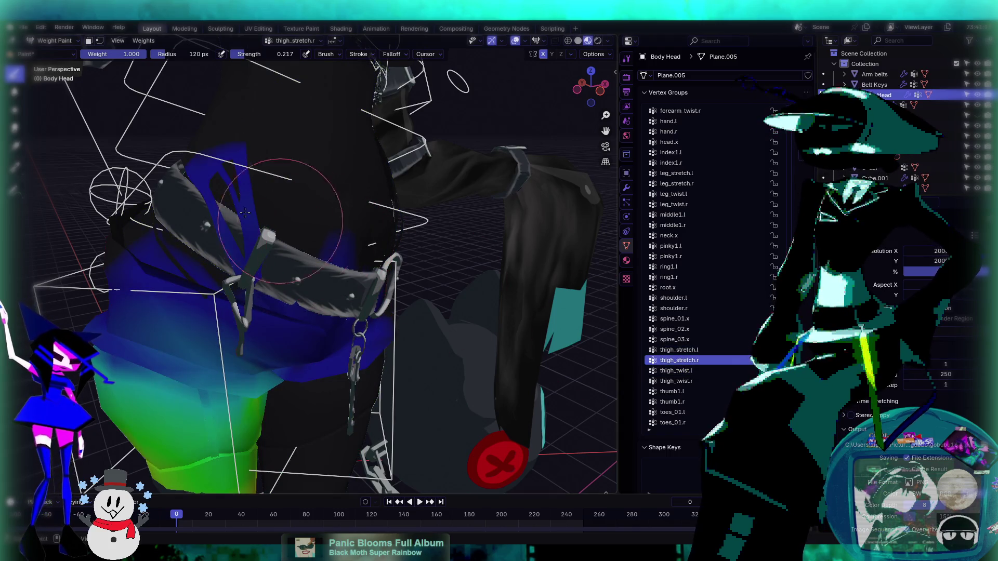
drag(248, 213, 234, 238)
ctrl+scroll(694, 357, down, 2)
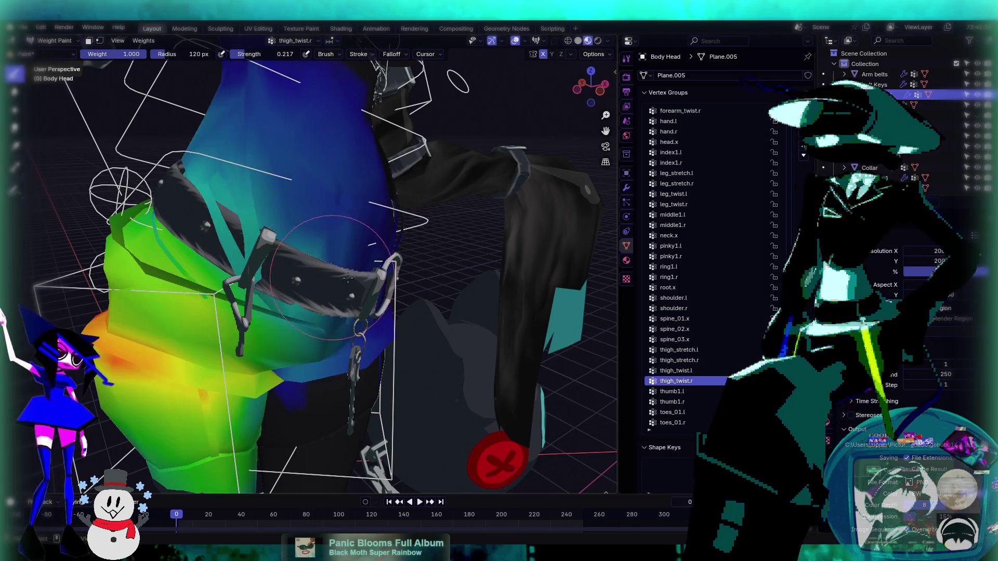
ctrl+scroll(694, 357, up, 6)
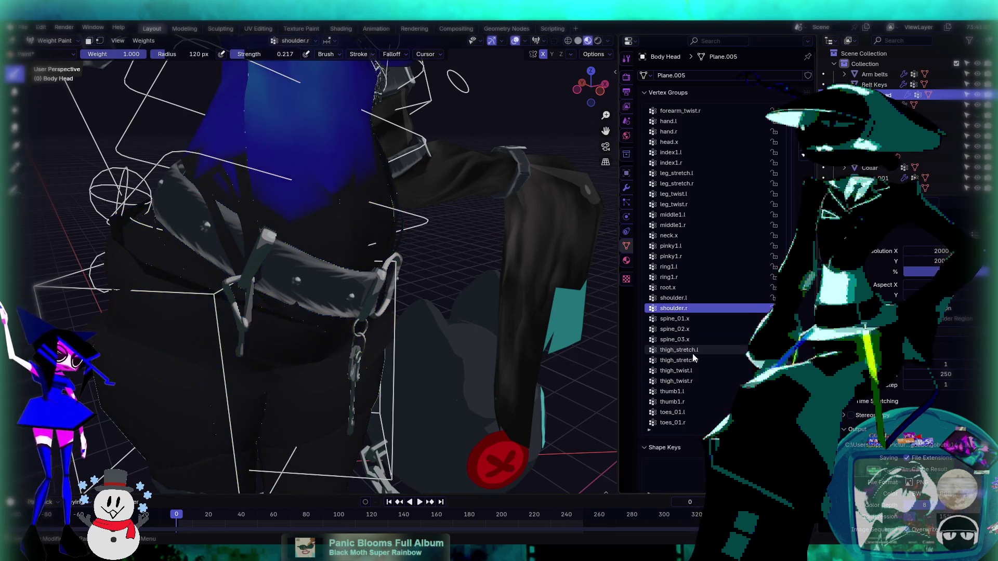
mouse_move(219, 223)
mouse_down()
mouse_move(203, 187)
mouse_move(245, 291)
mouse_up()
- Paint thigh_twist.r weight onto the upper thigh below the belt
middle_drag(304, 268, 364, 208)
ctrl+scroll(694, 358, down, 6)
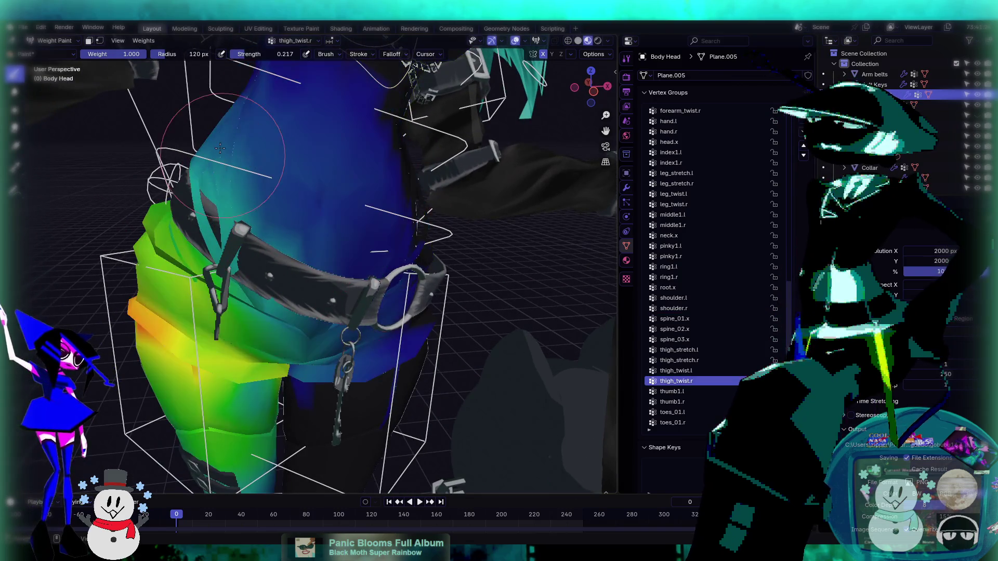
drag(572, 94, 536, 130)
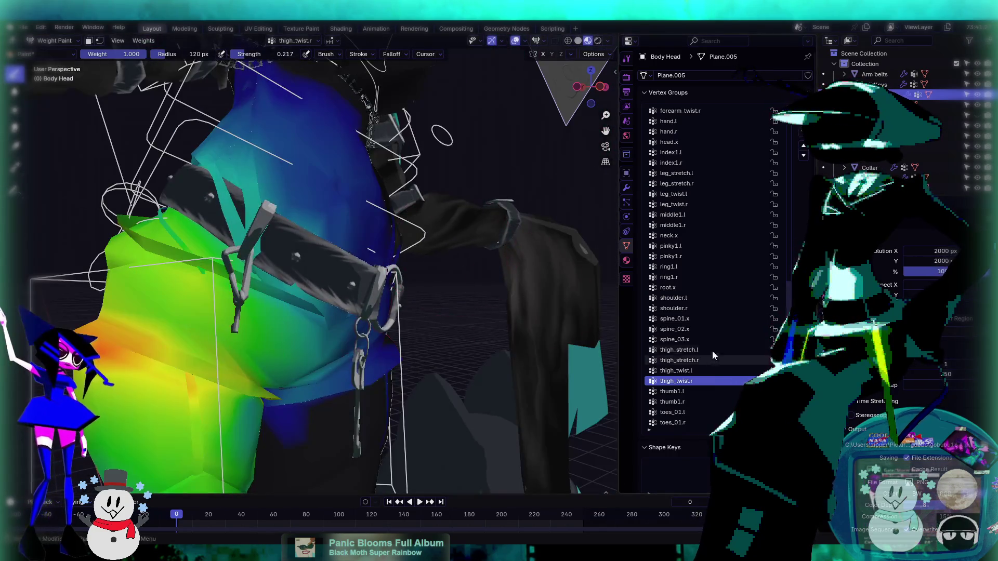
ctrl+scroll(709, 354, up, 1)
ctrl+scroll(712, 341, up, 1)
ctrl+scroll(710, 341, down, 1)
middle_drag(311, 269, 395, 244)
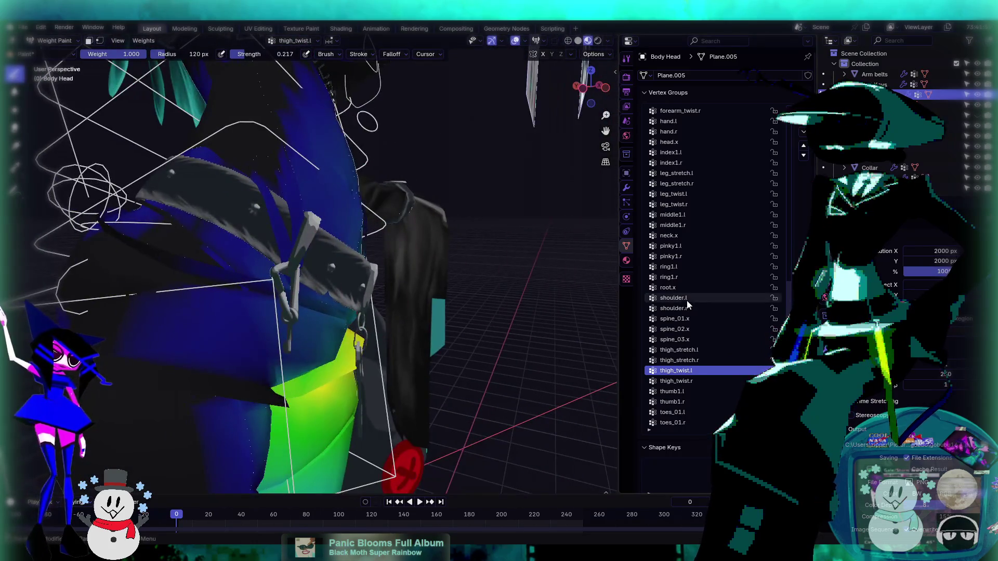
ctrl+scroll(705, 312, up, 4)
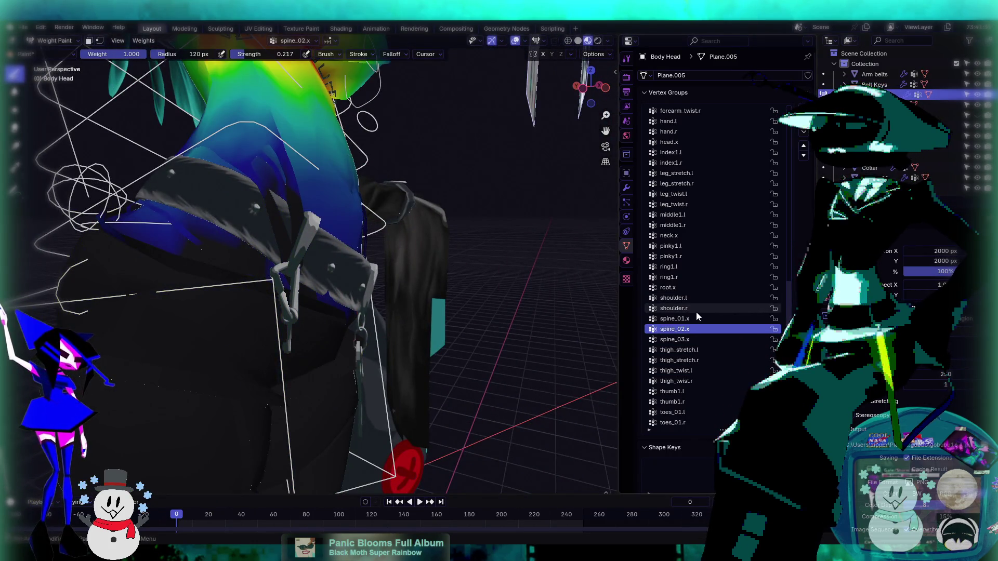
ctrl+scroll(697, 312, up, 1)
mouse_move(291, 218)
middle_down()
mouse_move(248, 194)
mouse_move(234, 259)
middle_up()
ctrl+click(237, 244)
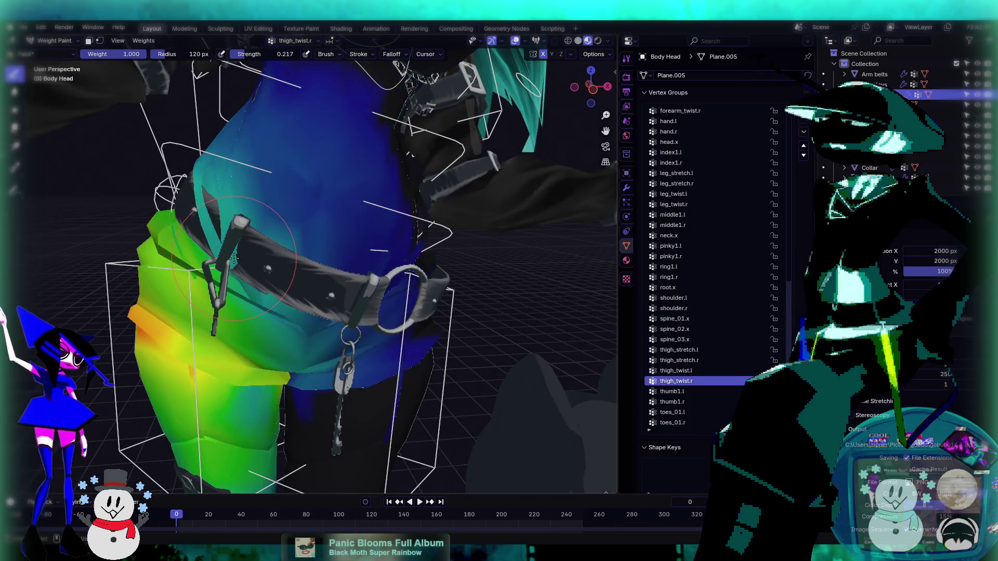
drag(200, 179, 212, 191)
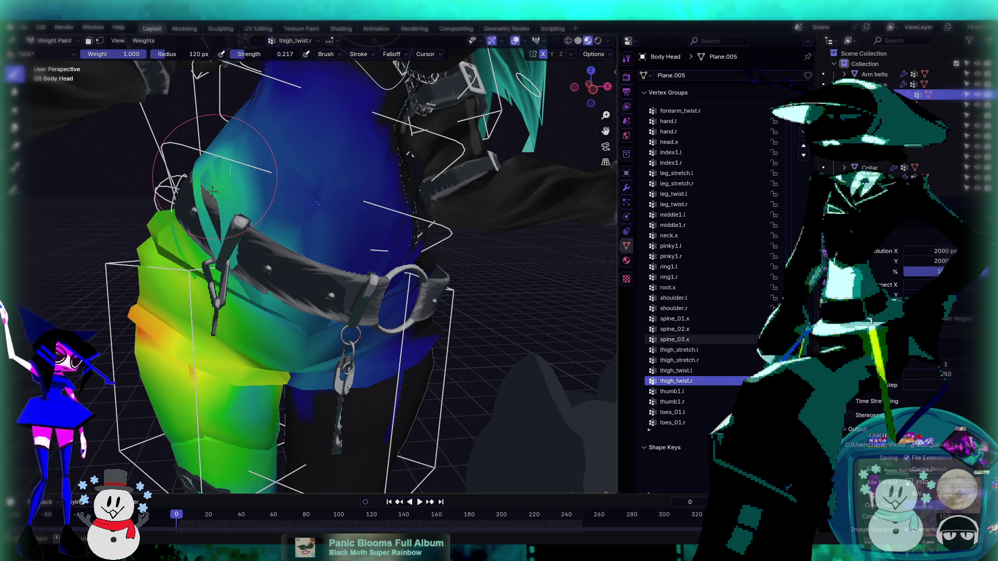
- Orbit around the hips and briefly toggle Edit Mode to check the mesh shading
mouse_move(215, 260)
middle_down()
mouse_move(254, 230)
mouse_move(242, 216)
middle_up()
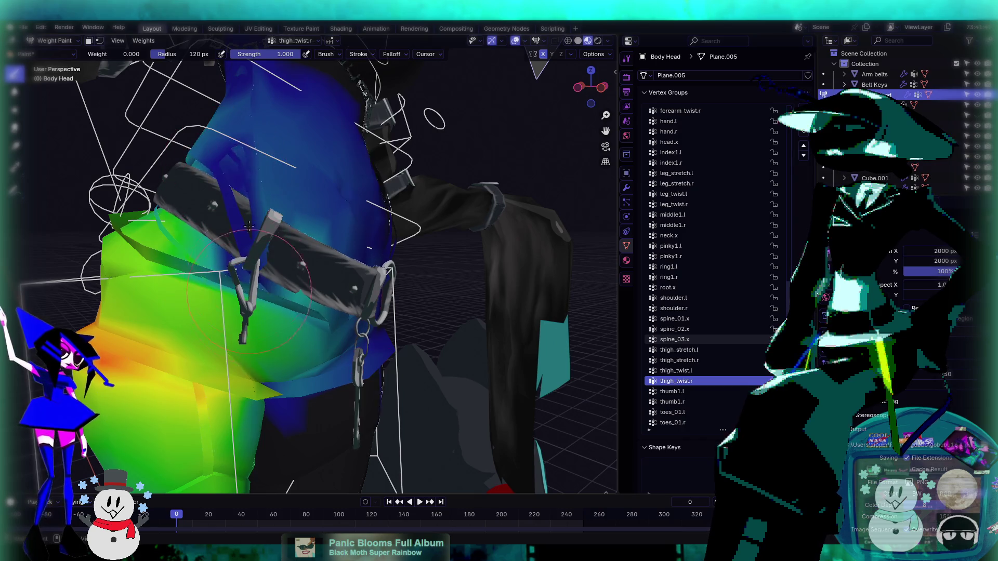
middle_drag(224, 172, 318, 259)
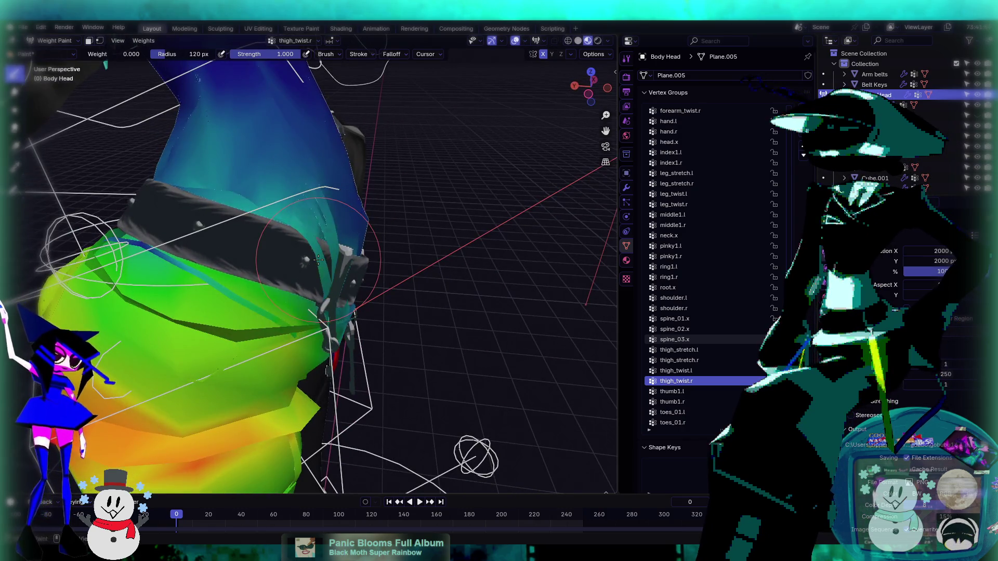
key(Tab)
key(Tab)
middle_drag(400, 244, 713, 388)
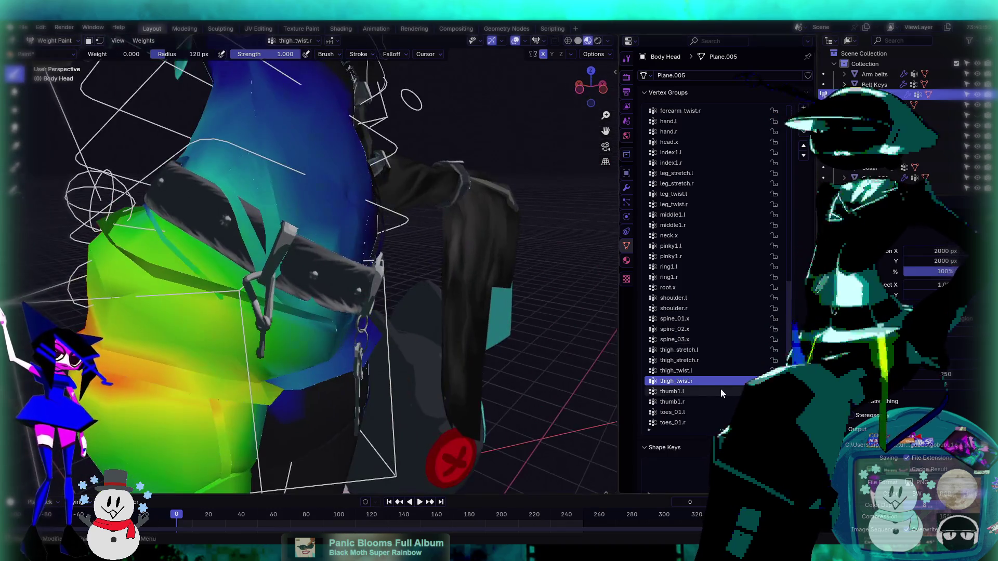
ctrl+scroll(713, 388, down, 3)
ctrl+scroll(709, 380, up, 12)
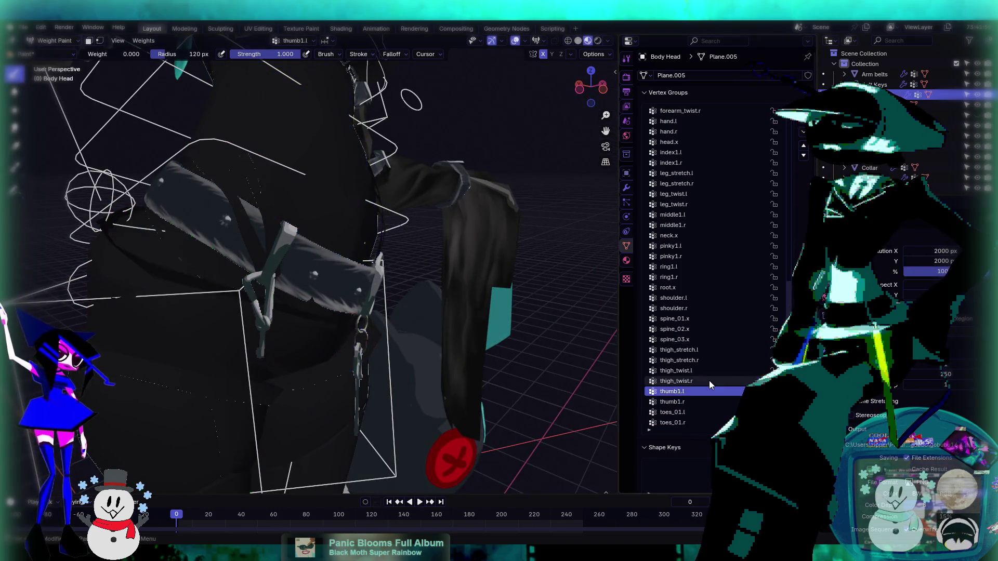
- Paint zero root.x weight on the torso near the belt
mouse_move(364, 260)
middle_down()
mouse_move(213, 208)
mouse_move(205, 227)
mouse_move(244, 218)
middle_up()
ctrl+scroll(206, 228, down, 9)
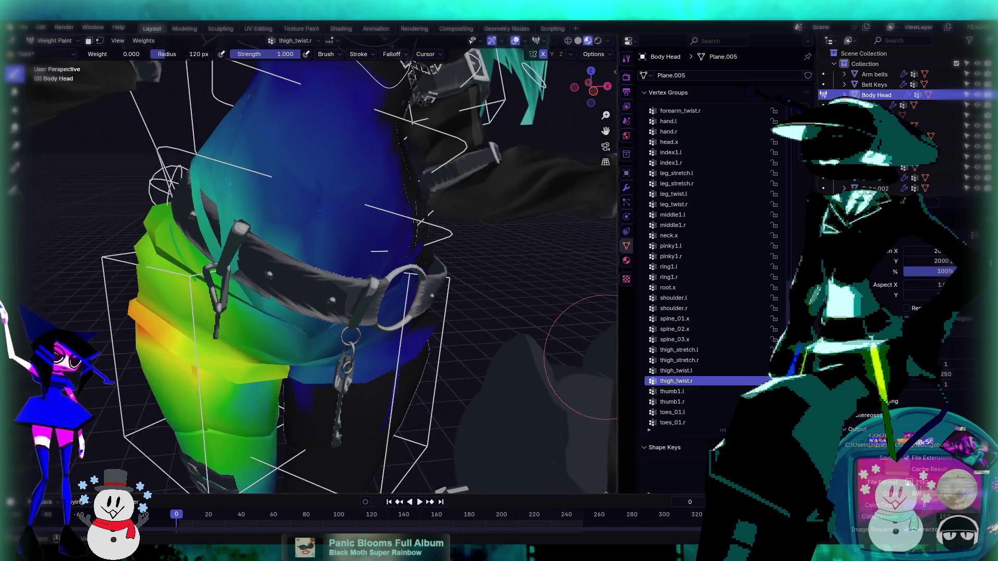
ctrl+scroll(697, 385, up, 1)
ctrl+scroll(693, 385, down, 1)
ctrl+scroll(690, 388, up, 1)
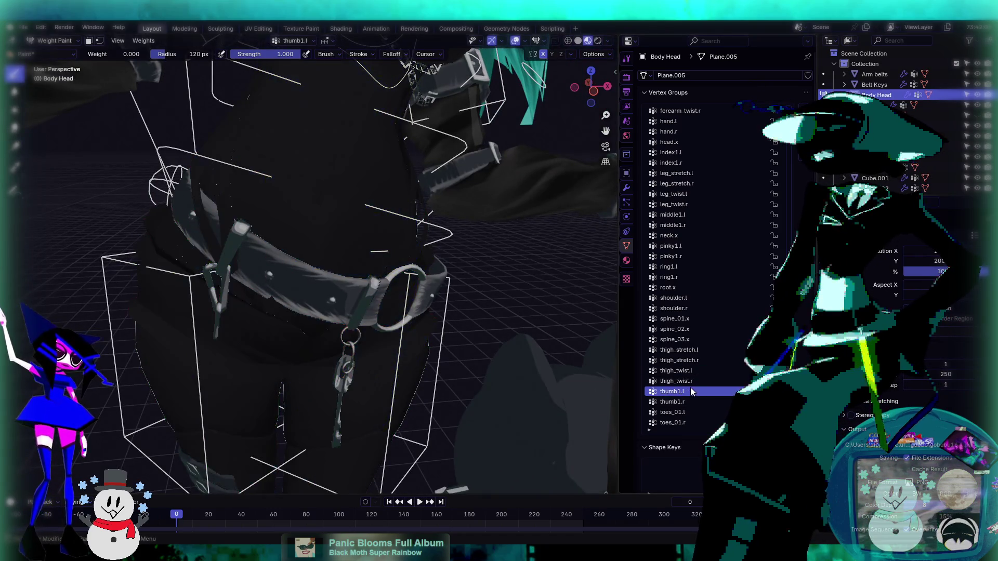
ctrl+scroll(690, 388, up, 1)
ctrl+scroll(690, 388, up, 7)
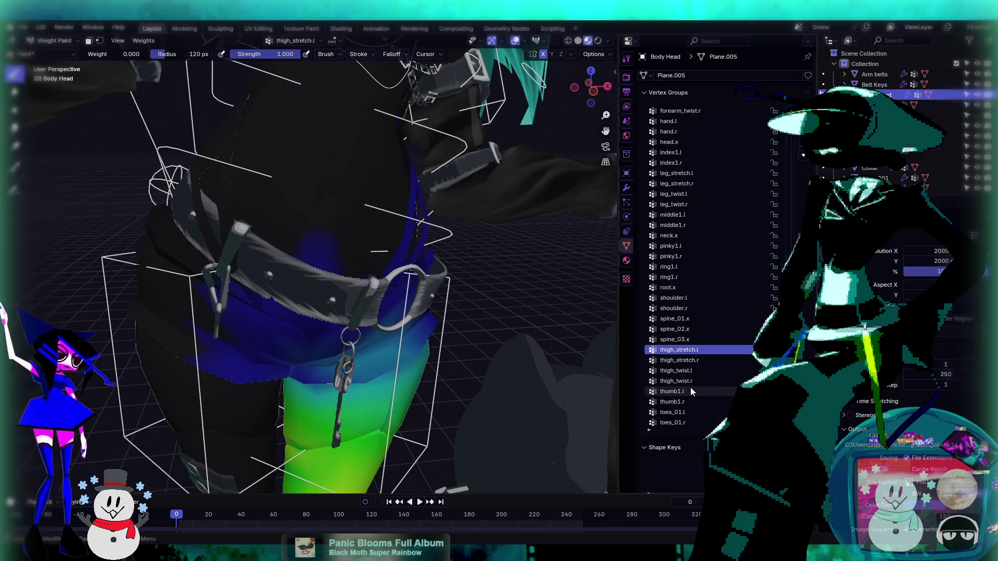
middle_drag(499, 197, 539, 117)
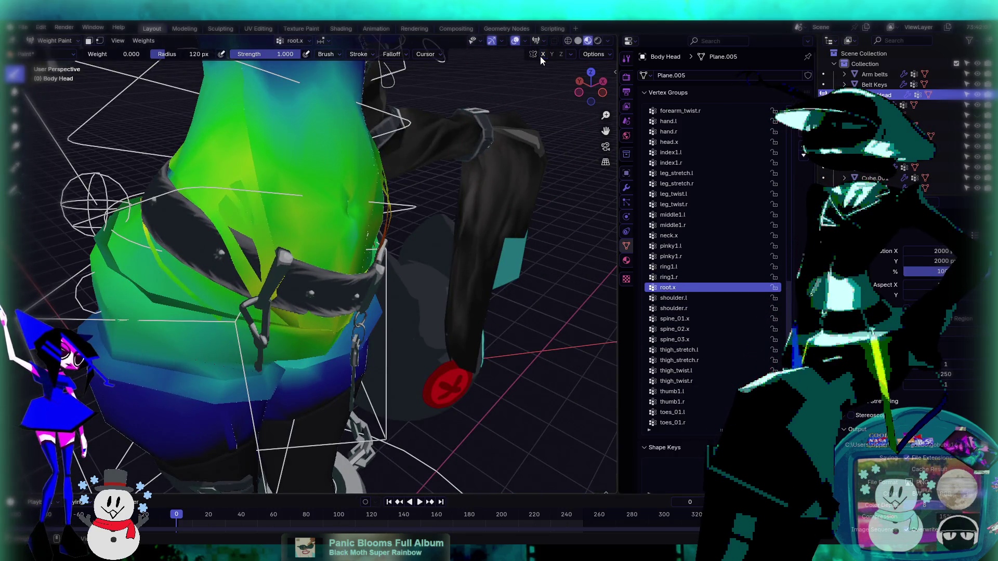
mouse_move(256, 239)
mouse_down()
mouse_move(243, 273)
mouse_move(237, 200)
mouse_move(196, 209)
mouse_up()
- Compare thigh_twist.r, shoulder.r and root.x weights around the belt from several angles
middle_drag(271, 289, 253, 239)
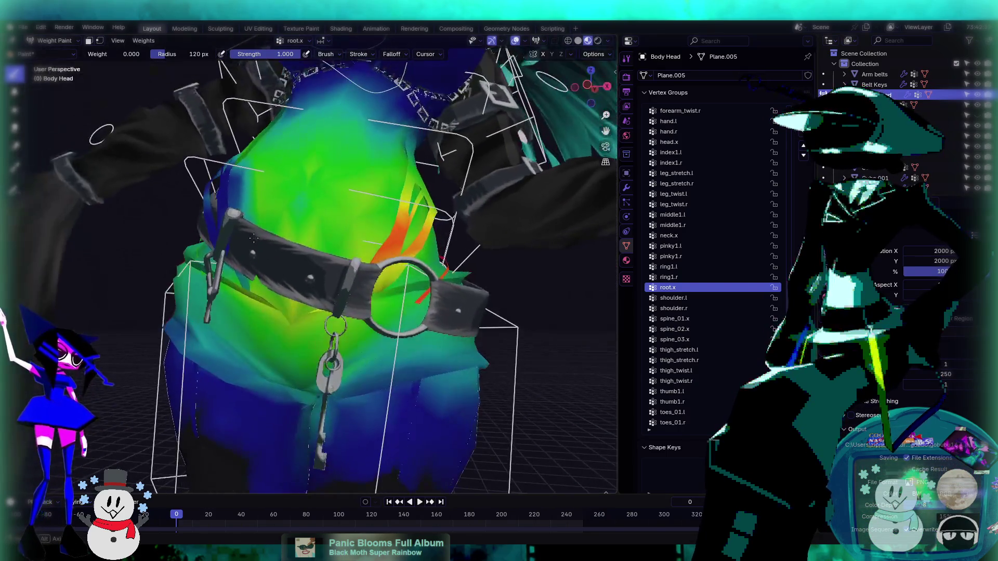
click(676, 381)
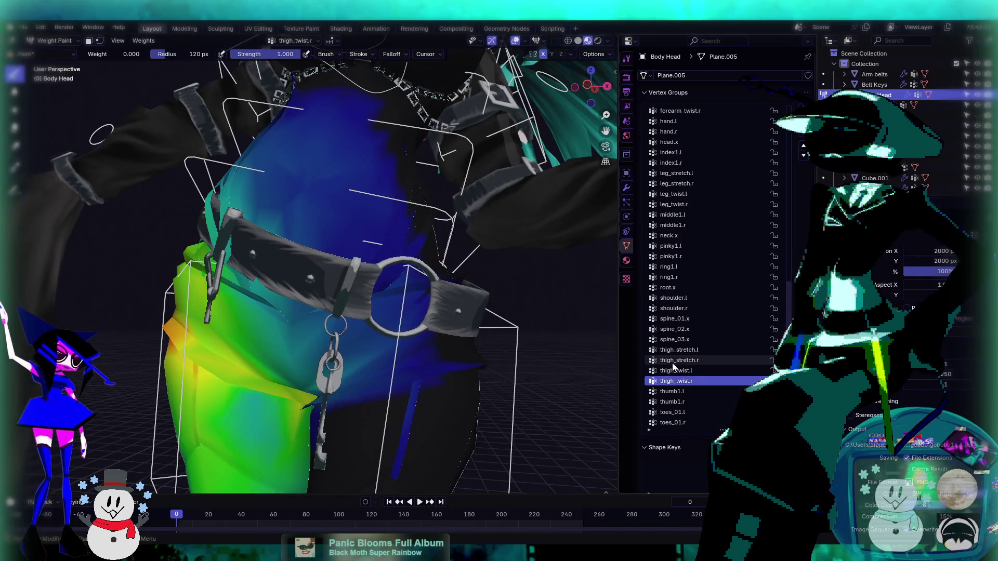
key(Up)
key(Up)
key(Up)
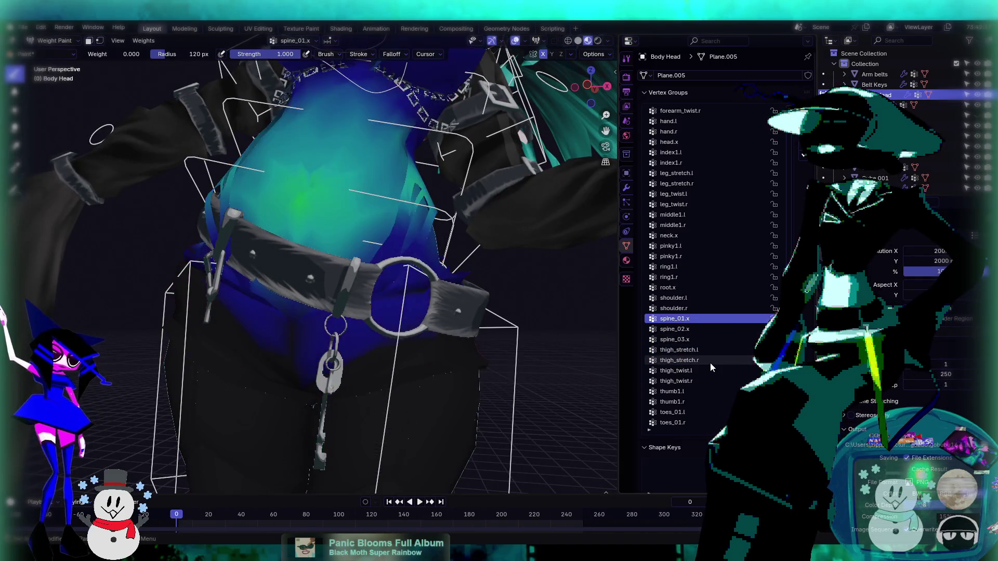
key(Up)
key(Up)
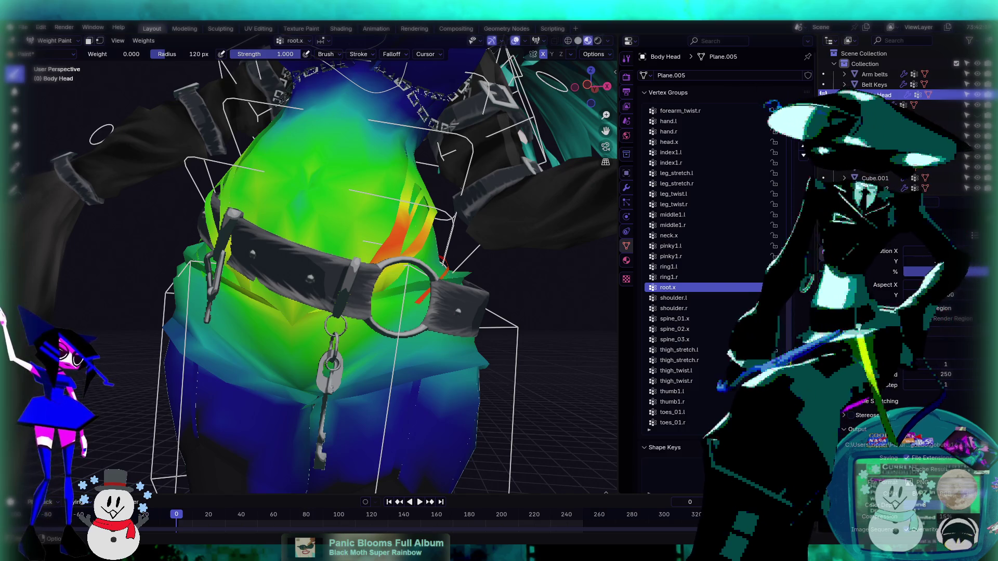
middle_drag(312, 260, 359, 245)
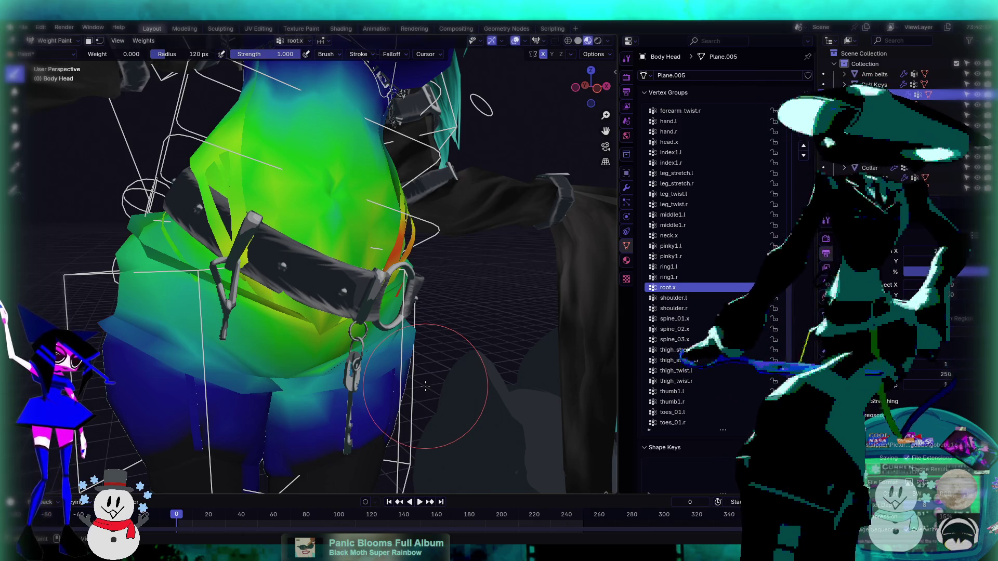
middle_drag(426, 387, 520, 358)
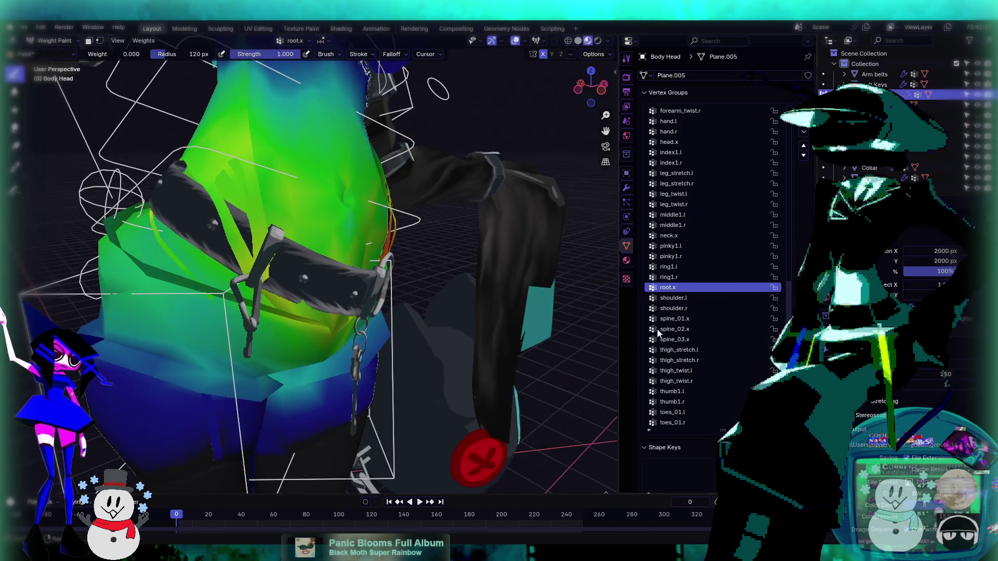
ctrl+scroll(691, 329, up, 2)
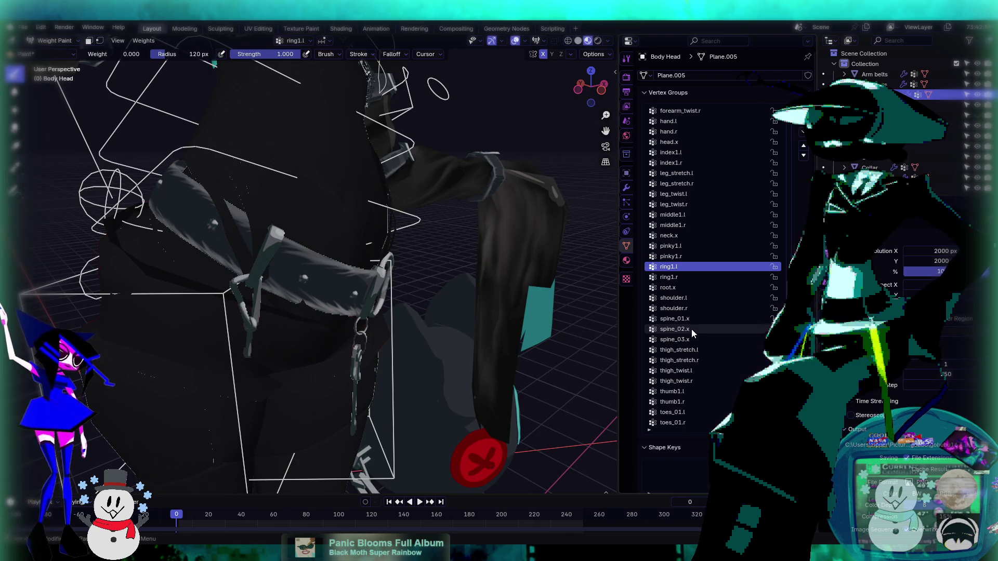
ctrl+scroll(691, 329, down, 11)
middle_drag(353, 255, 376, 248)
- Select the Belt Keys belt in Object Mode and enter Weight Paint on it
click(55, 40)
click(54, 63)
click(46, 41)
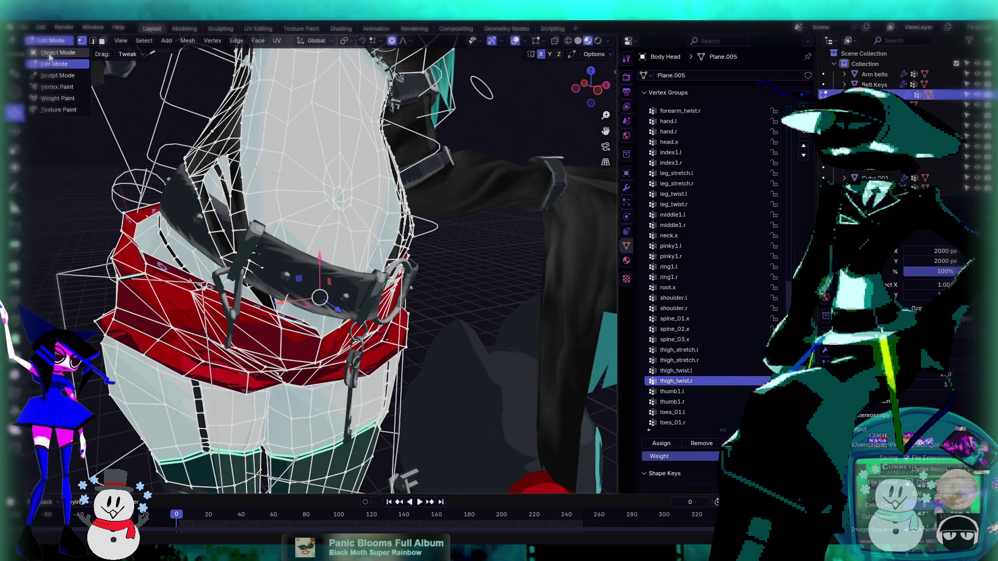
click(54, 52)
click(301, 261)
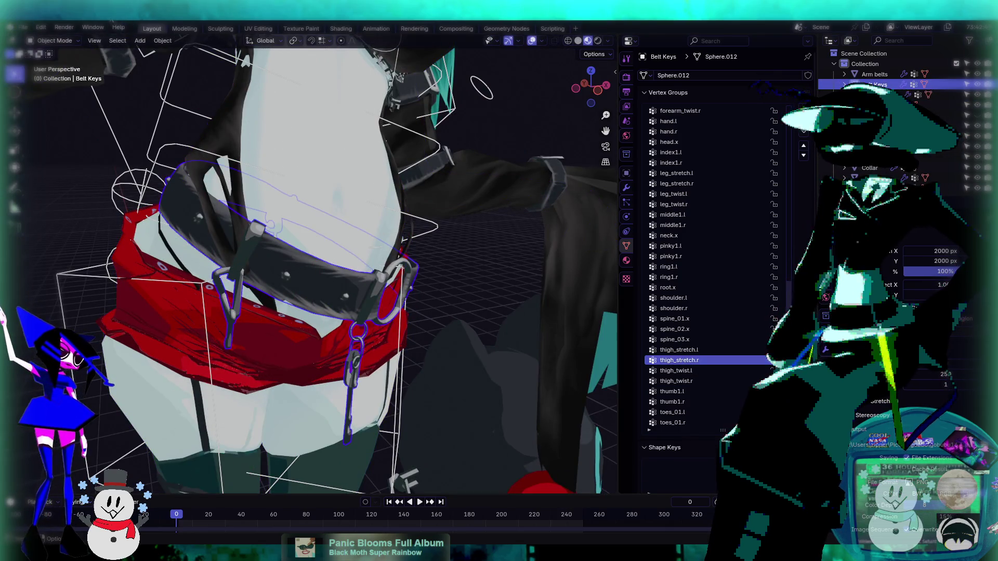
click(55, 40)
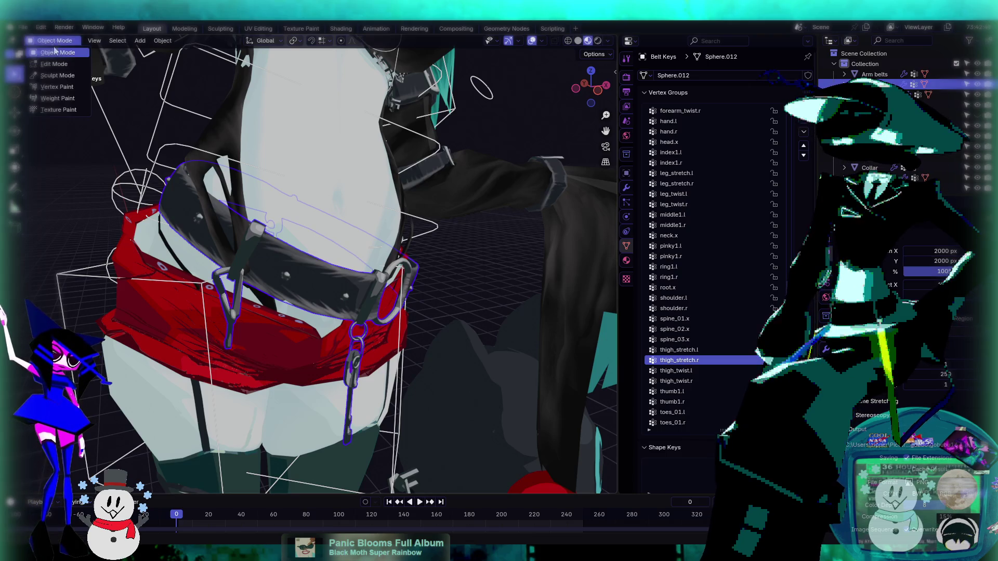
click(64, 99)
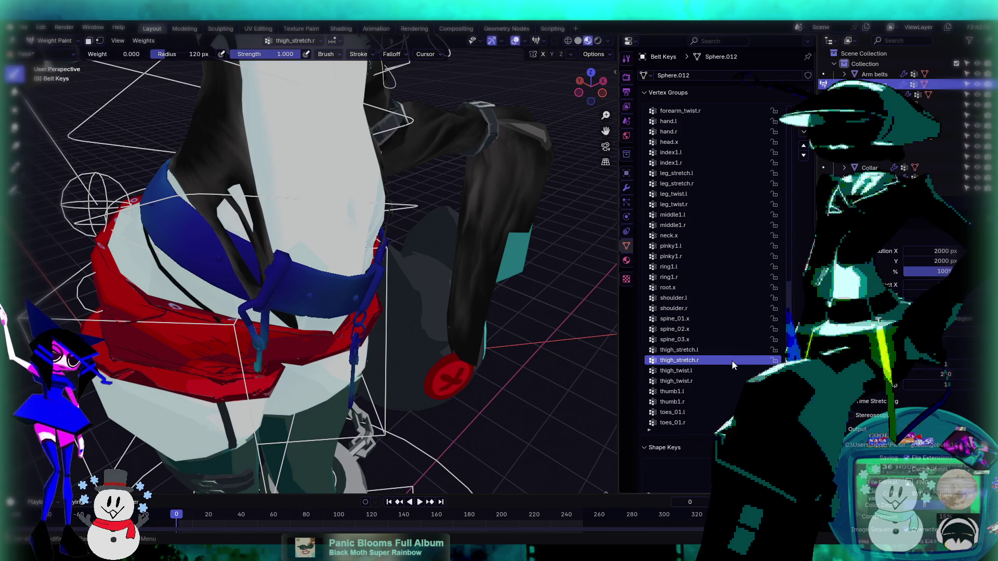
- Browse the belt's vertex groups from arm_stretch.l through the fingers to thigh_twist.l
key(Down)
key(Down)
key(Down)
key(Down)
key(Down)
key(Up)
key(Up)
key(Up)
key(Up)
key(Up)
key(Up)
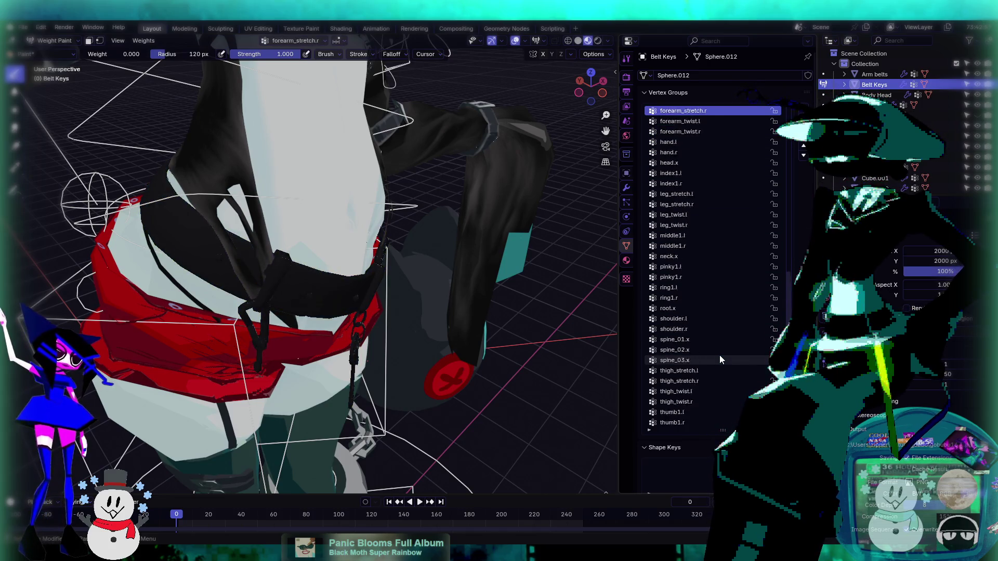
key(Up)
key(Up)
key(Up)
mouse_move(395, 270)
middle_down()
mouse_move(312, 247)
mouse_move(297, 231)
middle_up()
scroll(312, 248, down, 5)
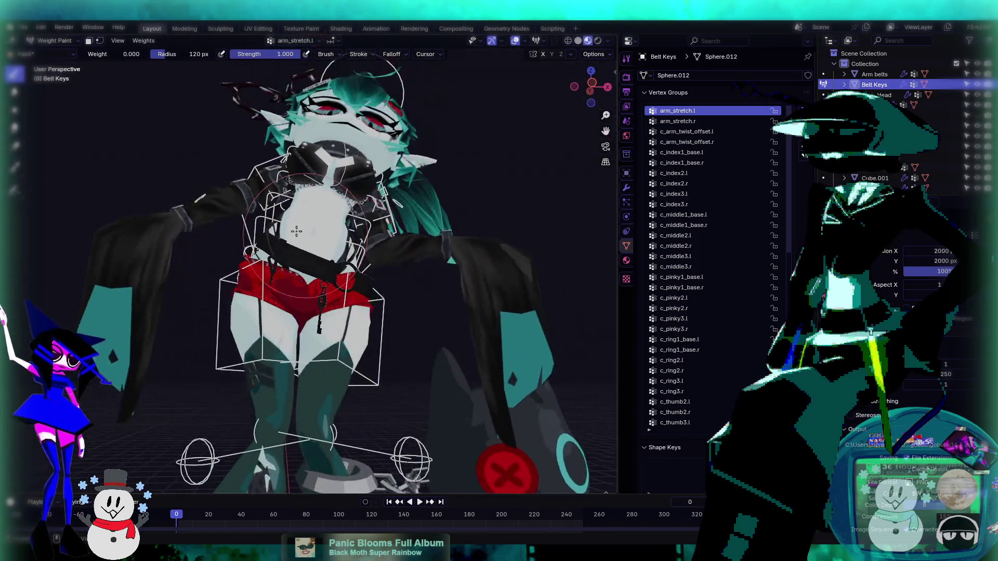
scroll(297, 232, up, 6)
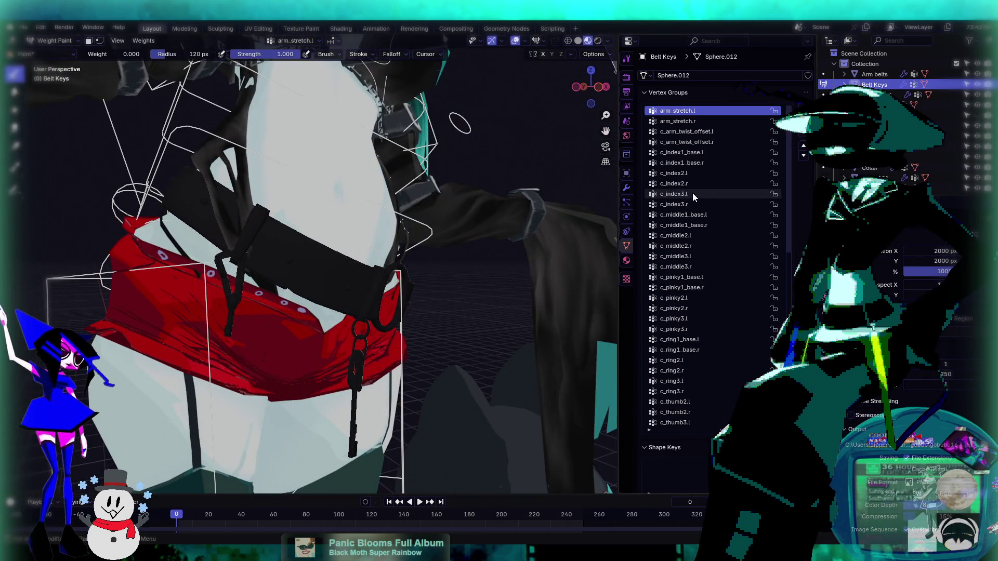
key(Down)
key(Down)
key(Down)
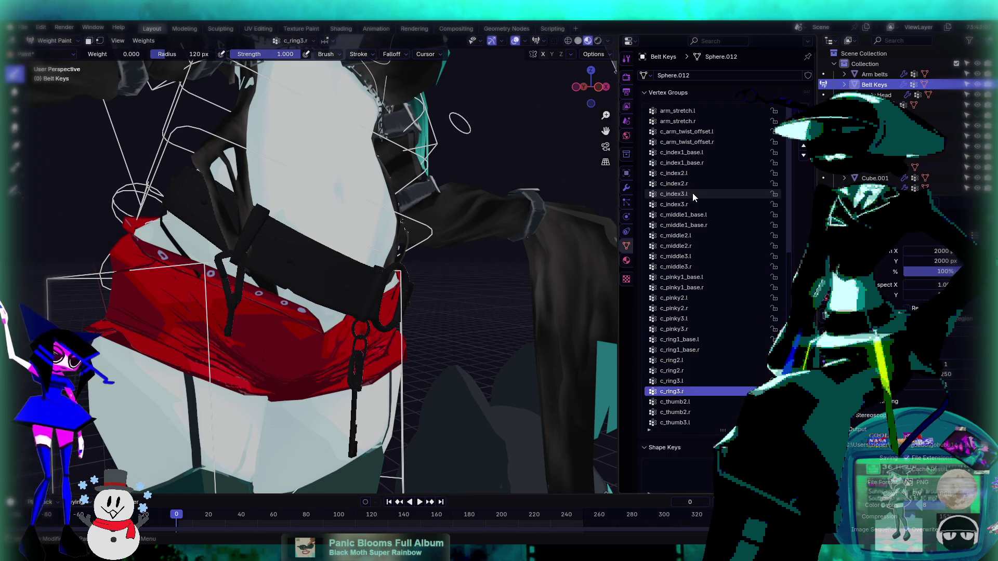
key(Down)
key(Down)
key(Down)
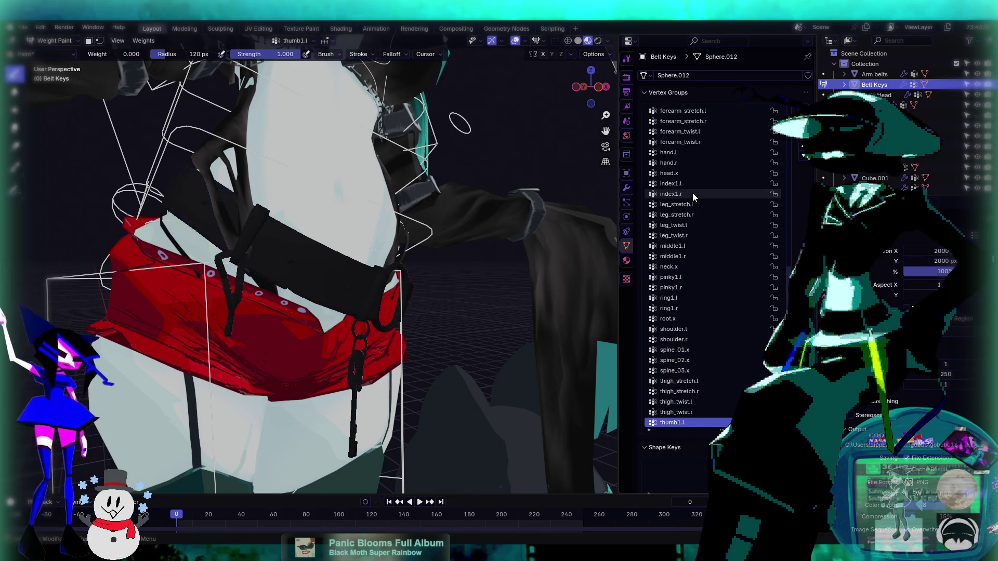
key(Up)
key(Up)
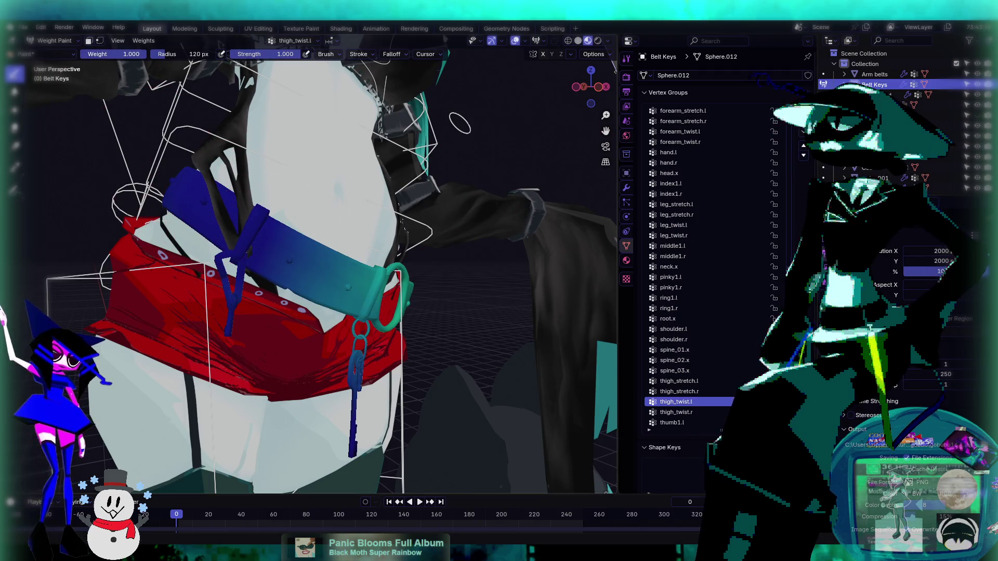
- Test and undo a thigh_twist.l stroke on the belt, then reselect Body Head in Object Mode
mouse_move(213, 234)
mouse_down()
mouse_move(270, 228)
mouse_move(197, 192)
mouse_move(233, 209)
mouse_up()
key(ctrl+z)
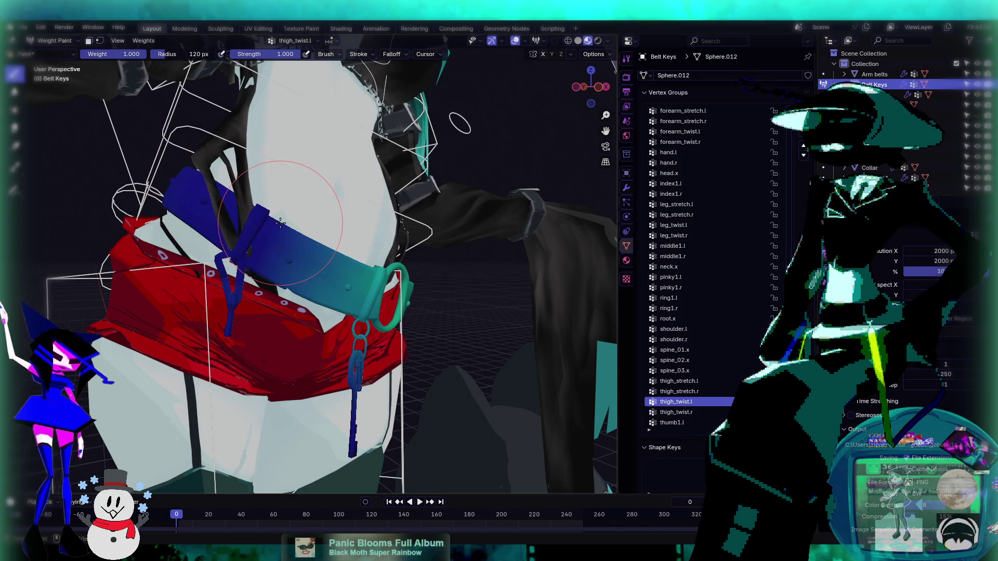
key(Down)
key(Down)
key(Down)
key(Down)
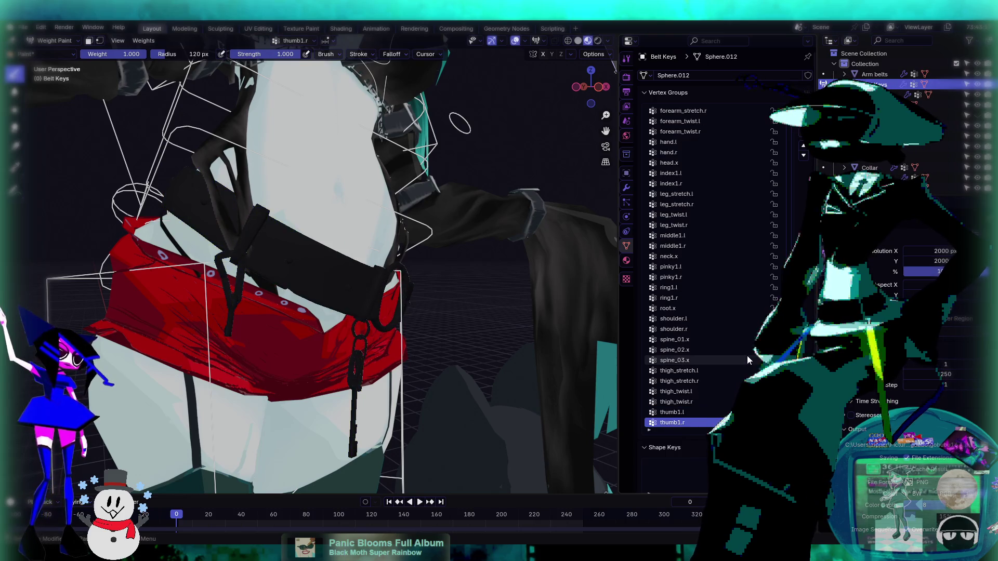
key(Up)
key(Up)
key(Up)
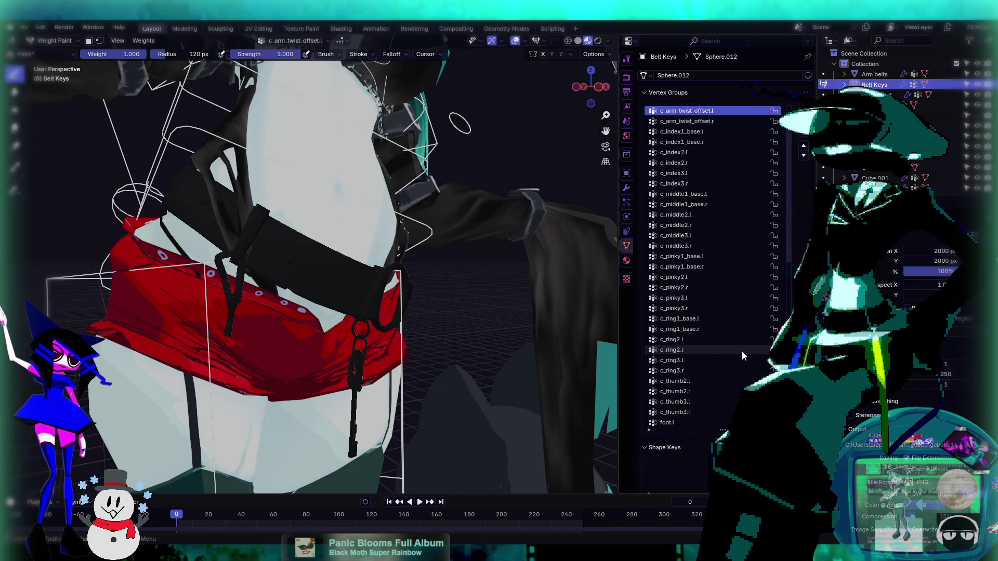
key(Up)
key(Up)
key(Up)
click(59, 41)
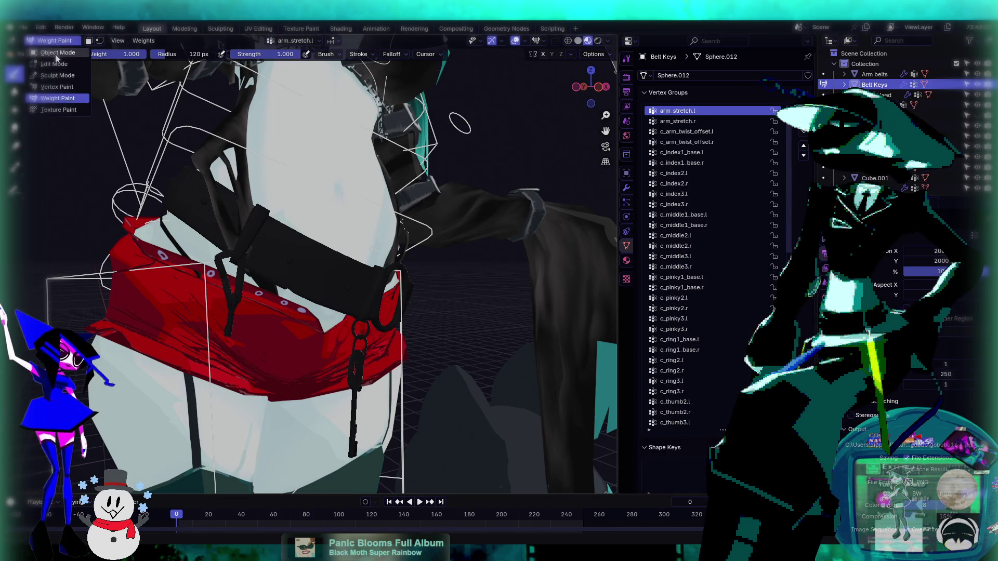
click(52, 52)
click(236, 160)
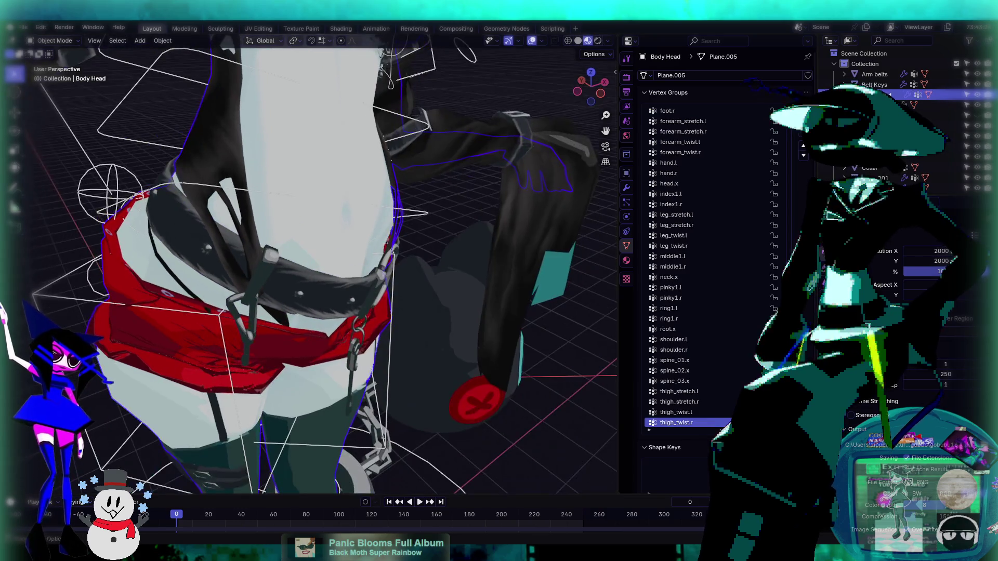
- Enter Weight Paint on Body Head and test a thigh_twist.r stroke near the belt, undoing it
click(54, 41)
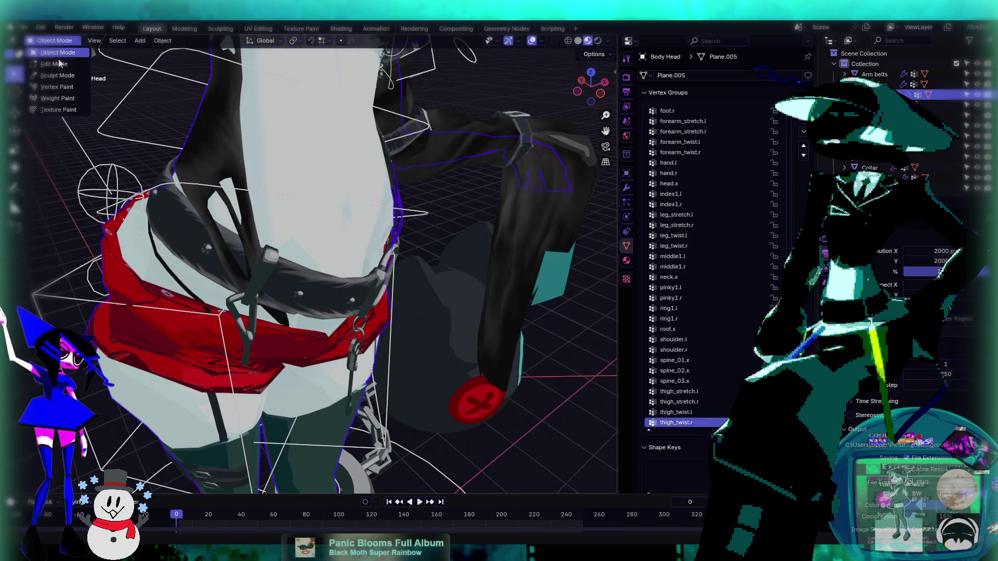
click(58, 99)
ctrl+scroll(698, 280, down, 1)
ctrl+scroll(698, 280, up, 1)
mouse_move(218, 244)
mouse_down()
mouse_move(224, 172)
mouse_move(232, 251)
mouse_up()
key(ctrl+z)
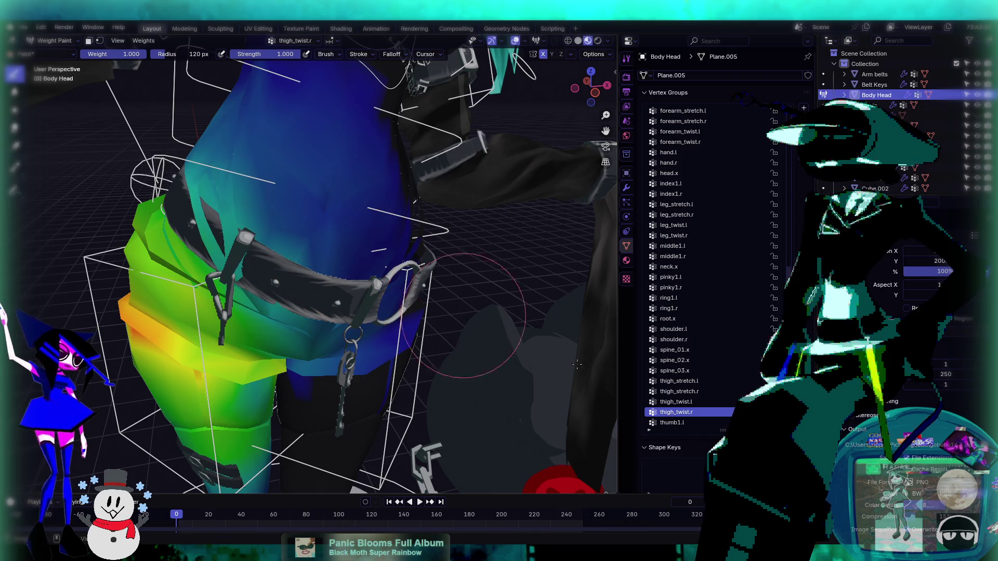
- Paint root.x weight around the belt and upper torso, then compare with thigh_twist.r
middle_drag(273, 283, 312, 260)
ctrl+scroll(730, 375, down, 3)
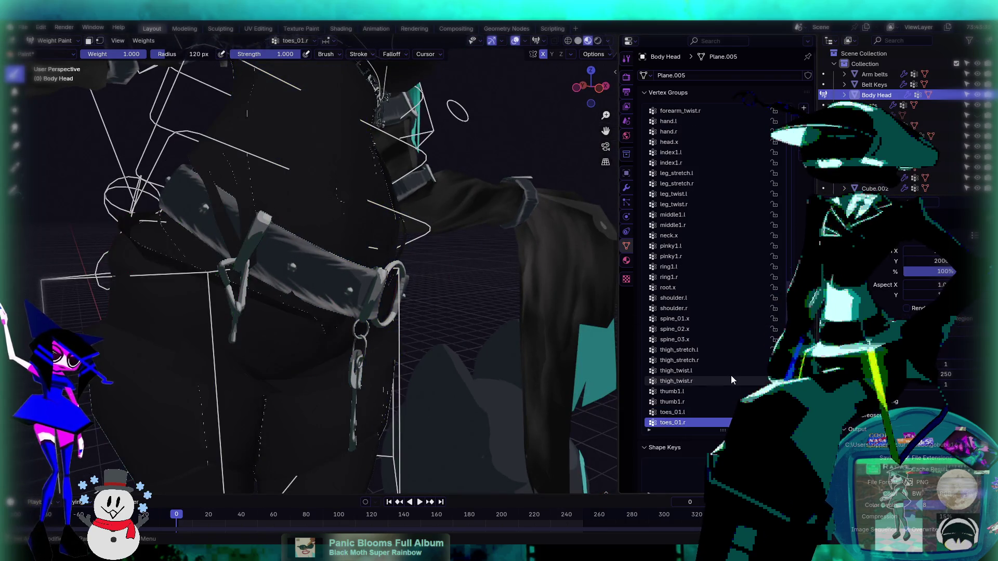
ctrl+scroll(732, 376, down, 1)
ctrl+scroll(731, 376, up, 12)
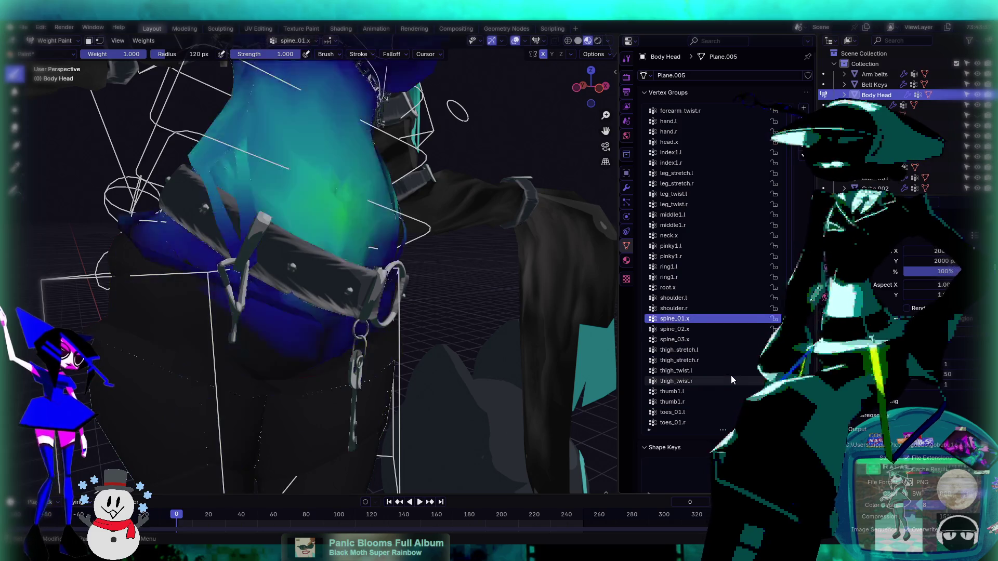
mouse_move(234, 218)
mouse_down()
mouse_move(249, 182)
mouse_move(244, 234)
mouse_move(289, 267)
mouse_up()
middle_drag(289, 267, 364, 228)
ctrl+click(543, 65)
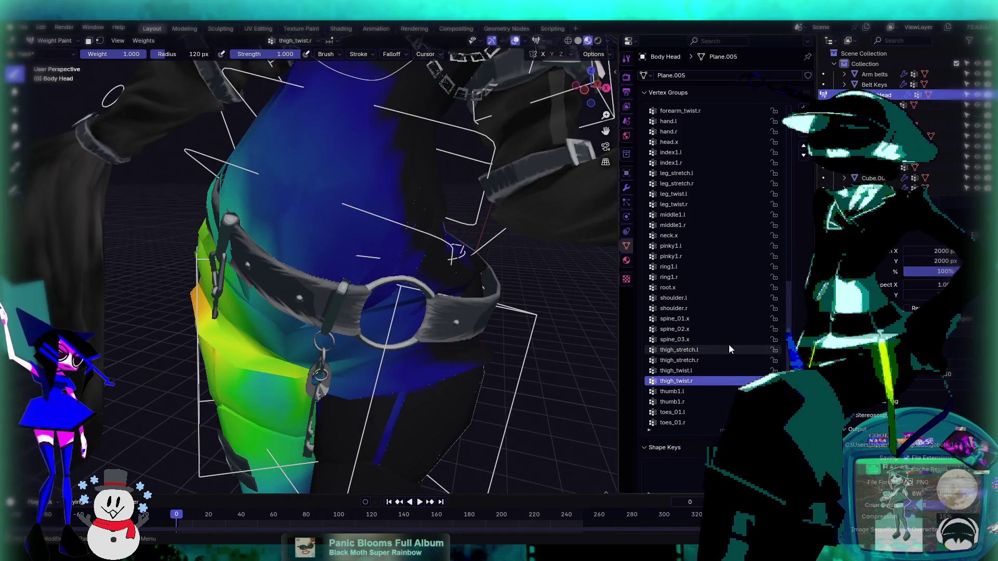
ctrl+scroll(729, 344, up, 2)
middle_drag(416, 292, 220, 280)
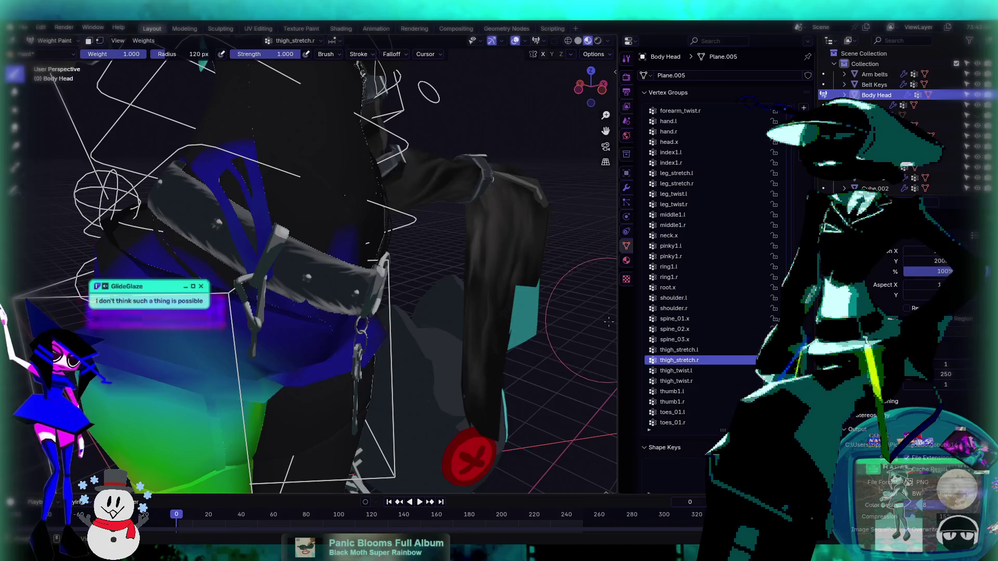
ctrl+scroll(653, 329, up, 4)
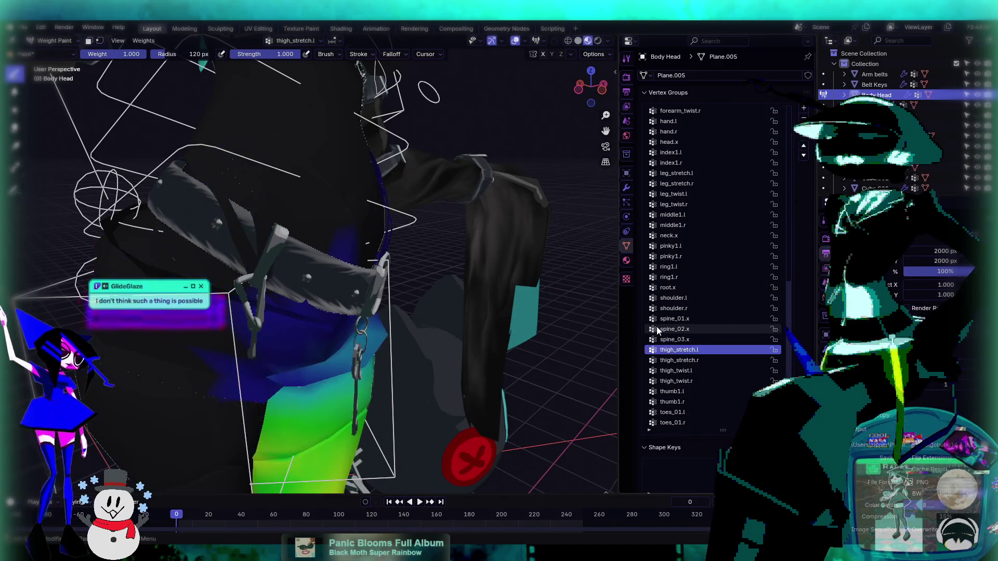
ctrl+scroll(656, 329, up, 10)
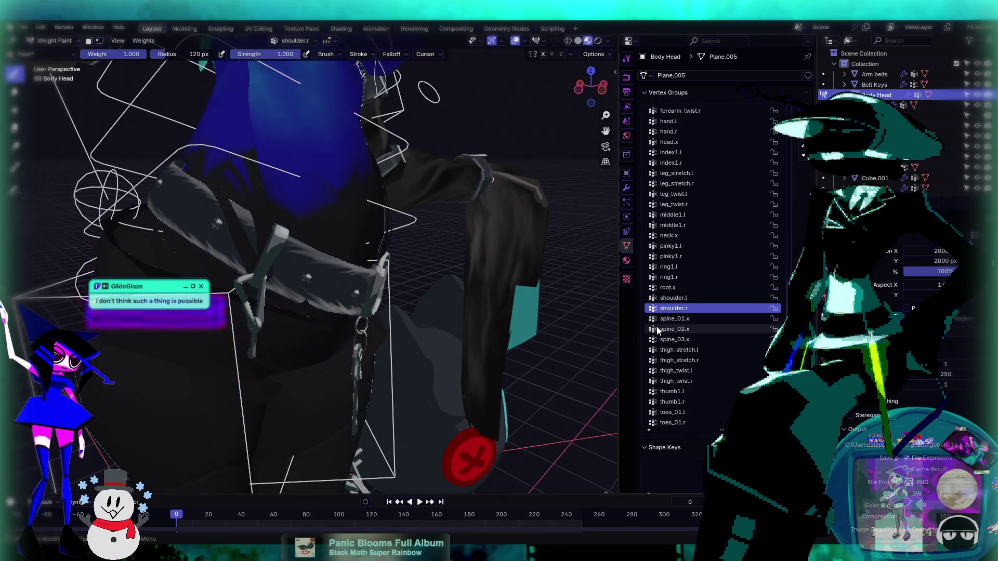
ctrl+scroll(657, 330, down, 7)
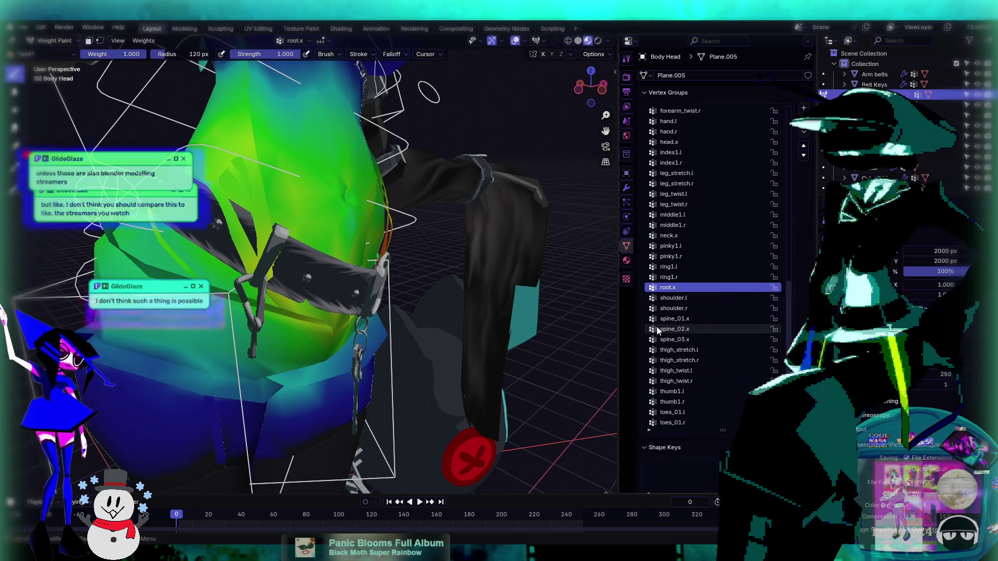
mouse_move(333, 291)
middle_down()
mouse_move(301, 304)
mouse_move(436, 278)
middle_up()
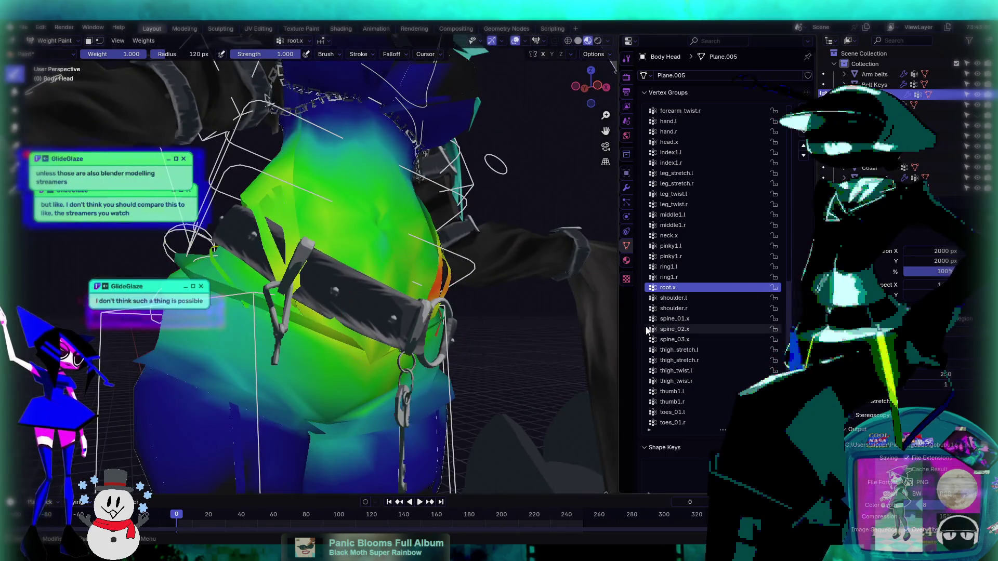
ctrl+scroll(665, 318, up, 1)
ctrl+scroll(665, 318, up, 11)
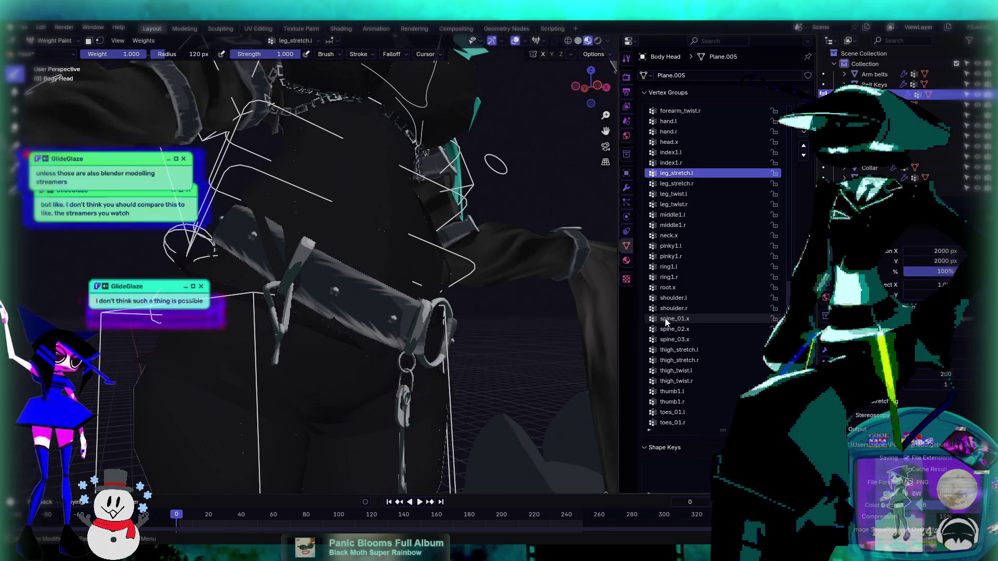
ctrl+scroll(665, 318, up, 20)
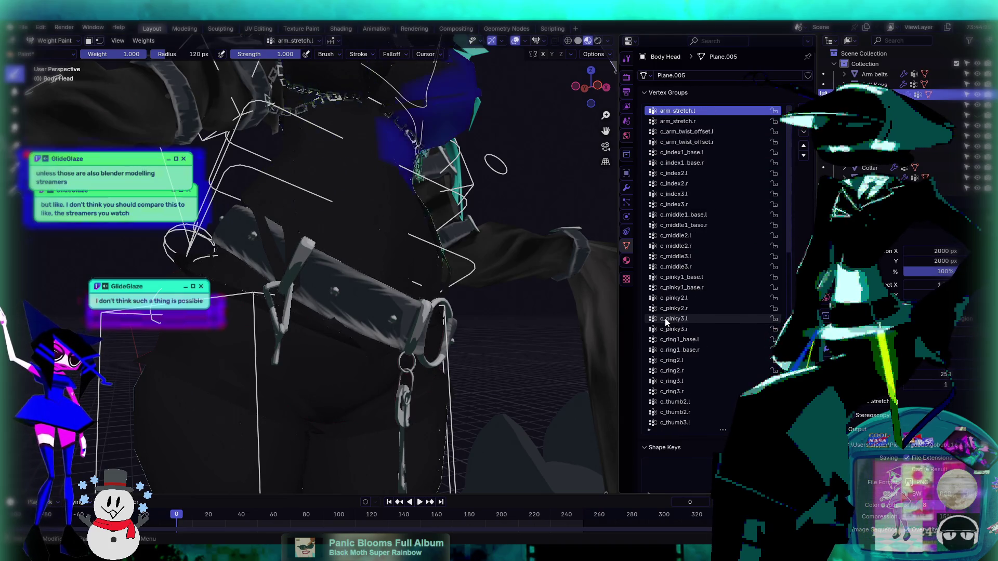
ctrl+scroll(665, 318, down, 20)
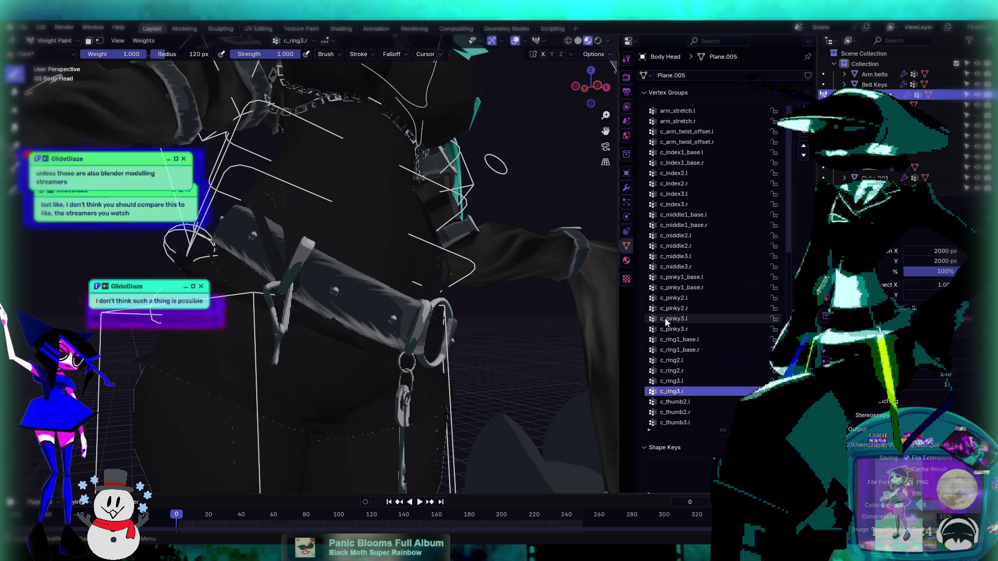
ctrl+scroll(666, 322, down, 4)
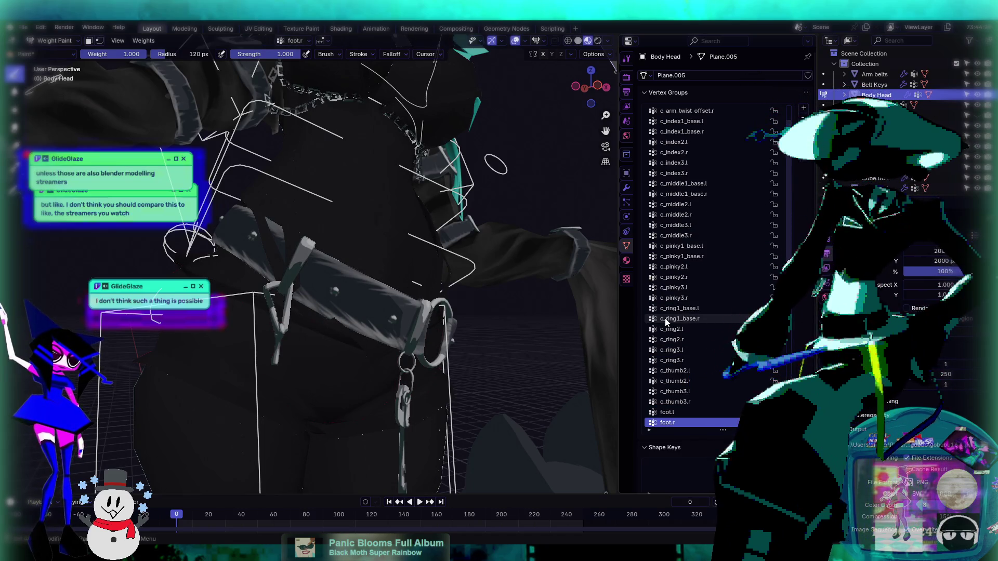
ctrl+scroll(665, 322, down, 15)
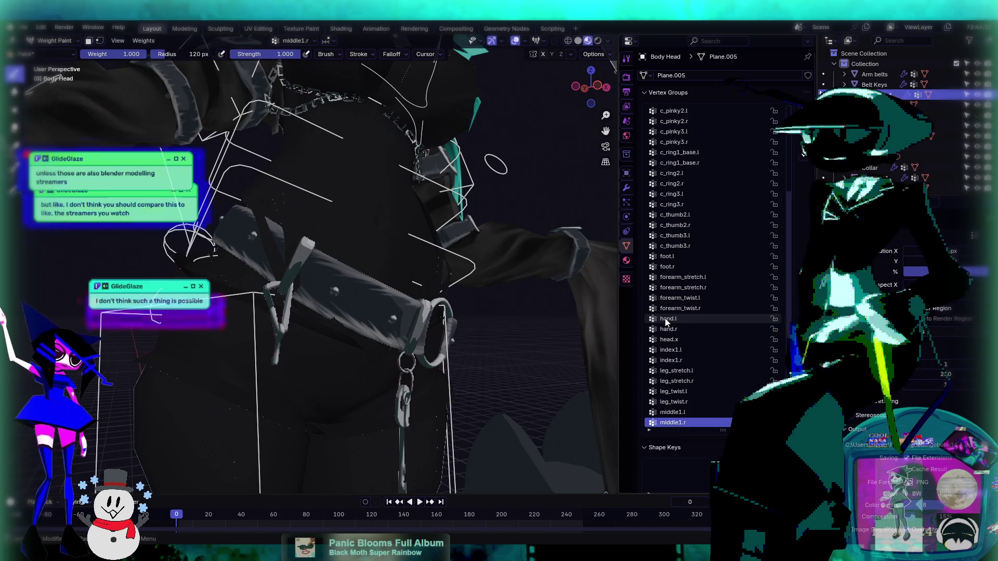
ctrl+scroll(666, 321, down, 12)
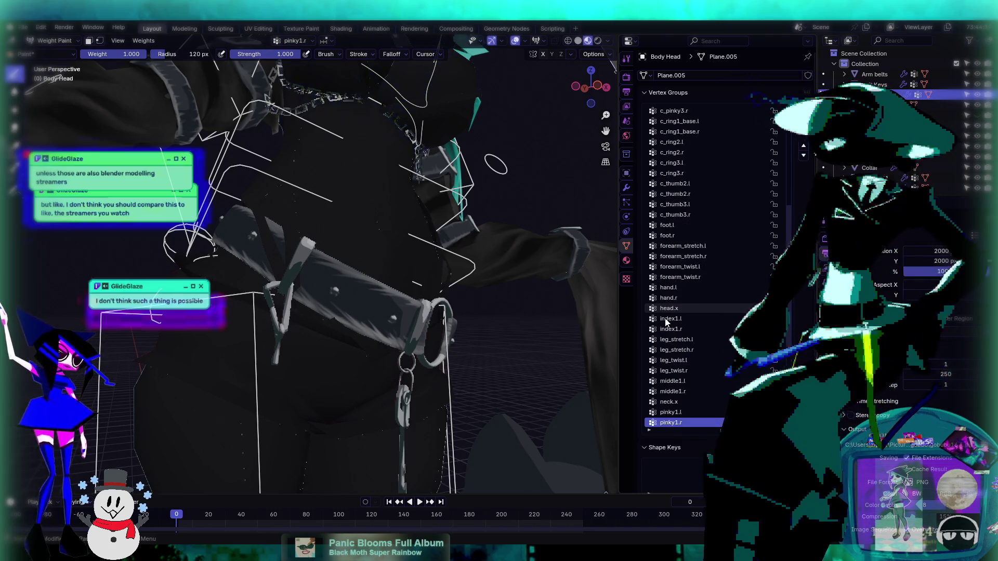
ctrl+scroll(666, 322, up, 3)
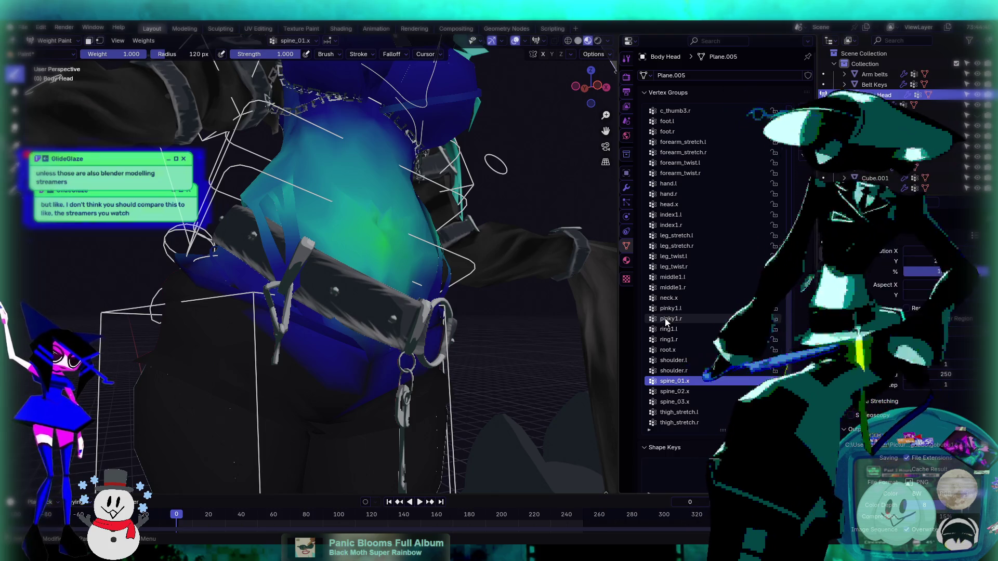
key(Down)
key(Down)
key(Up)
key(Up)
key(Up)
key(Up)
key(Up)
key(Up)
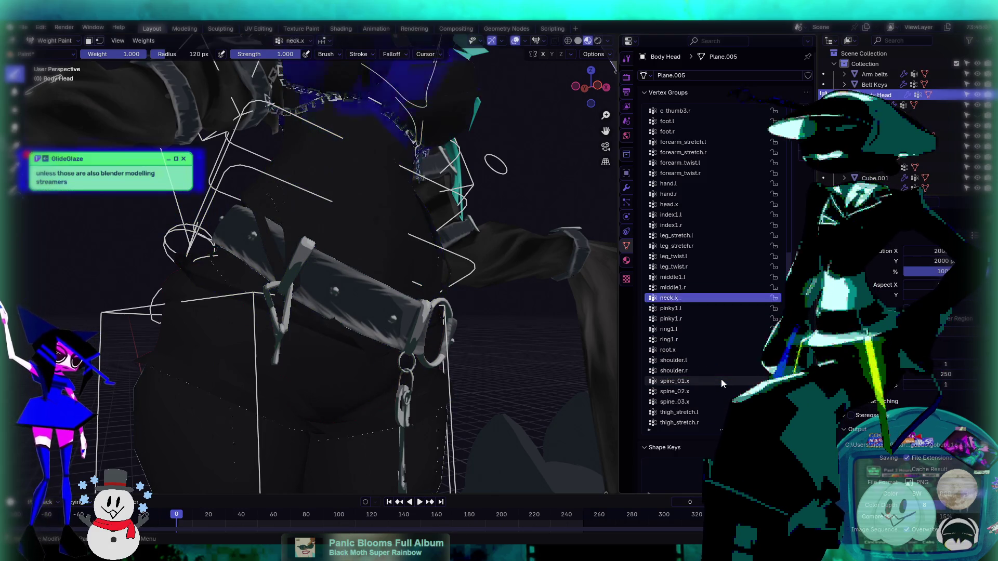
key(Down)
key(Down)
key(Down)
key(Down)
key(Down)
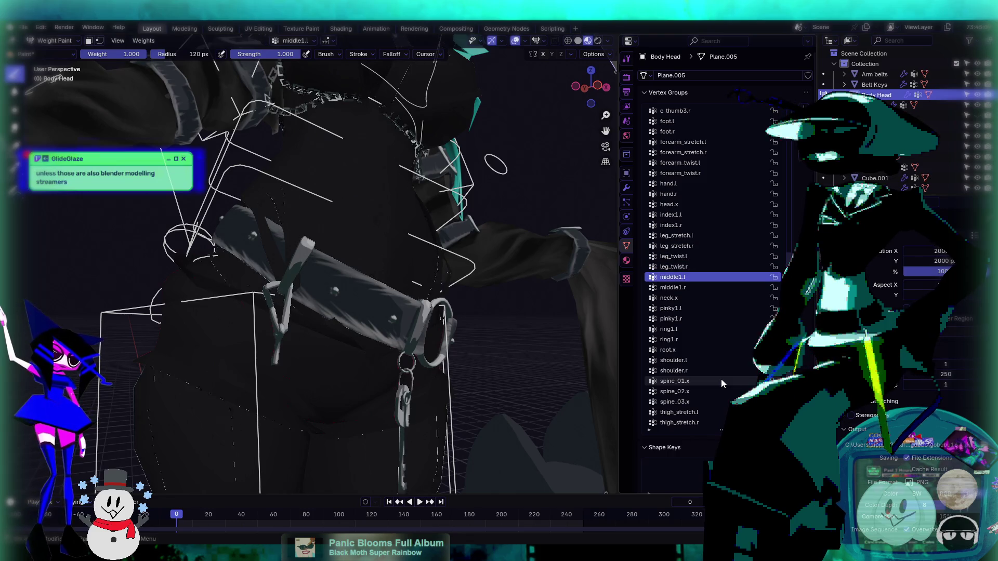
key(Down)
key(Down)
key(Down)
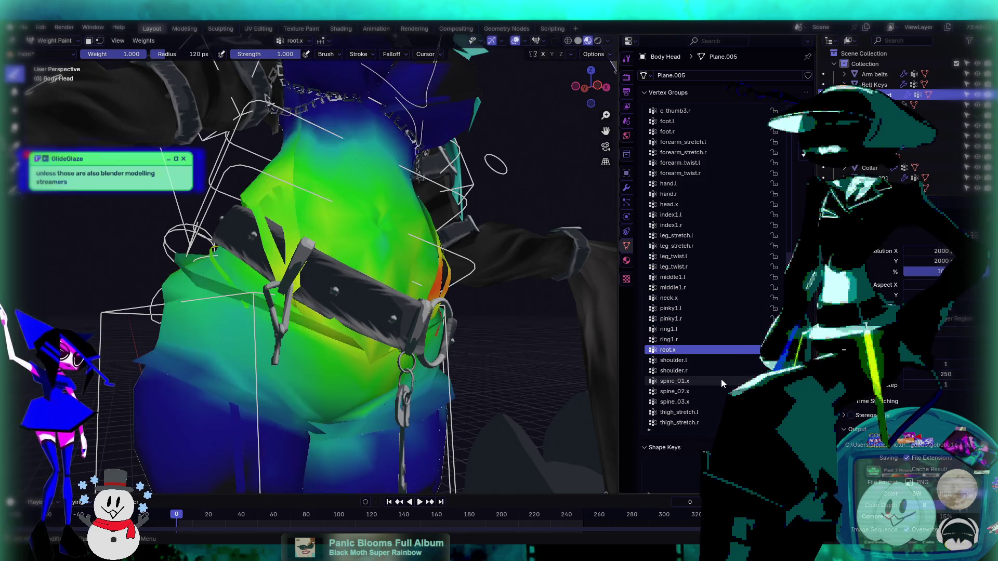
- Paint full root.x weight on the torso beside the belt and orbit to inspect it
middle_drag(275, 228, 299, 238)
drag(299, 238, 257, 224)
mouse_move(257, 223)
middle_down()
mouse_move(239, 259)
mouse_move(293, 272)
middle_up()
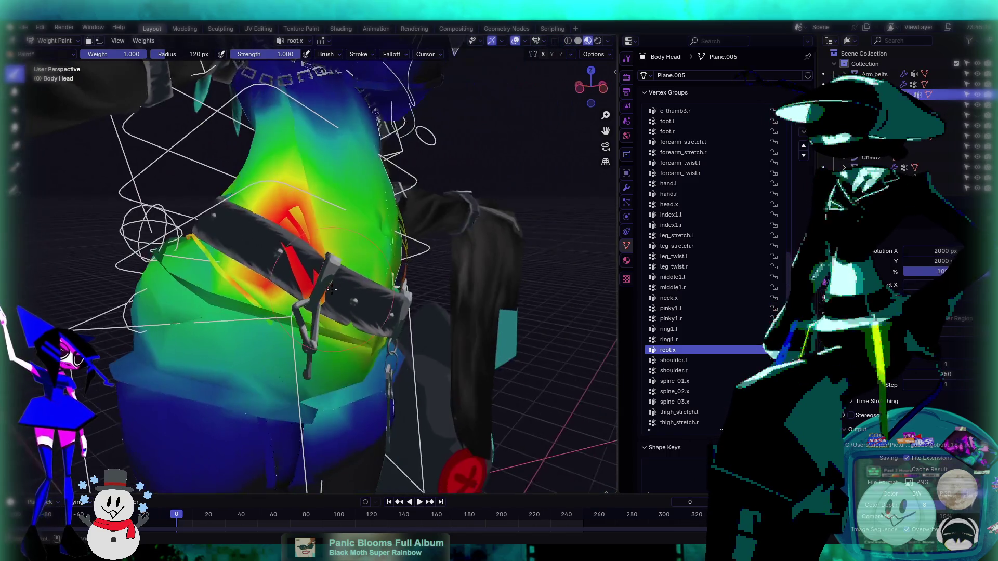
mouse_move(315, 307)
middle_down()
mouse_move(304, 312)
mouse_move(313, 323)
middle_up()
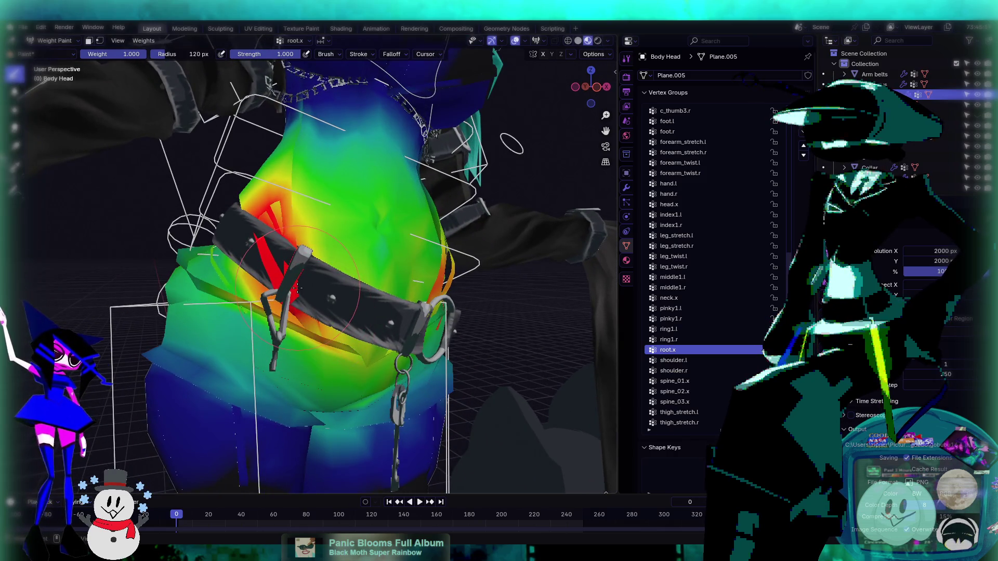
mouse_move(281, 246)
middle_down()
mouse_move(373, 333)
mouse_move(331, 283)
middle_up()
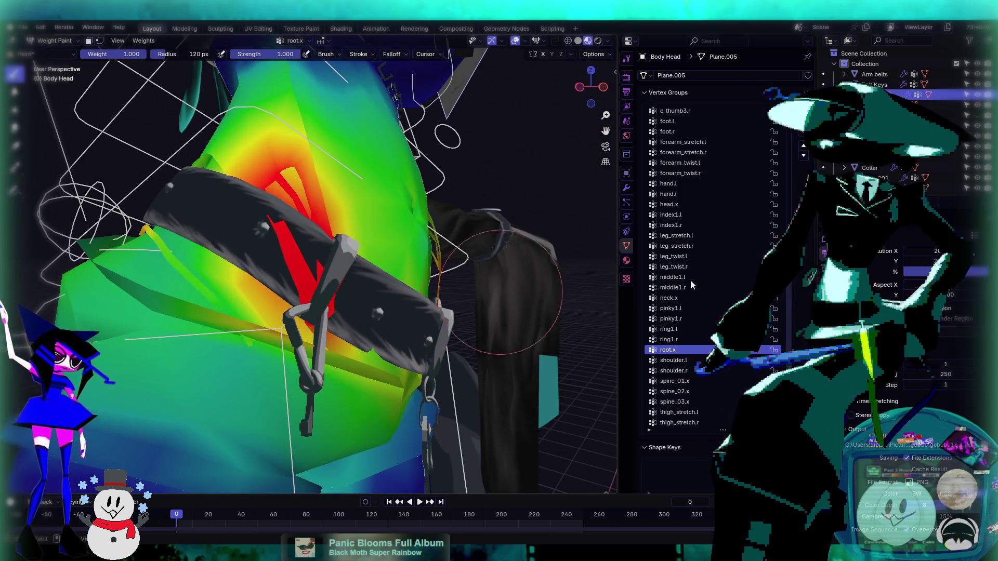
- Compare the shoulder.l weights, then return to root.x and view the belt area closely
click(727, 360)
ctrl+scroll(728, 343, down, 3)
ctrl+scroll(728, 343, up, 1)
ctrl+click(275, 226)
mouse_move(275, 226)
middle_down()
mouse_move(292, 263)
mouse_move(312, 260)
middle_up()
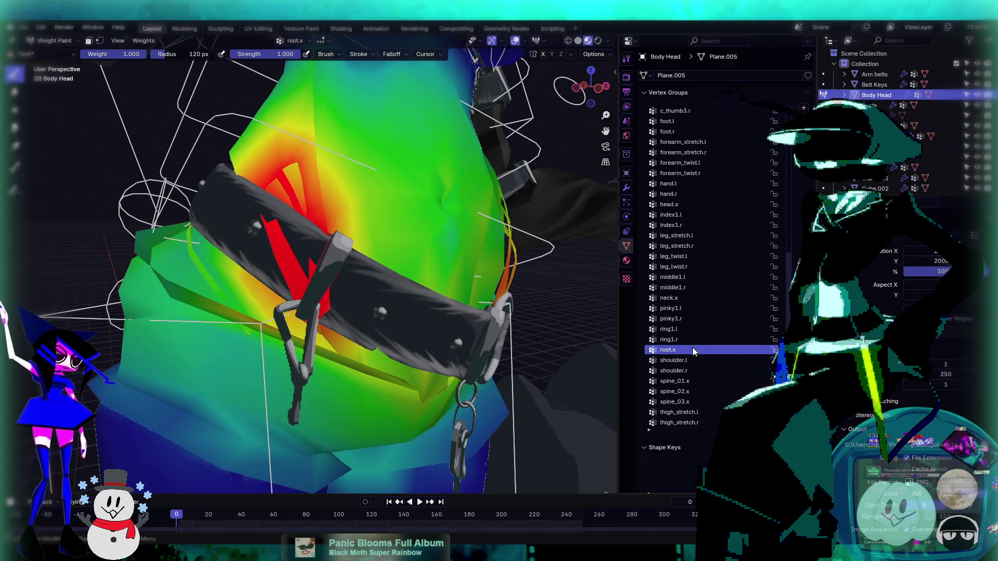
ctrl+scroll(692, 348, down, 13)
ctrl+scroll(693, 352, up, 4)
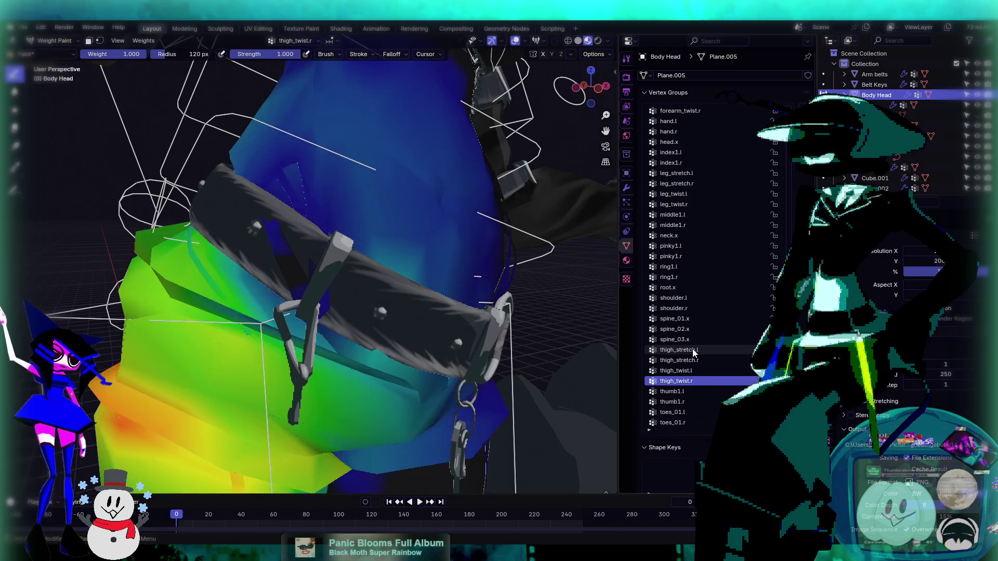
ctrl+scroll(694, 352, up, 1)
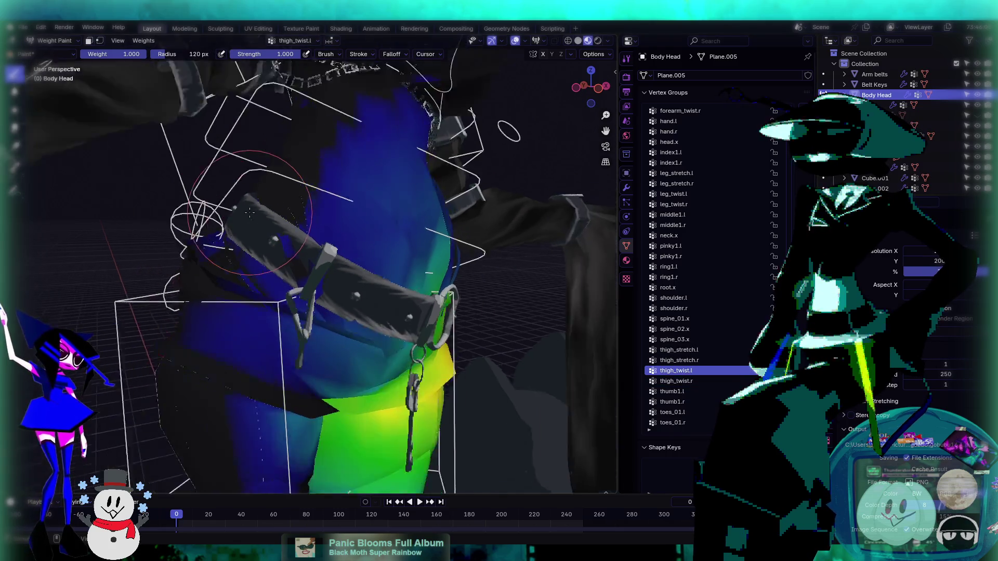
ctrl+scroll(673, 342, up, 1)
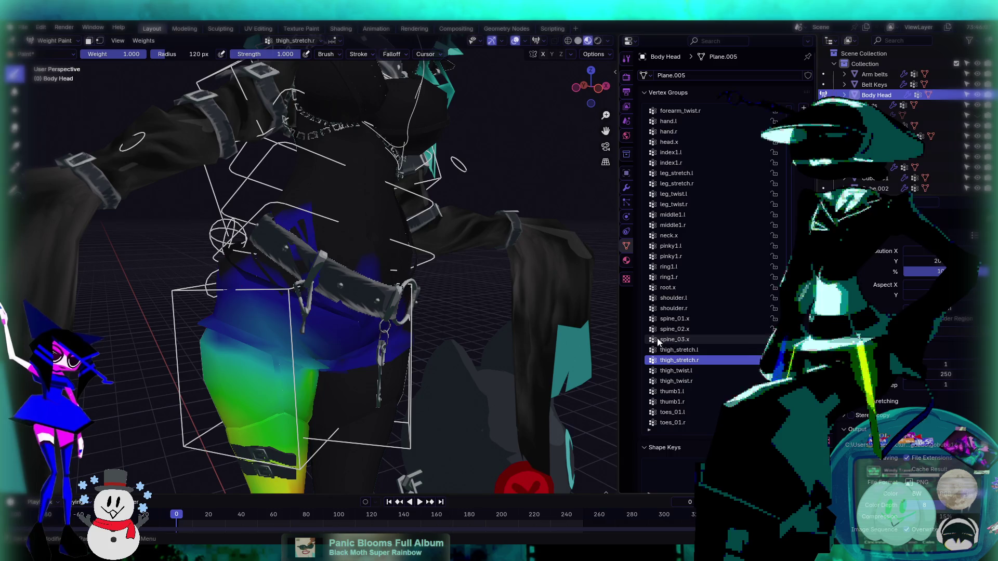
scroll(275, 222, up, 5)
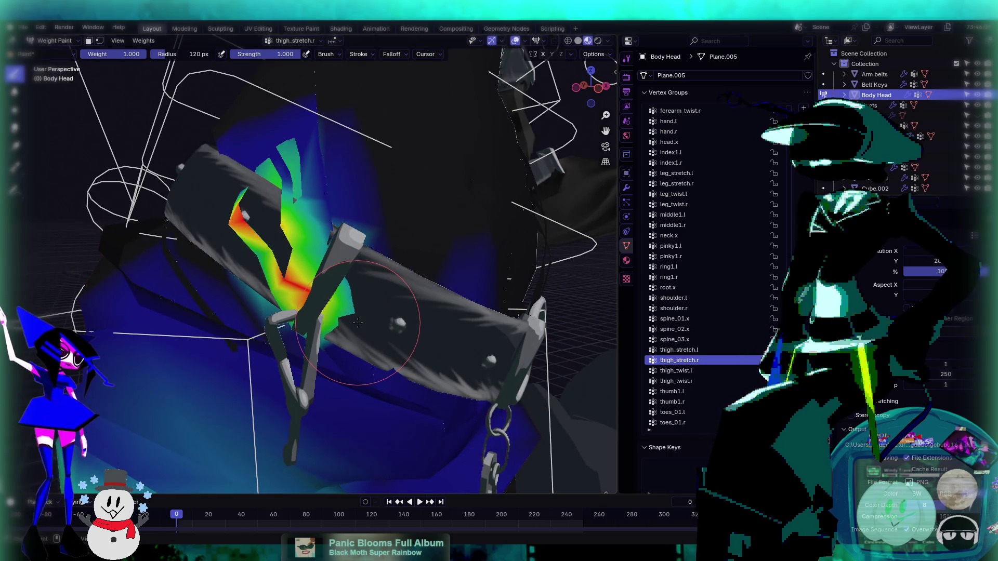
ctrl+click(467, 335)
middle_drag(572, 347, 281, 236)
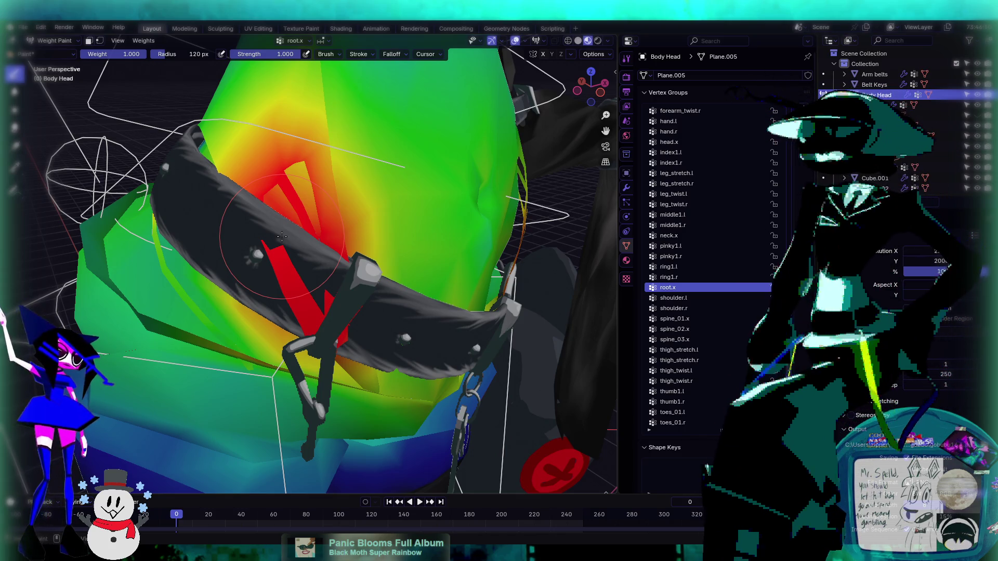
- Return Body Head to Object Mode and frame the torso and belt in close view
click(55, 40)
click(52, 52)
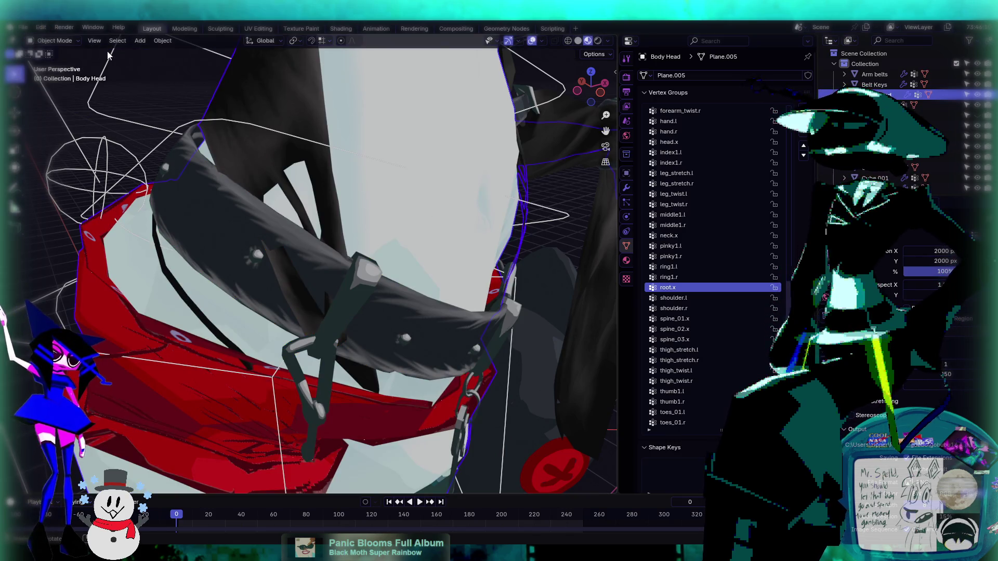
middle_drag(412, 173, 385, 156)
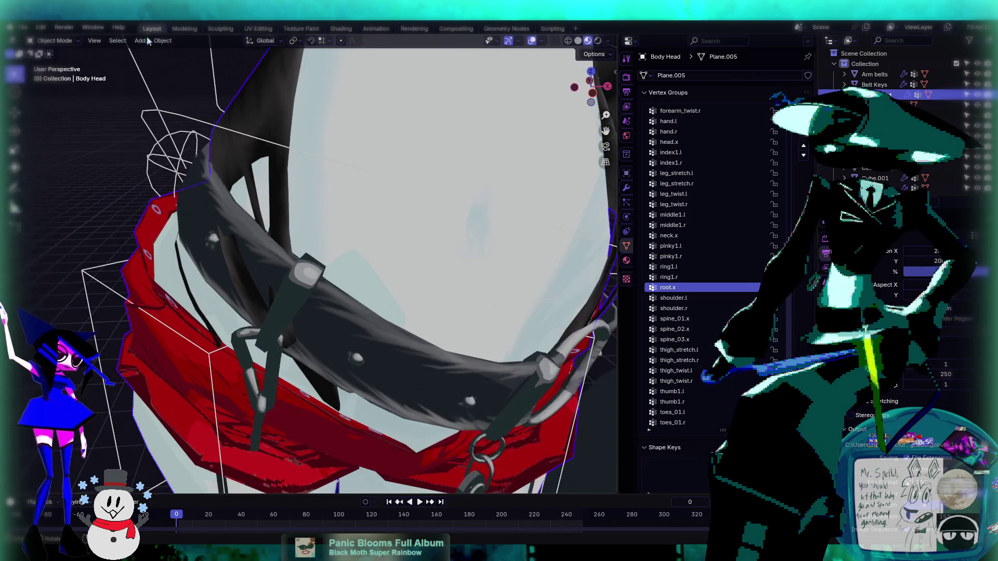
click(54, 41)
mouse_move(133, 147)
middle_down()
mouse_move(297, 257)
mouse_move(382, 240)
mouse_move(301, 198)
middle_up()
scroll(300, 219, down, 5)
scroll(300, 217, up, 5)
scroll(320, 210, down, 4)
scroll(343, 212, up, 4)
mouse_move(341, 211)
middle_down()
mouse_move(306, 210)
mouse_move(304, 144)
middle_up()
scroll(298, 209, up, 2)
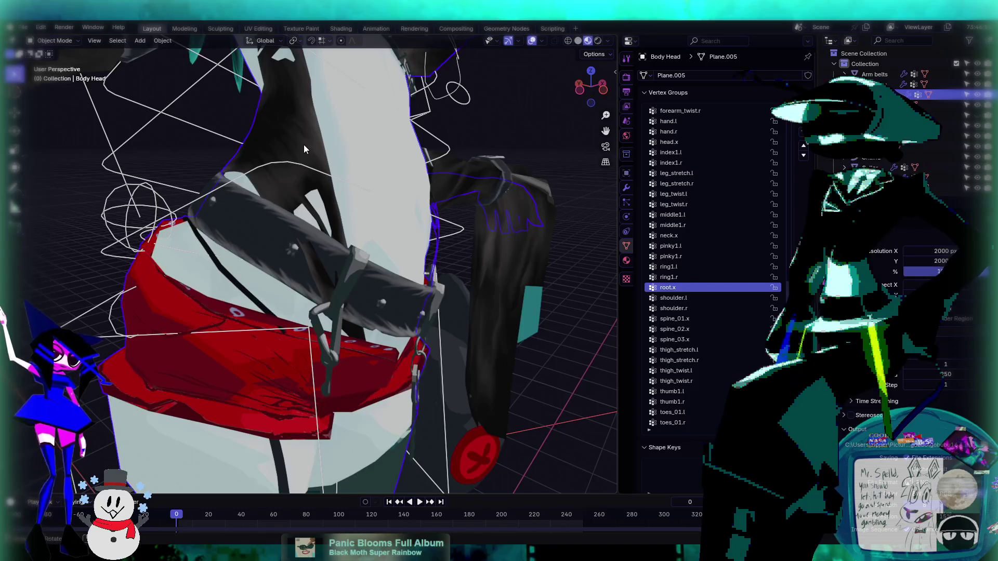
- Re-enter Weight Paint mode, zoom in on the belt, and scroll through the vertex groups
click(55, 40)
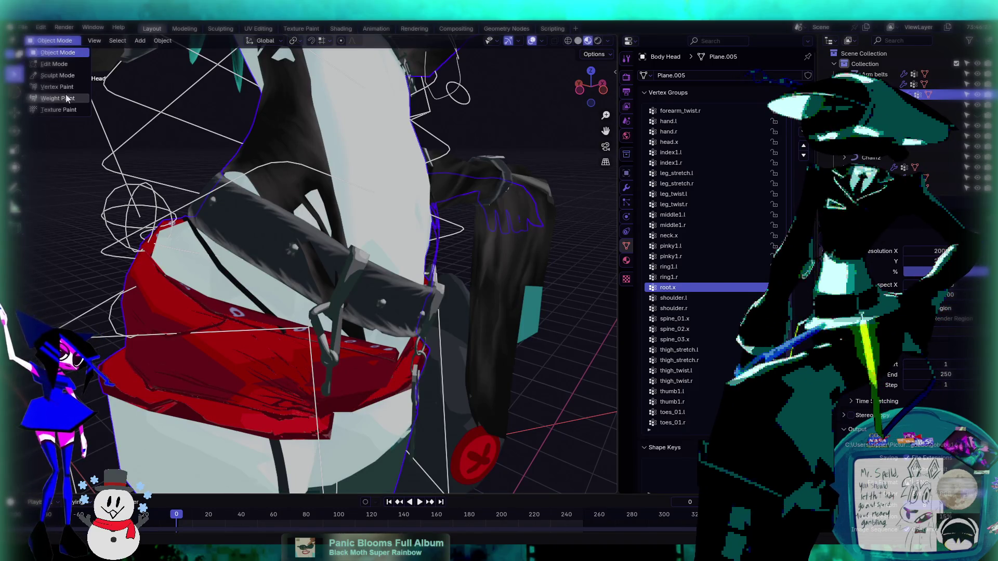
click(58, 98)
middle_drag(270, 219, 284, 278)
scroll(284, 279, up, 5)
scroll(256, 283, down, 2)
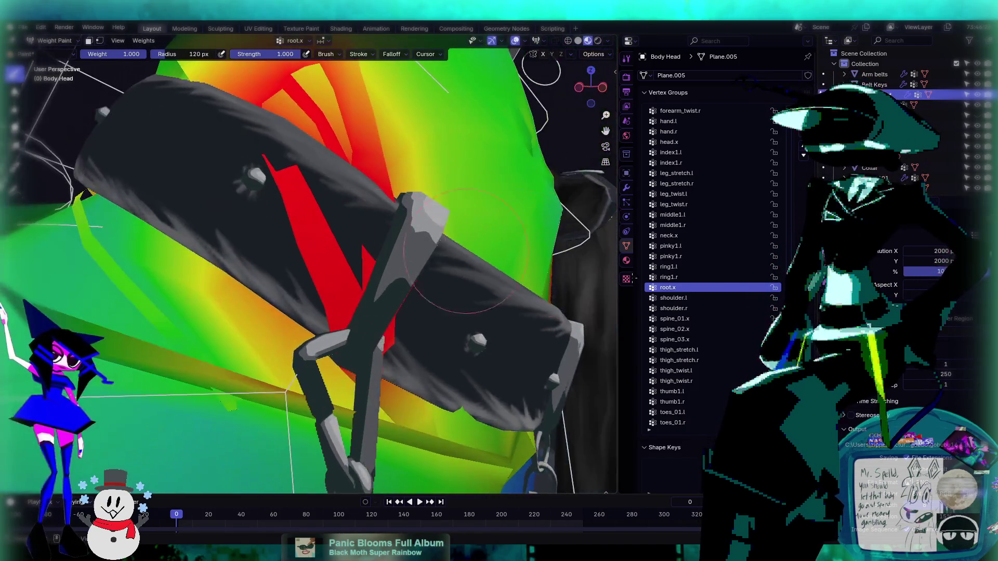
scroll(446, 283, down, 2)
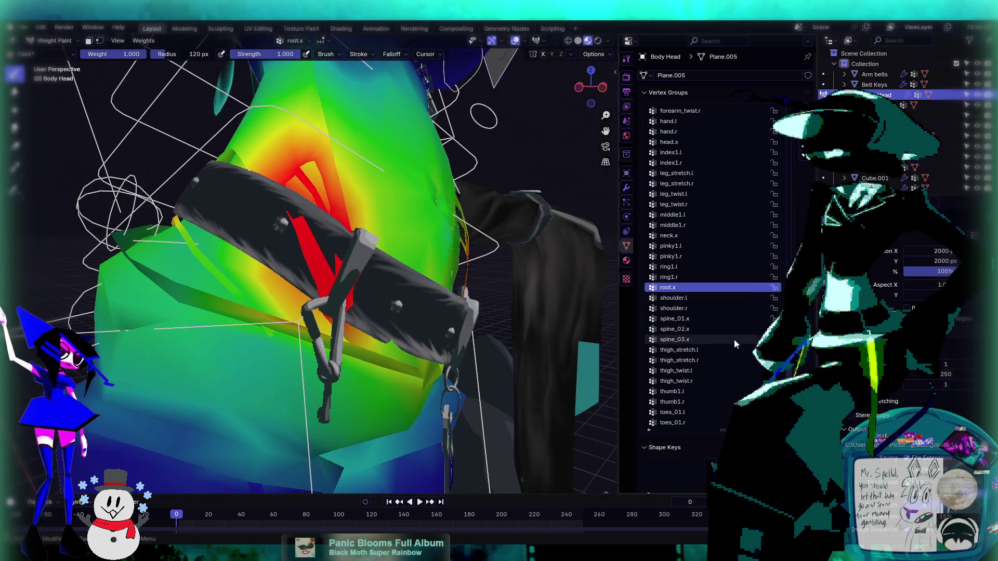
ctrl+scroll(716, 330, down, 6)
ctrl+scroll(713, 329, down, 5)
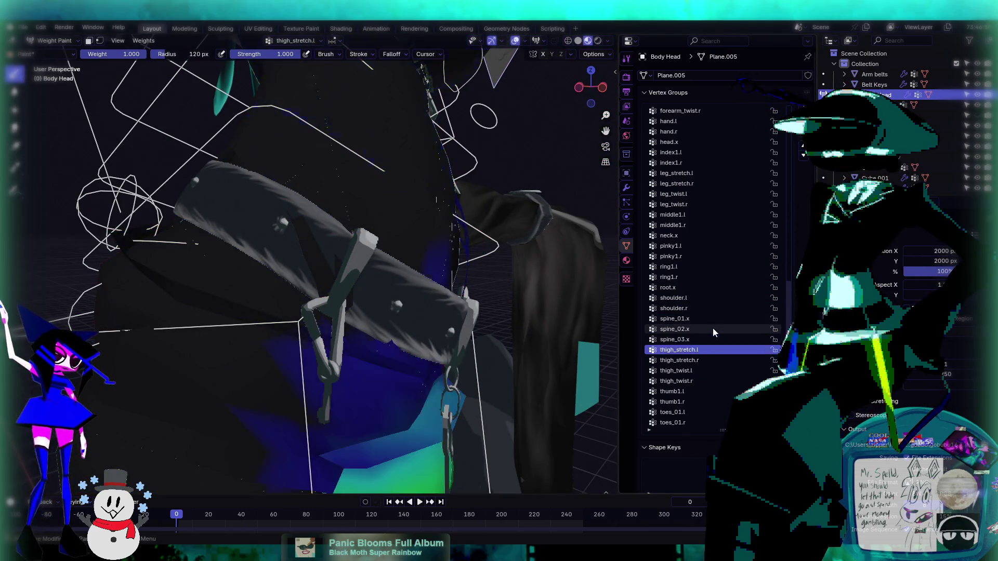
ctrl+scroll(713, 328, up, 5)
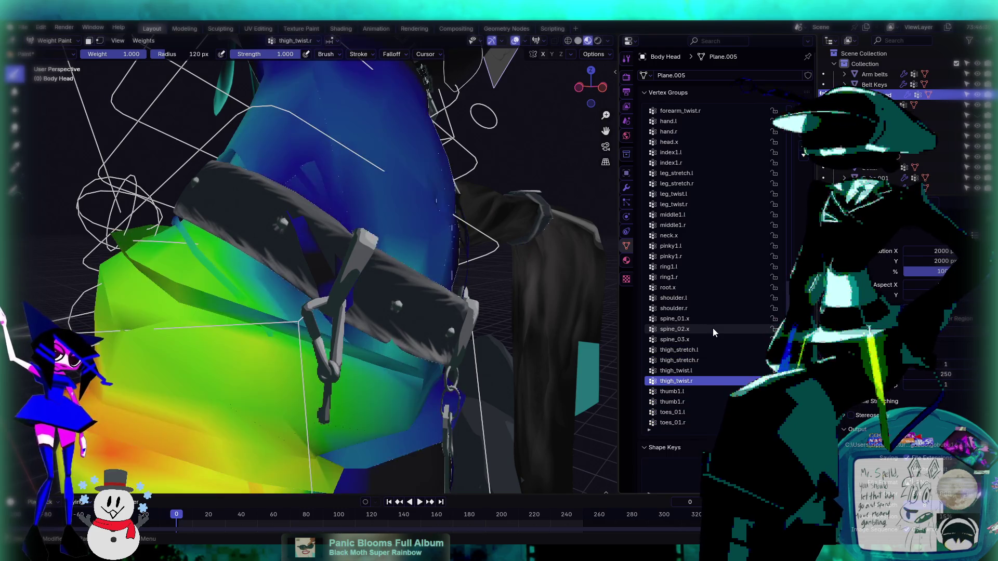
ctrl+scroll(712, 329, up, 3)
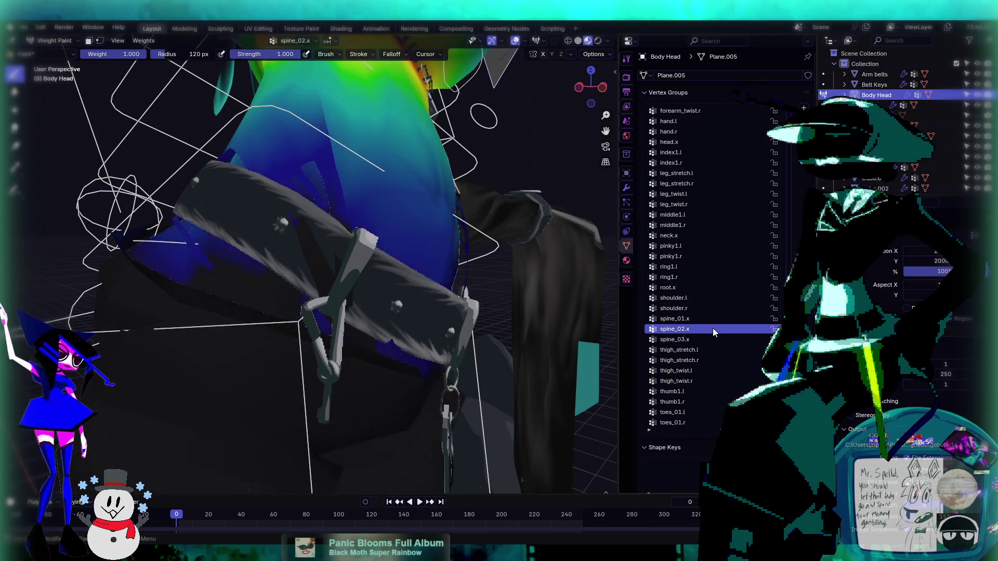
- Orbit around the waist while browsing the Body Head's vertex group list
mouse_move(364, 234)
middle_down()
mouse_move(333, 223)
mouse_move(374, 208)
mouse_move(343, 229)
mouse_move(380, 208)
middle_up()
ctrl+scroll(695, 340, up, 1)
ctrl+scroll(694, 339, up, 2)
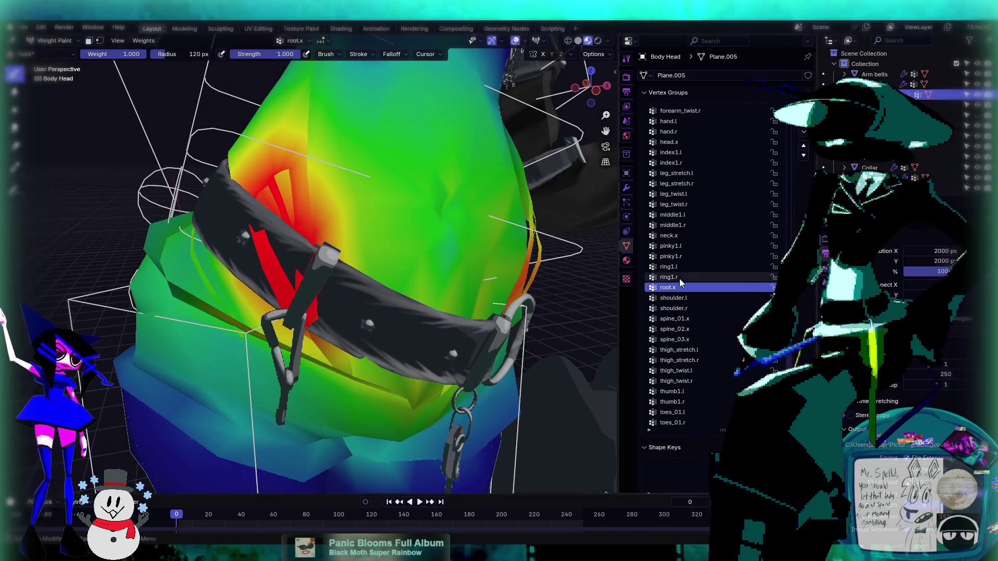
ctrl+scroll(694, 280, up, 10)
ctrl+scroll(693, 280, up, 20)
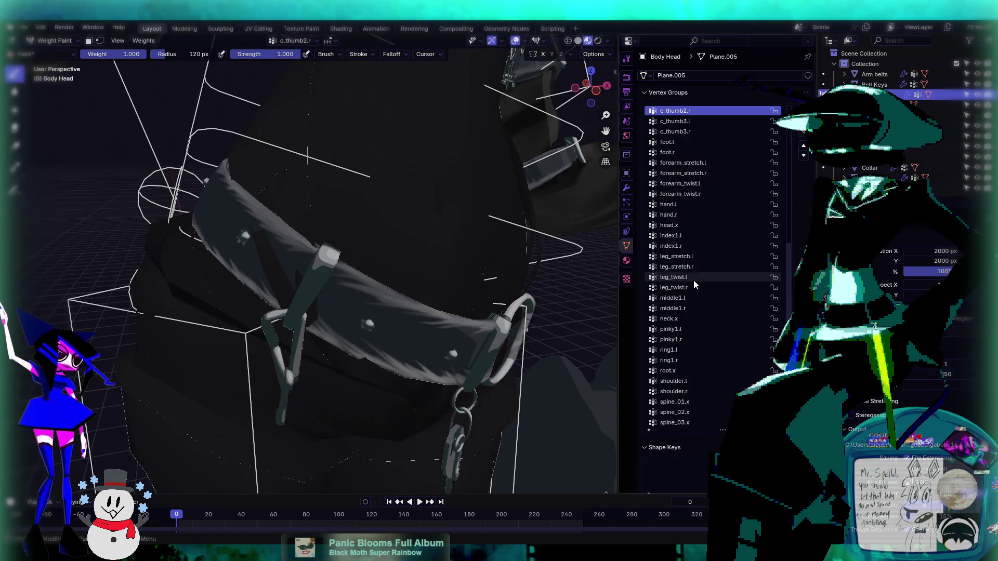
ctrl+scroll(694, 280, down, 20)
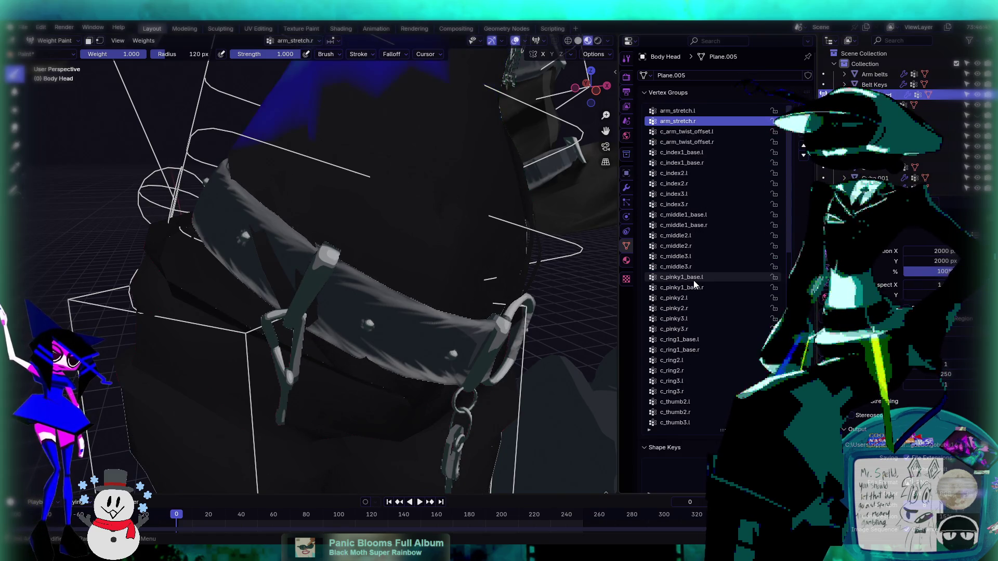
ctrl+scroll(693, 279, down, 20)
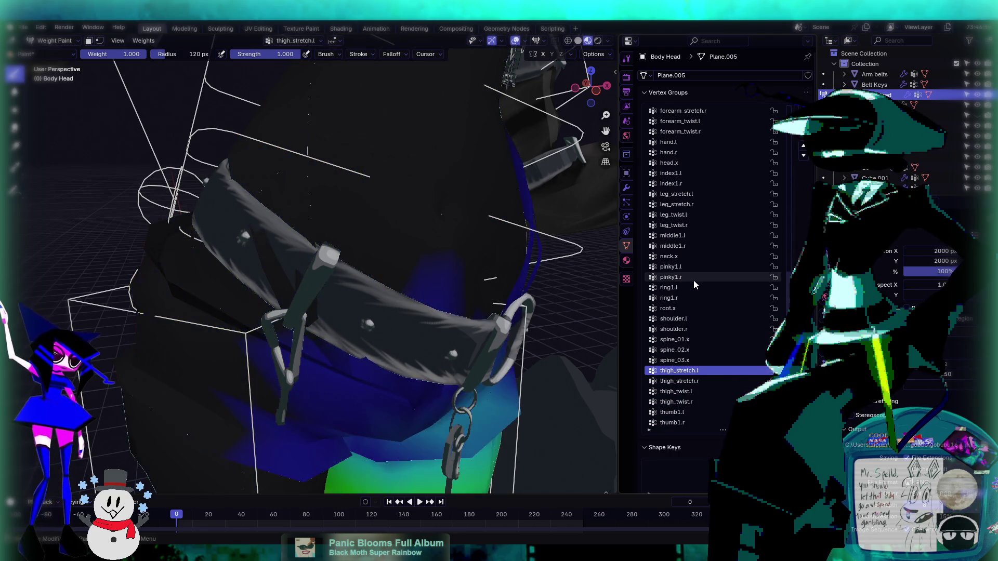
ctrl+scroll(694, 280, down, 1)
- Orbit to a front view of the torso and display the root.x weights
mouse_move(478, 224)
middle_down()
mouse_move(343, 231)
mouse_move(395, 224)
middle_up()
scroll(343, 231, down, 3)
mouse_move(395, 223)
mouse_down()
mouse_move(400, 213)
mouse_move(436, 250)
mouse_up()
mouse_move(436, 250)
middle_down()
mouse_move(364, 244)
mouse_move(315, 256)
mouse_move(279, 241)
mouse_move(243, 259)
mouse_move(264, 237)
mouse_move(234, 318)
middle_up()
ctrl+click(338, 249)
scroll(316, 256, up, 3)
click(55, 41)
- Switch to Object Mode, select the rig armature and put it in Pose Mode
click(57, 52)
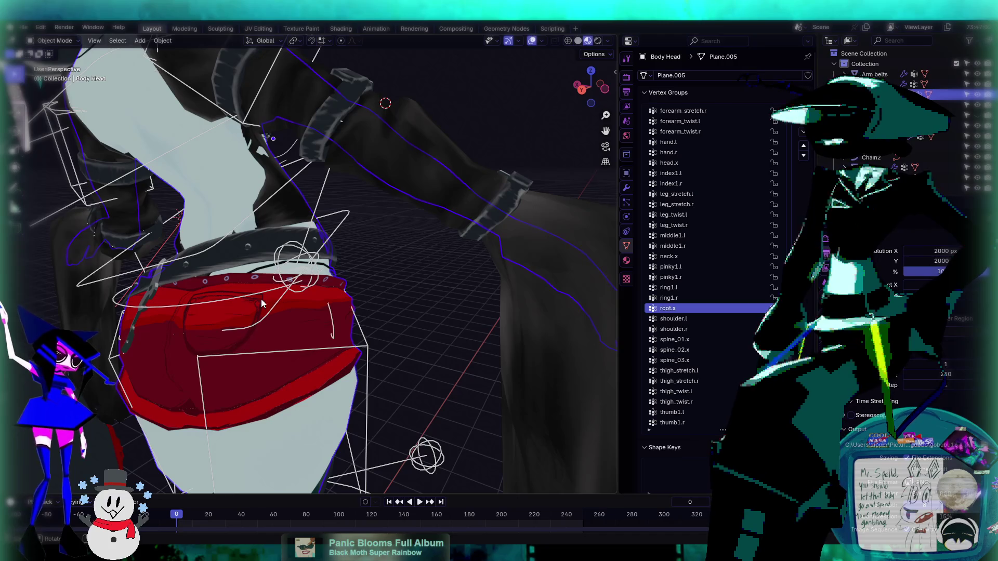
click(268, 316)
click(54, 40)
click(60, 75)
middle_drag(252, 297, 375, 267)
- Test an X-axis rotation of the root bone, then undo it
key(r)
key(x)
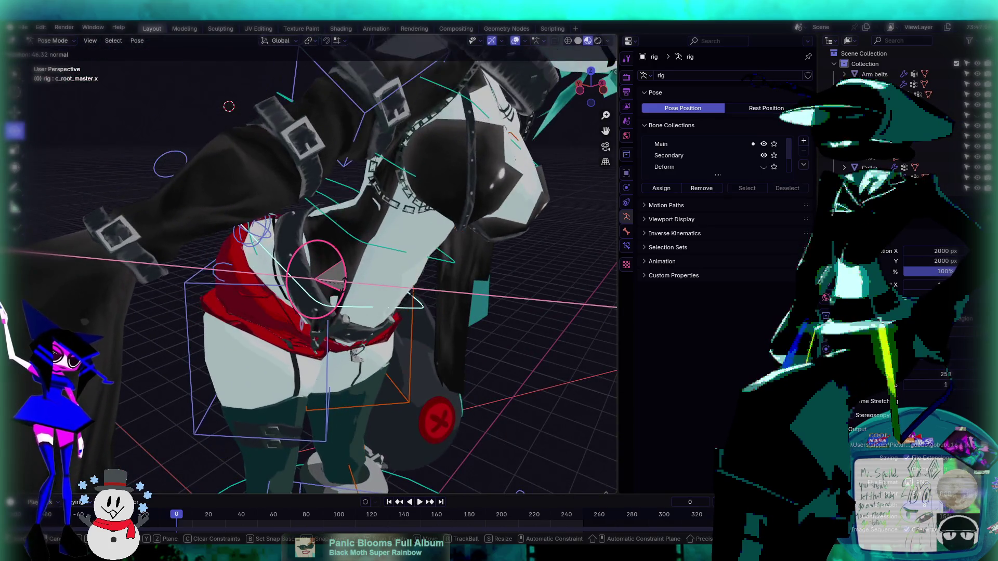
click(382, 248)
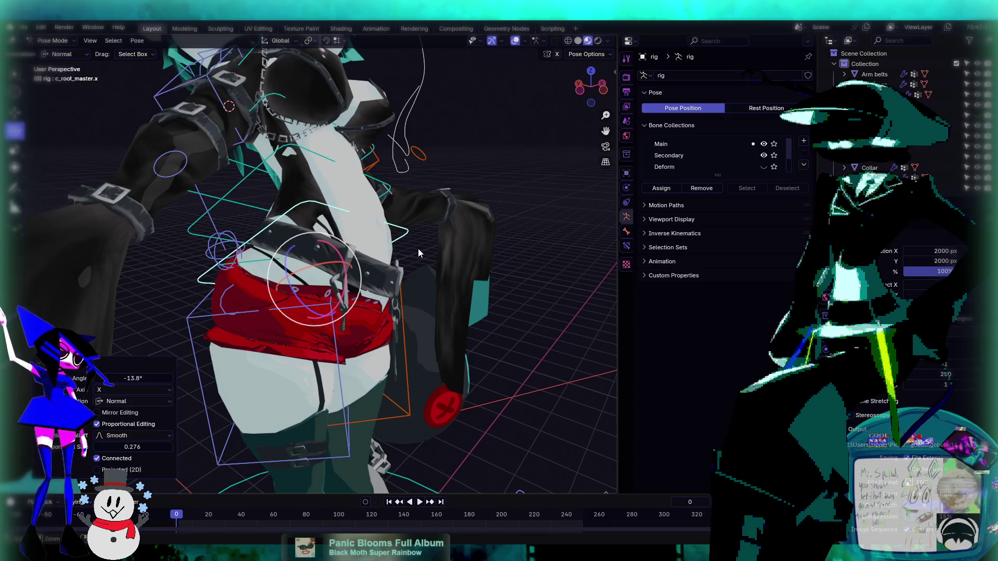
key(ctrl+z)
mouse_move(253, 255)
middle_down()
mouse_move(349, 261)
mouse_move(224, 296)
mouse_move(218, 256)
mouse_move(365, 291)
mouse_move(212, 262)
mouse_move(312, 263)
middle_up()
scroll(366, 291, up, 5)
- Select c_root.x and rotate it twice, by 8.02° and 4.01°, to test hip deformation
click(187, 262)
key(r)
key(r)
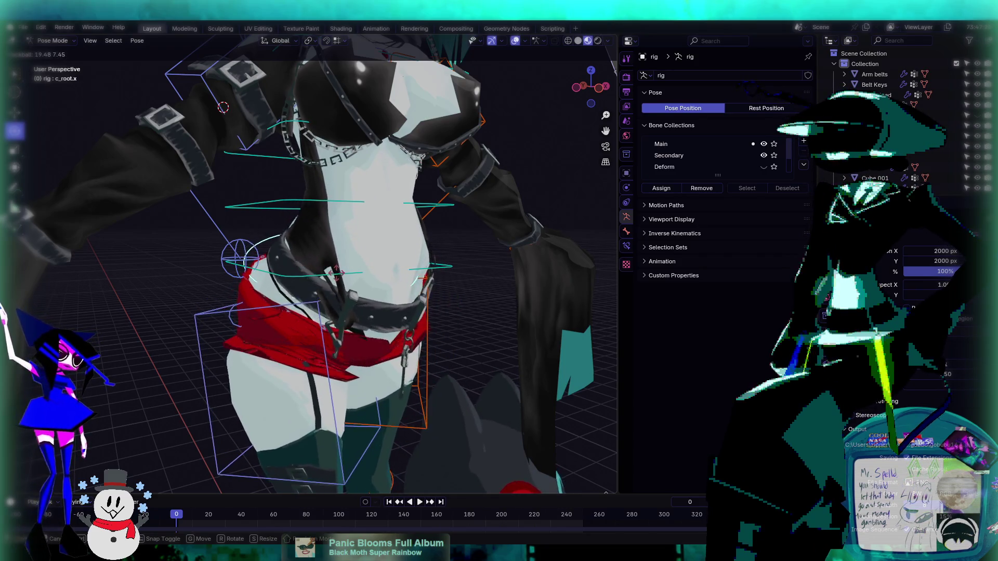
click(348, 276)
mouse_move(355, 269)
middle_down()
mouse_move(325, 216)
mouse_move(329, 251)
mouse_move(364, 260)
middle_up()
key(r)
key(r)
click(347, 252)
- Return the rig to Object Mode and select the Body Head mesh
click(58, 42)
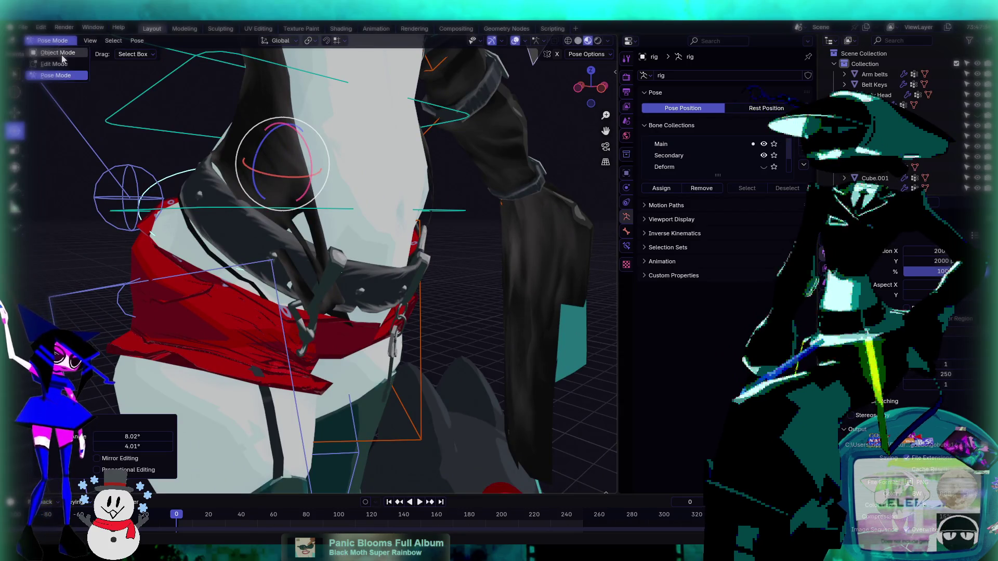
click(61, 55)
click(366, 182)
click(63, 42)
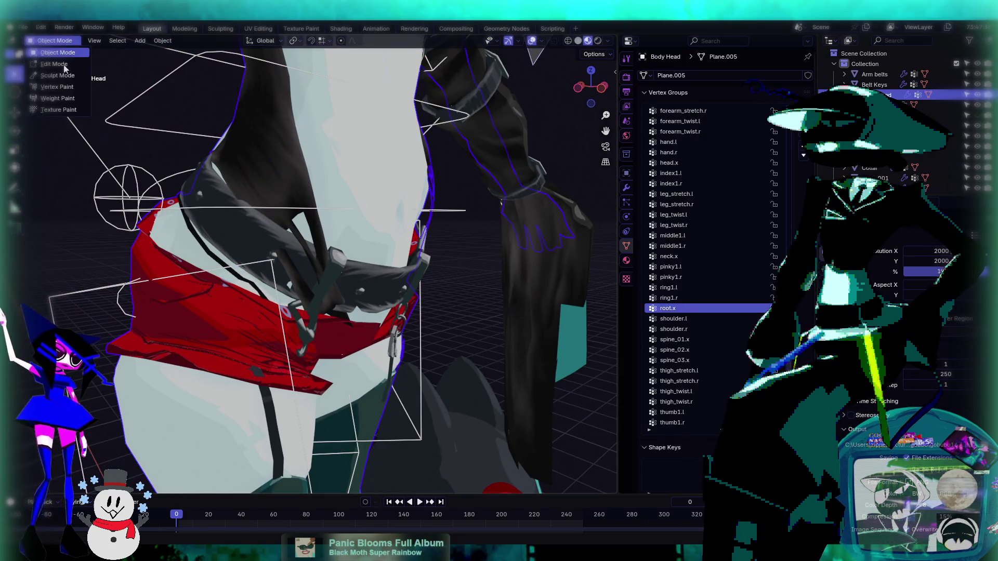
- In Weight Paint mode, paint weight 0 over the red belt area, then blur it
click(61, 102)
middle_drag(291, 270, 328, 276)
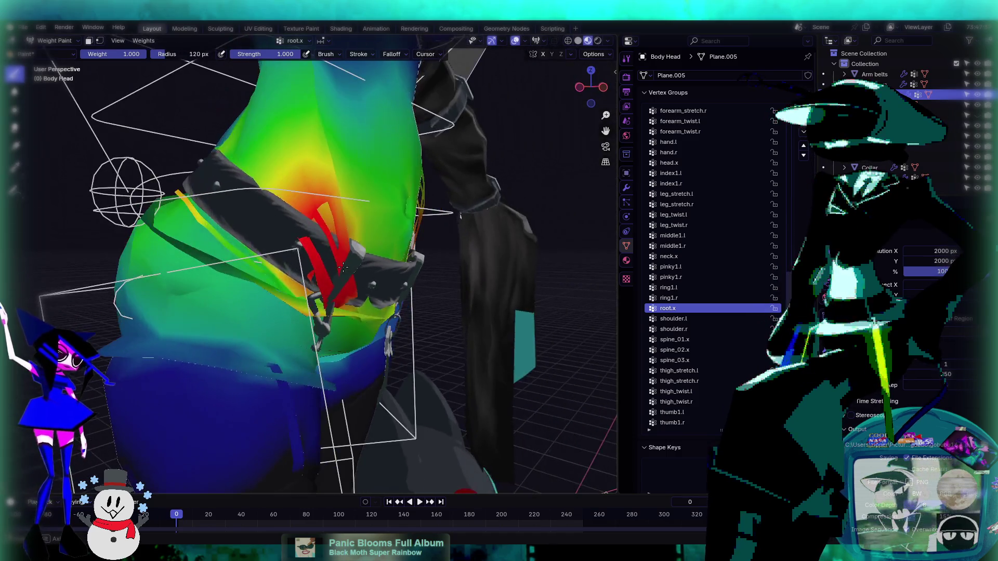
drag(127, 57, 83, 57)
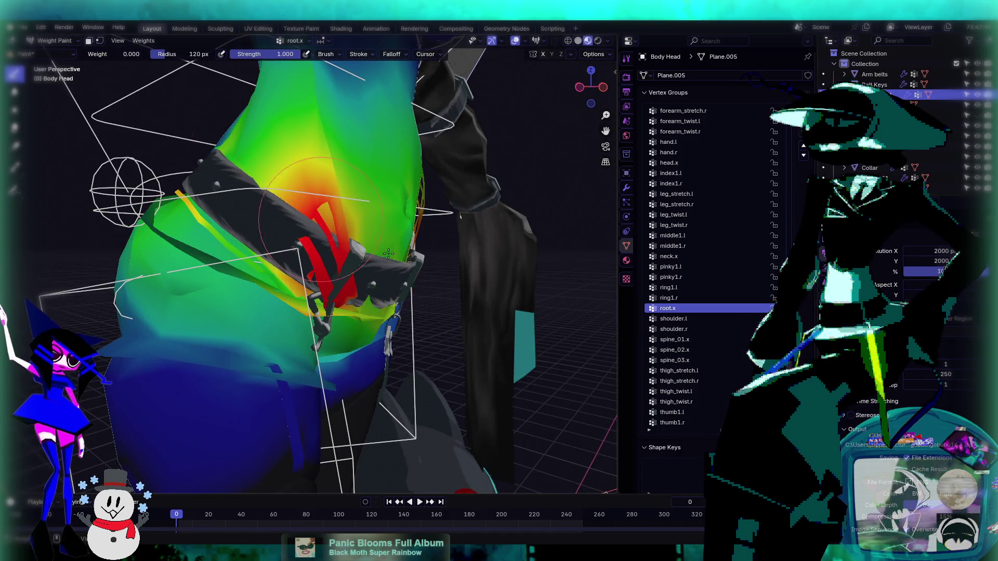
mouse_move(325, 208)
mouse_down()
mouse_move(326, 291)
mouse_move(306, 224)
mouse_up()
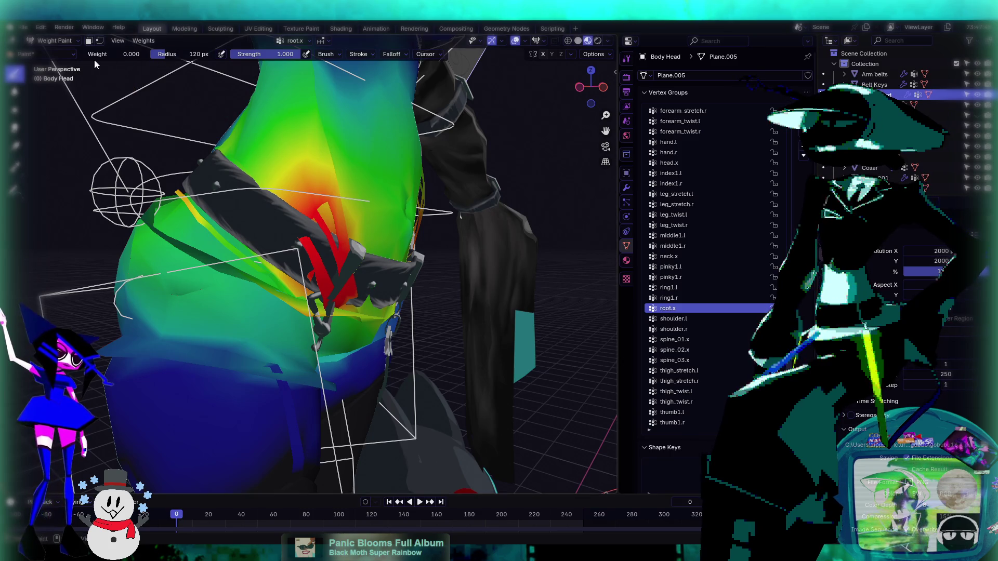
click(14, 92)
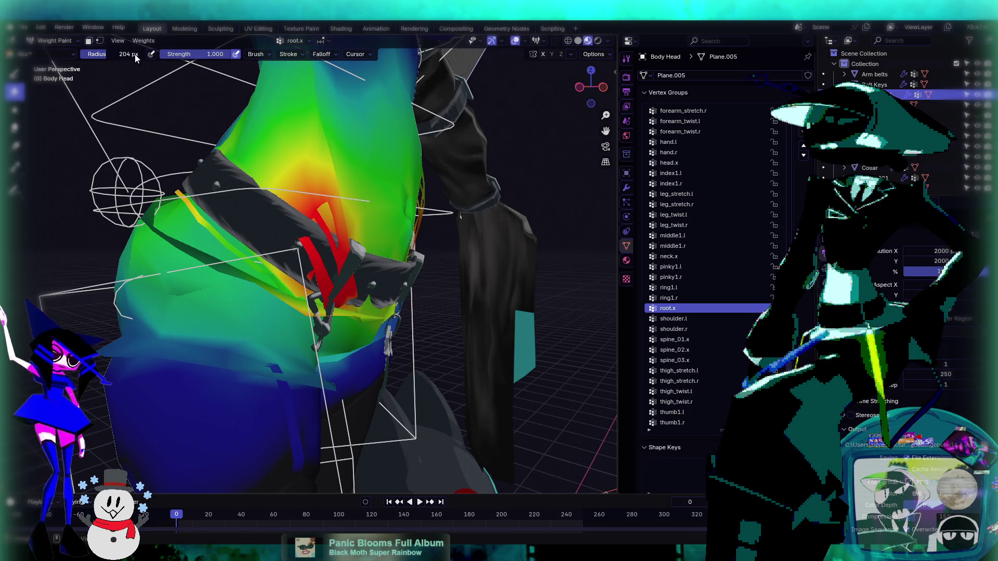
mouse_move(241, 251)
middle_down()
mouse_move(290, 266)
mouse_move(229, 208)
middle_up()
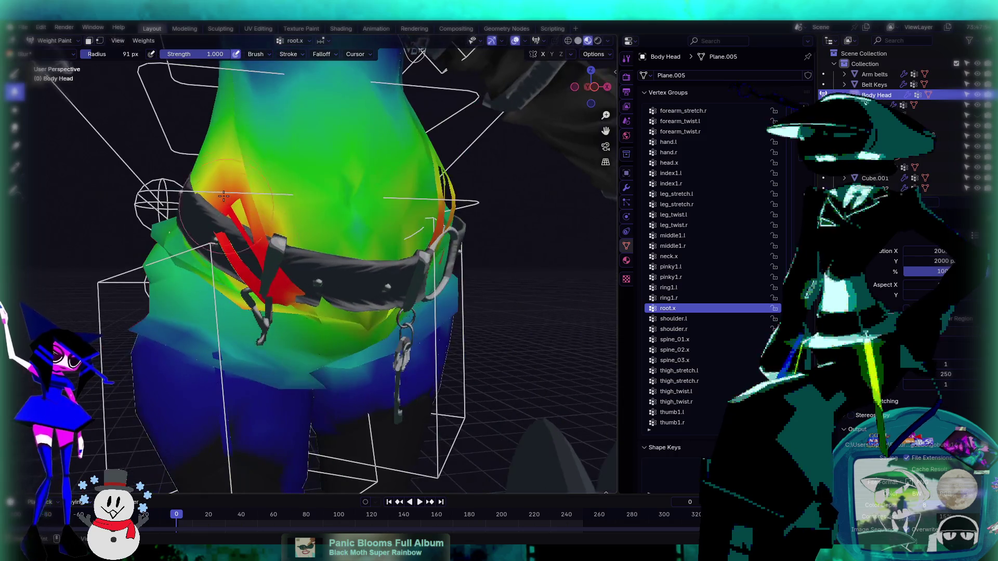
mouse_move(295, 300)
middle_down()
mouse_move(275, 231)
mouse_move(219, 172)
middle_up()
- Switch back to Draw with a smaller brush radius and try a zero-weight stroke, undoing it
click(14, 73)
drag(182, 56, 156, 56)
drag(279, 230, 294, 274)
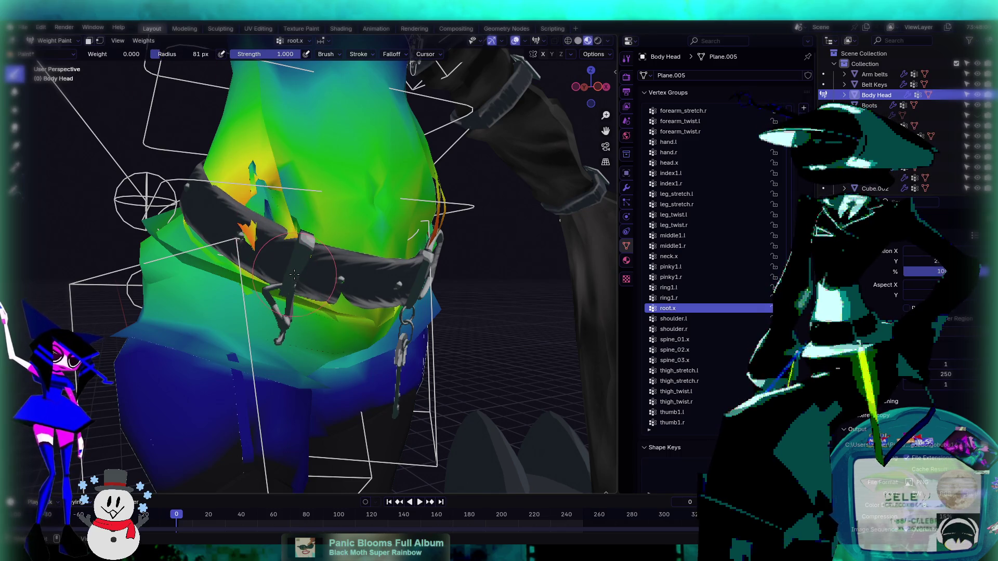
key(ctrl+z)
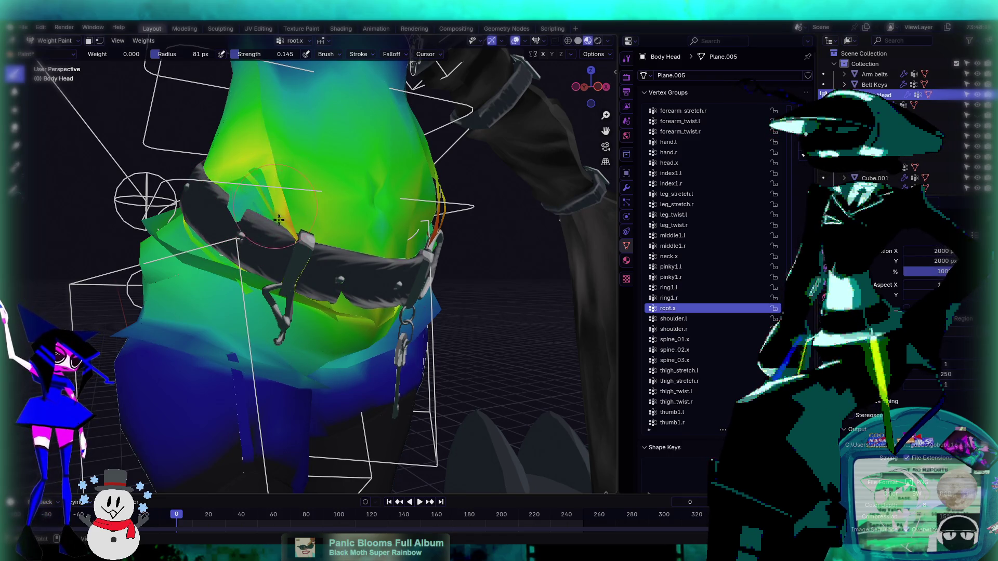
- Move close to the belt strap and paint zero weight across it, softening the orange strip
middle_drag(304, 259, 330, 304)
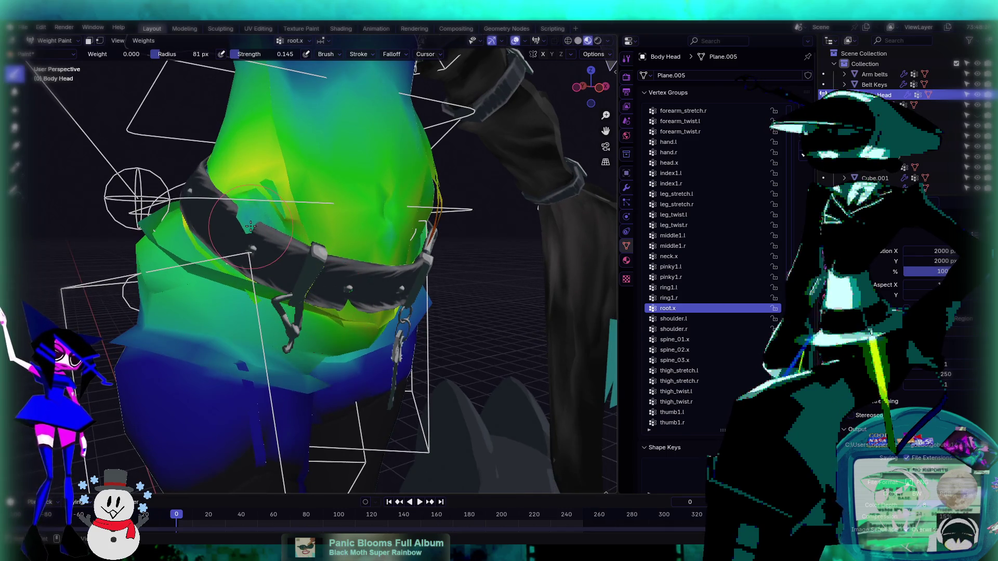
mouse_move(252, 242)
middle_down()
mouse_move(508, 401)
mouse_move(294, 232)
mouse_move(333, 169)
mouse_move(349, 300)
mouse_move(275, 265)
mouse_move(322, 250)
mouse_move(301, 260)
mouse_move(349, 259)
middle_up()
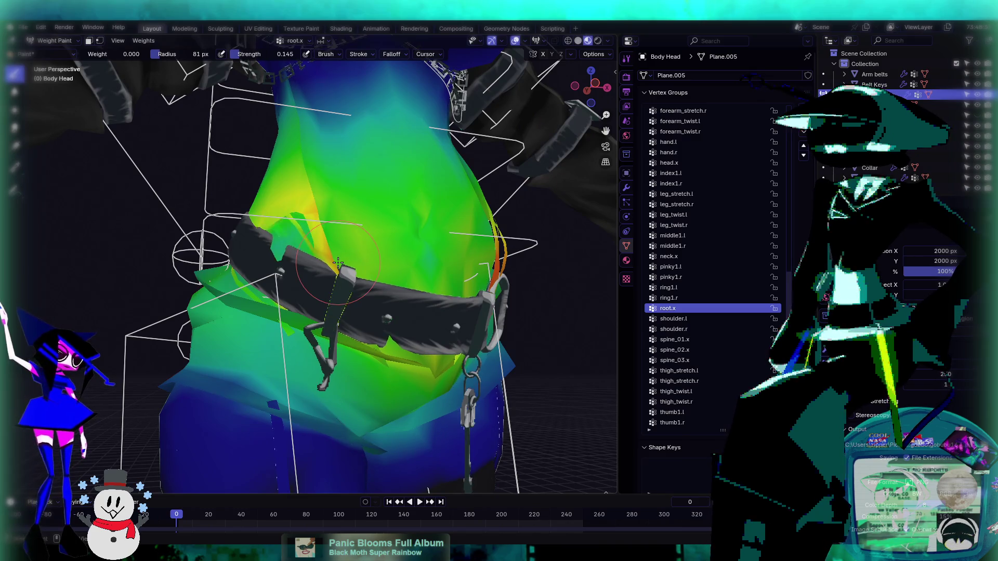
mouse_move(303, 270)
middle_down()
mouse_move(349, 323)
mouse_move(350, 263)
middle_up()
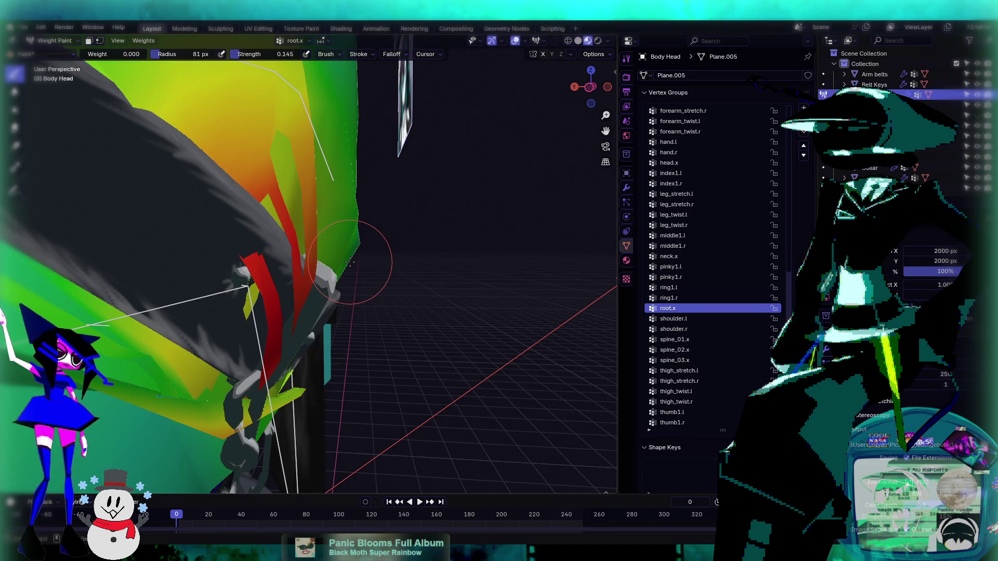
mouse_move(343, 268)
middle_down()
mouse_move(338, 212)
mouse_move(320, 239)
mouse_move(317, 213)
middle_up()
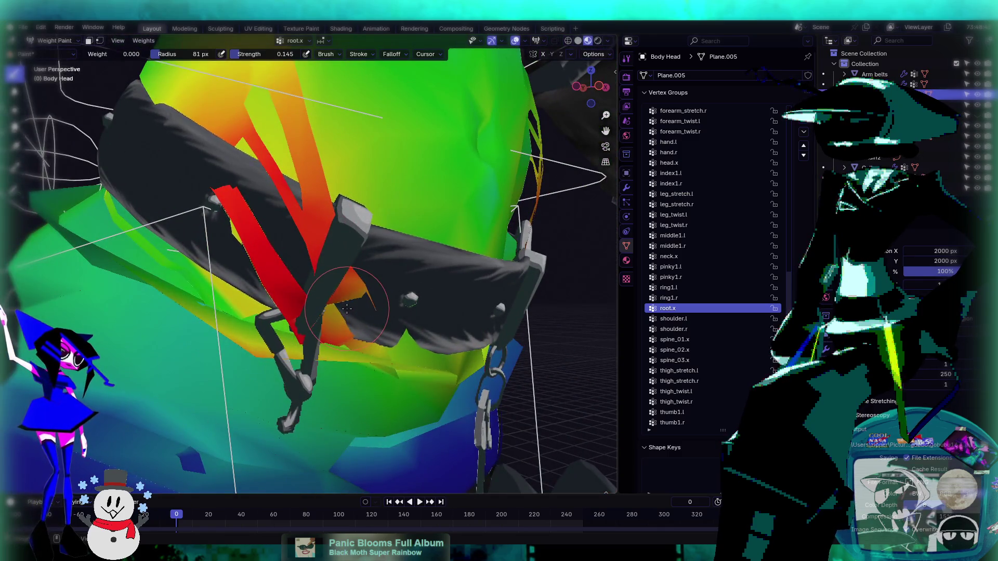
mouse_move(351, 278)
mouse_down()
mouse_move(313, 315)
mouse_move(282, 290)
mouse_up()
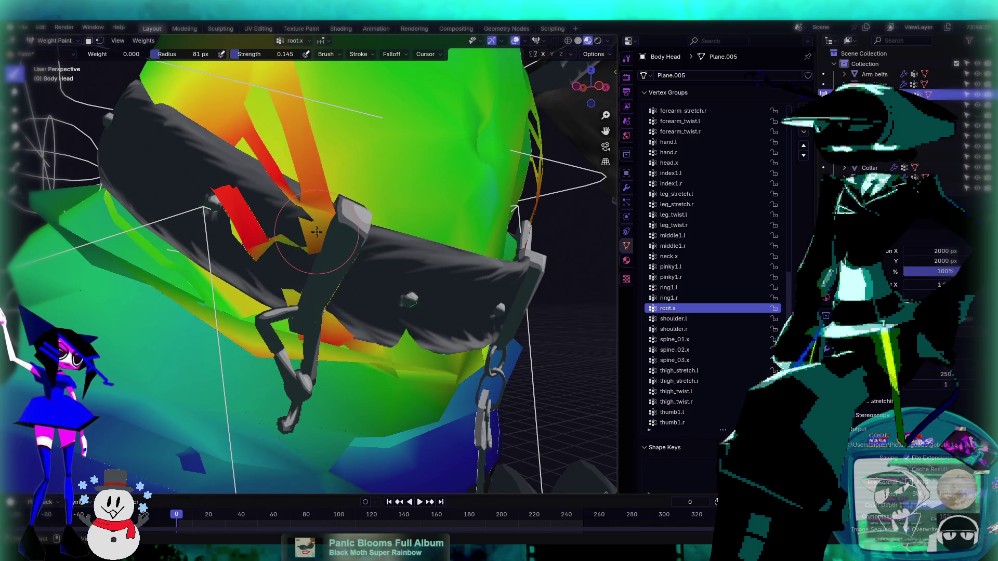
drag(321, 209, 315, 208)
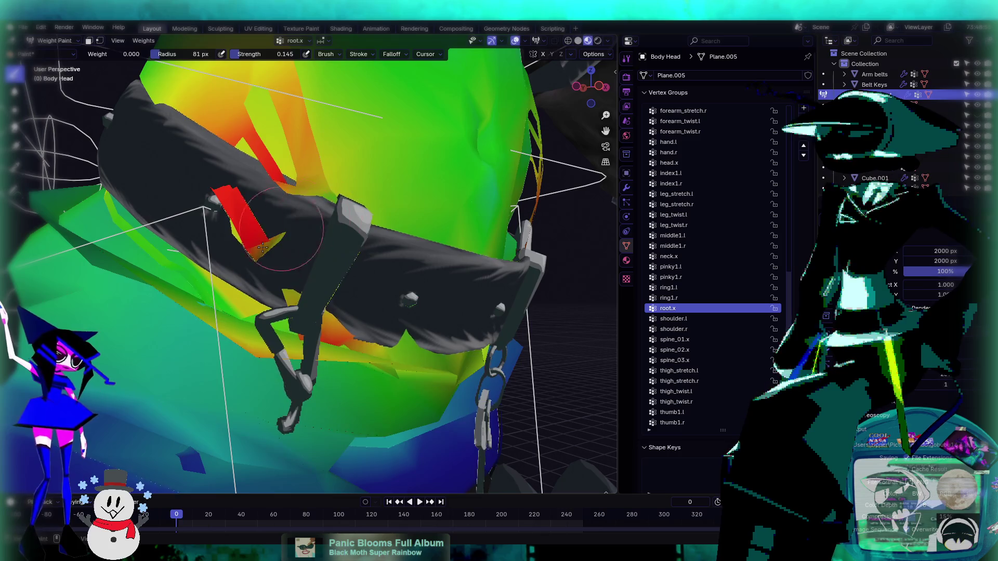
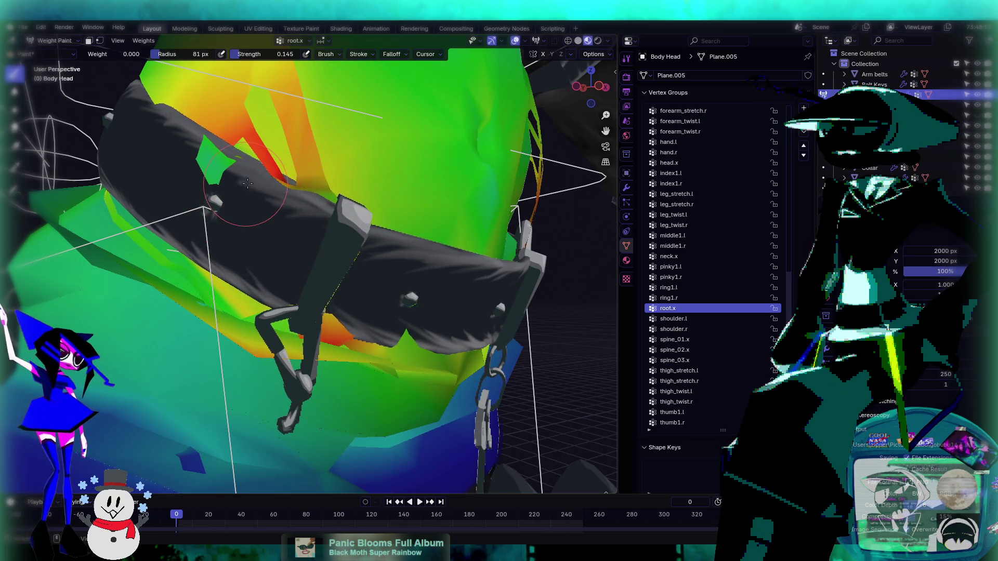
- Select the Blur weight brush and zoom in close on the belt line
middle_drag(323, 193, 266, 206)
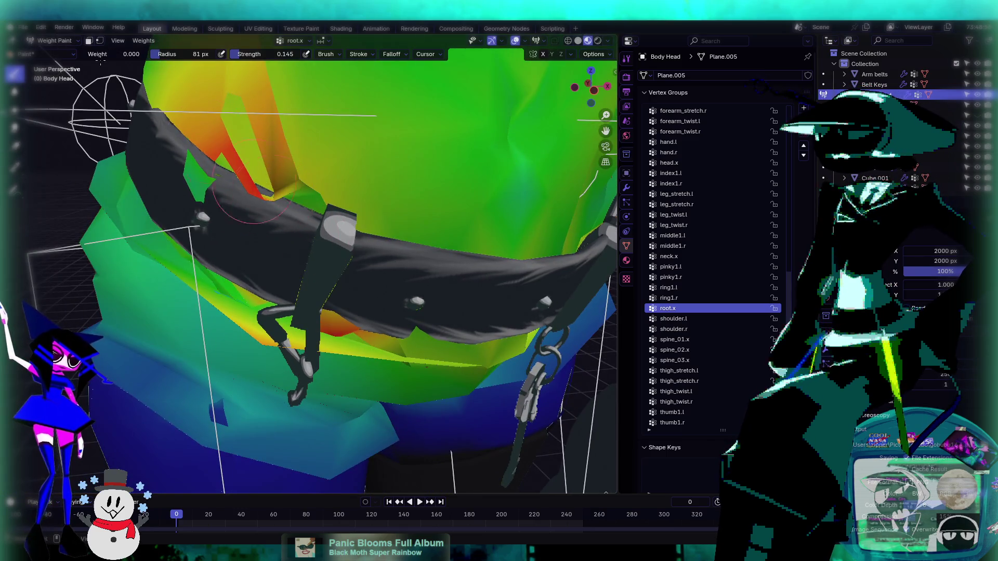
click(15, 93)
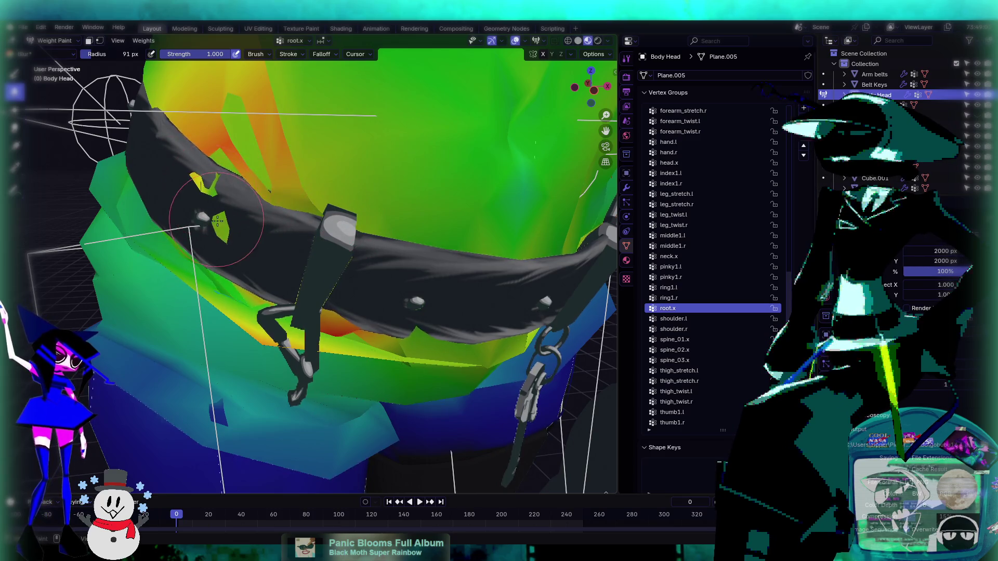
middle_drag(250, 225, 301, 318)
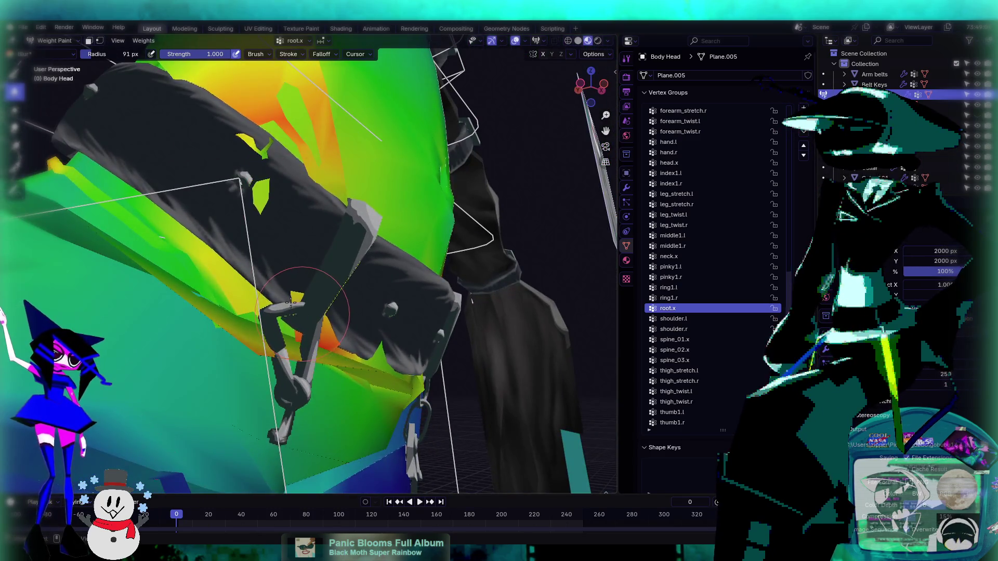
mouse_move(260, 144)
middle_down()
mouse_move(169, 278)
mouse_move(310, 231)
mouse_move(261, 248)
mouse_move(294, 217)
mouse_move(306, 249)
mouse_move(323, 235)
middle_up()
middle_drag(410, 219, 437, 214)
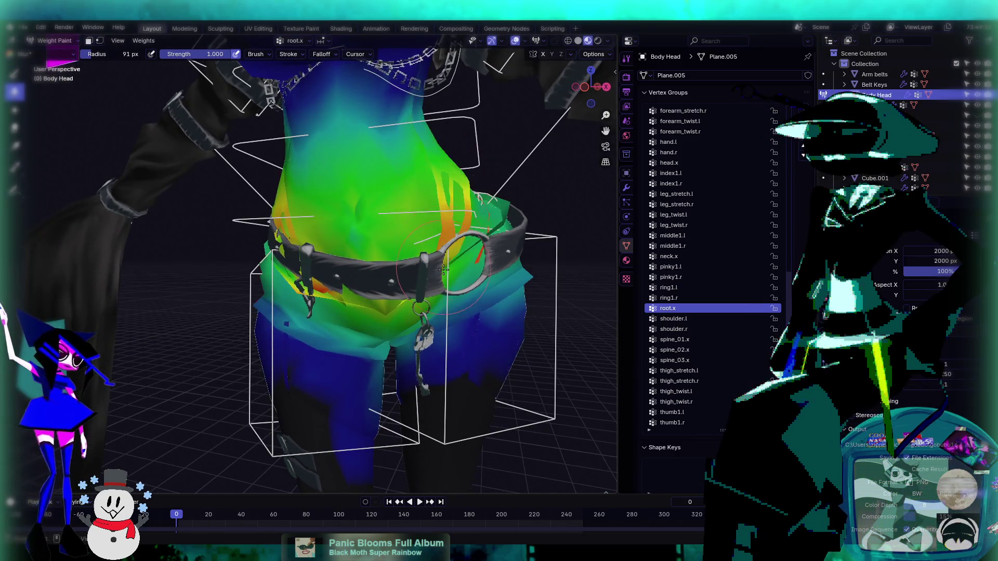
mouse_move(386, 294)
middle_down()
mouse_move(335, 291)
mouse_move(354, 310)
mouse_move(295, 249)
middle_up()
scroll(364, 291, up, 5)
- With the Draw brush at strength 1.000, paint root.x weight beside the belt and clear it above
click(15, 74)
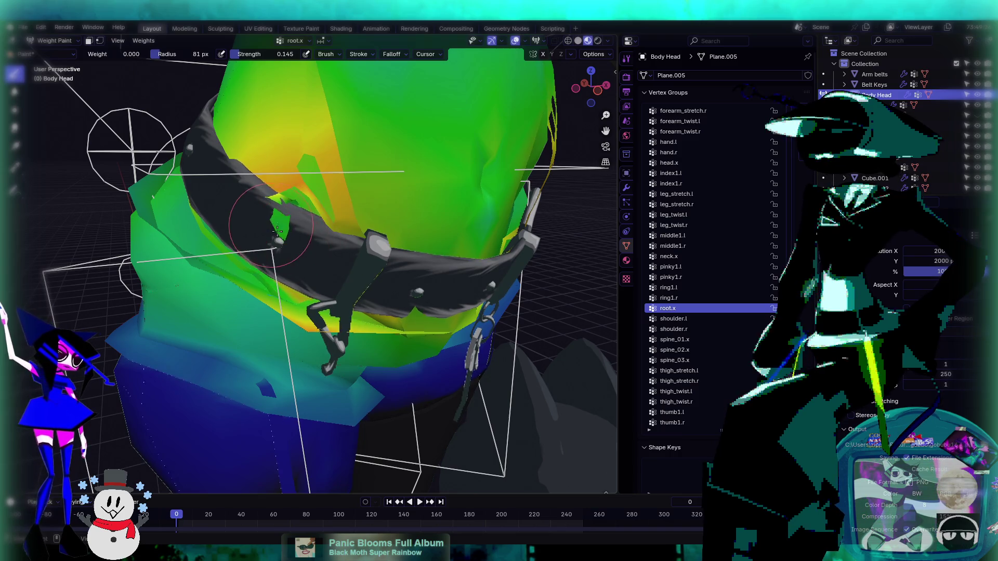
drag(286, 190, 281, 162)
mouse_move(327, 184)
middle_down()
mouse_move(359, 237)
mouse_move(334, 219)
mouse_move(341, 165)
mouse_move(270, 194)
middle_up()
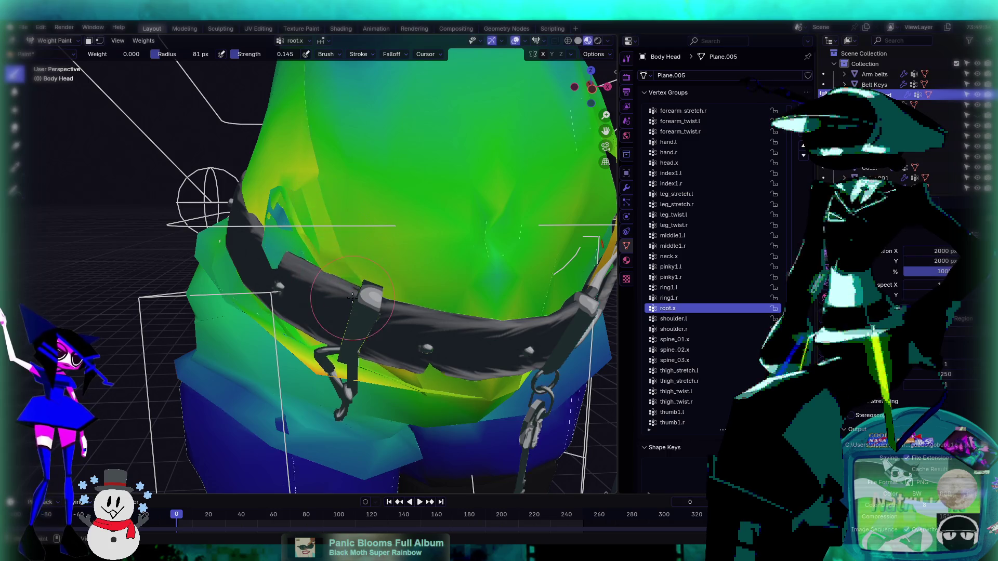
mouse_move(283, 207)
middle_down()
mouse_move(344, 224)
mouse_move(463, 350)
mouse_move(135, 78)
middle_up()
drag(242, 54, 299, 54)
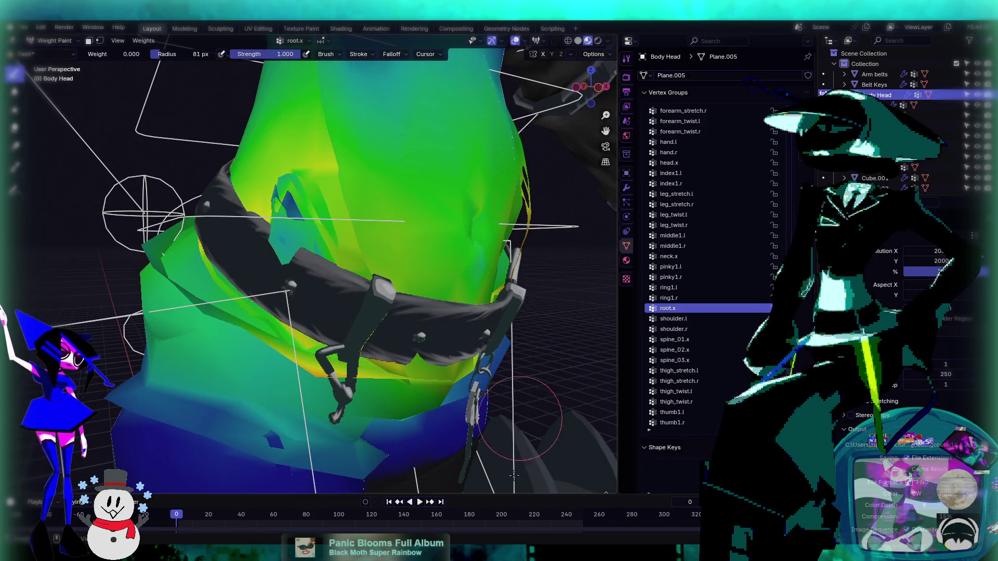
mouse_move(289, 205)
mouse_down()
mouse_move(294, 141)
mouse_move(273, 161)
mouse_move(265, 253)
mouse_up()
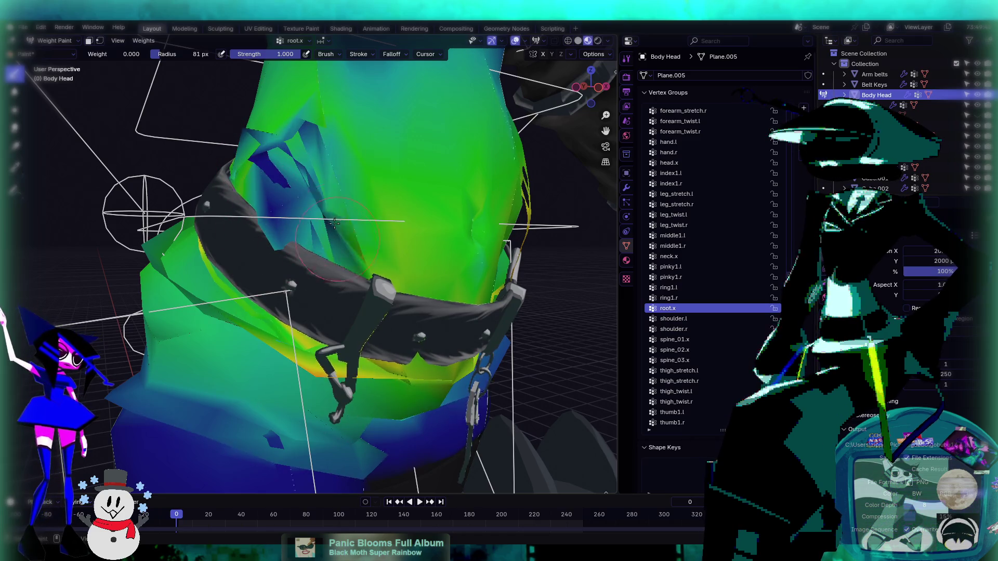
- Undo the two bad strokes above the belt and repaint full weight along its upper edge
middle_drag(364, 268, 406, 297)
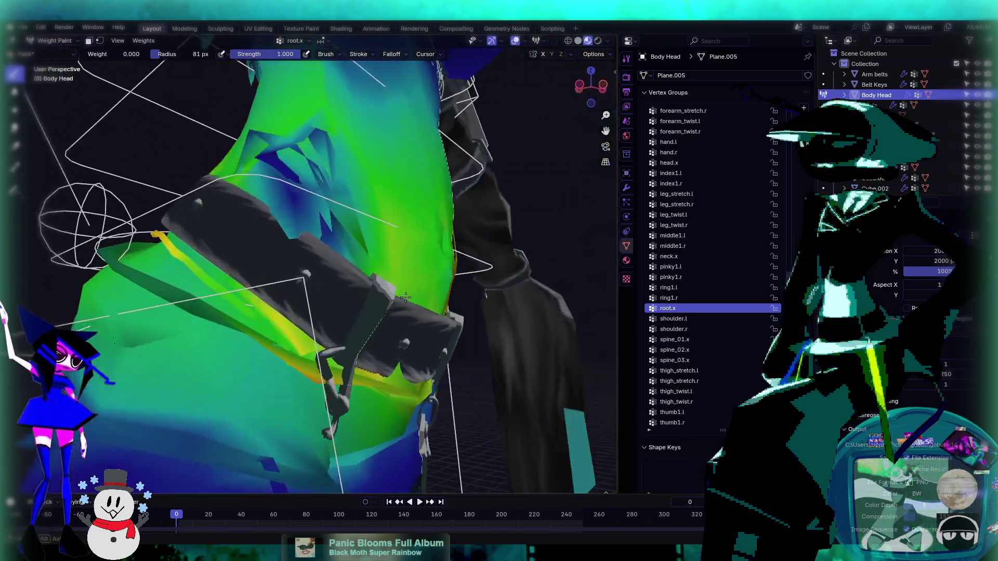
key(ctrl+z)
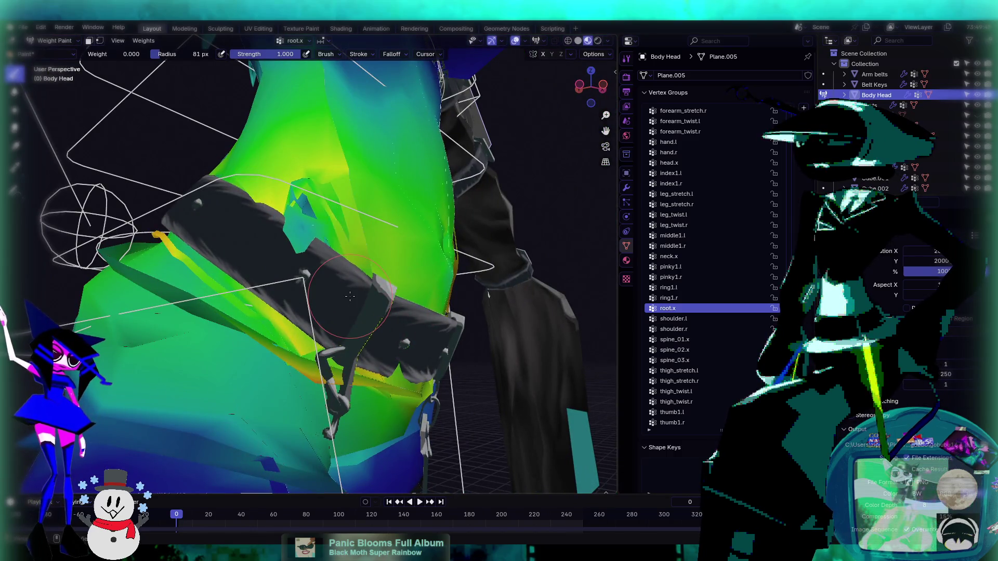
key(ctrl+z)
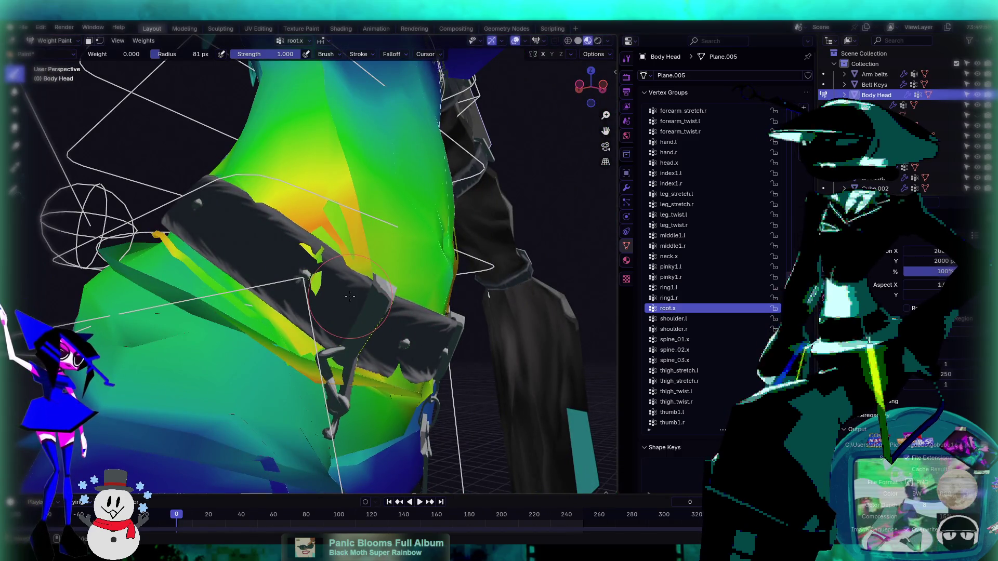
middle_drag(350, 296, 312, 308)
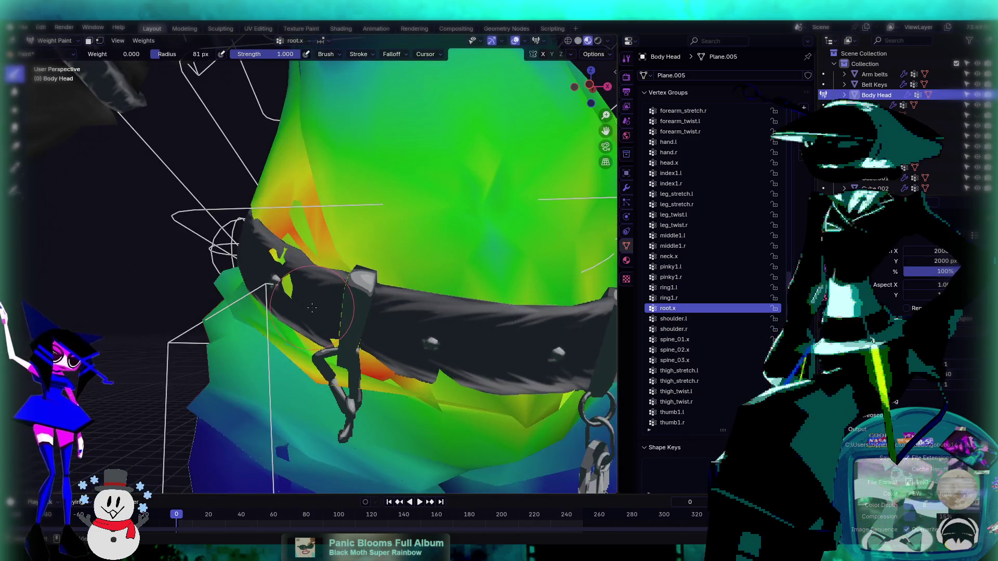
mouse_move(312, 308)
mouse_down()
mouse_move(306, 291)
mouse_move(312, 307)
mouse_move(341, 308)
mouse_up()
- Preview the body without weight colours, then return to the weight view
scroll(340, 308, down, 4)
middle_drag(341, 308, 363, 295)
key(ctrl+Tab)
key(ctrl+Tab)
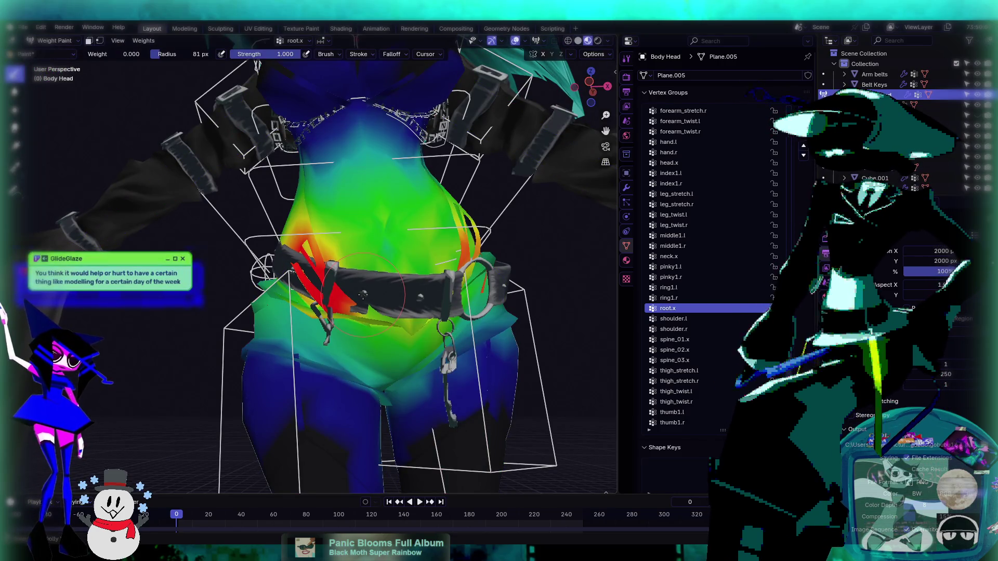
key(ctrl+Tab)
key(ctrl+Tab)
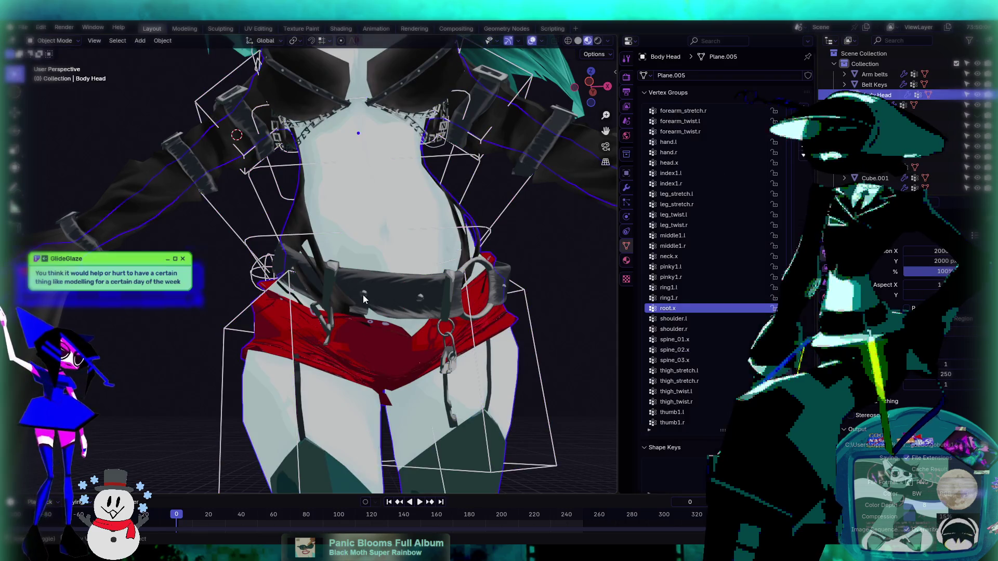
- Switch to Object Mode, select the Belt Keys mesh, and frame it with numpad period
mouse_move(363, 295)
middle_down()
mouse_move(383, 335)
mouse_move(380, 292)
mouse_move(414, 303)
middle_up()
scroll(383, 335, up, 3)
middle_drag(393, 317, 362, 266)
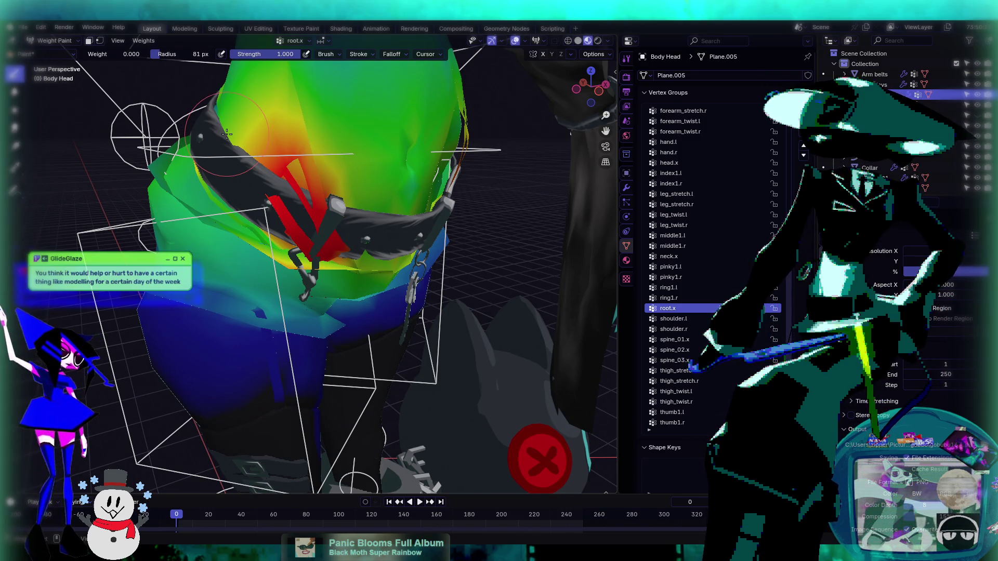
middle_drag(287, 148, 218, 94)
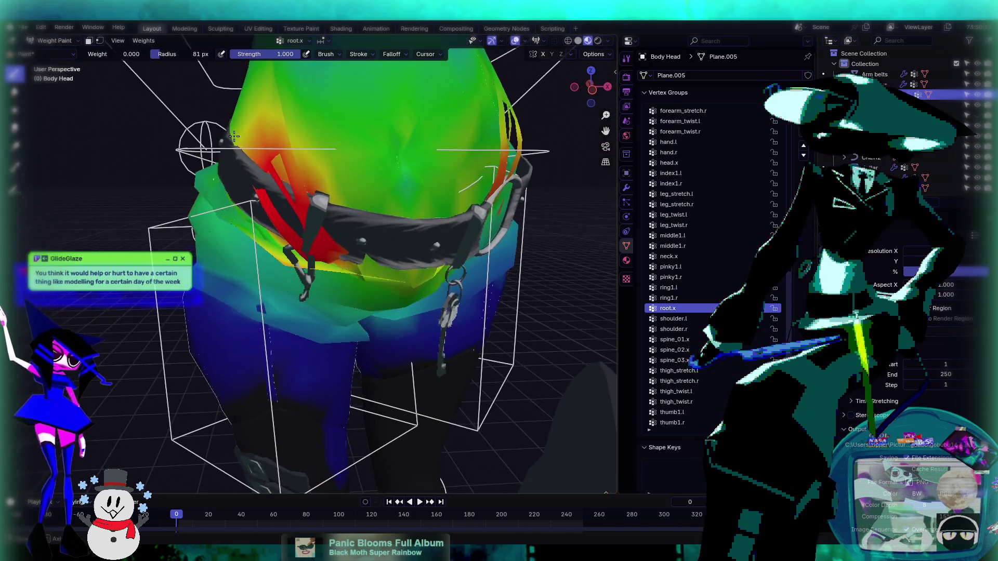
click(52, 41)
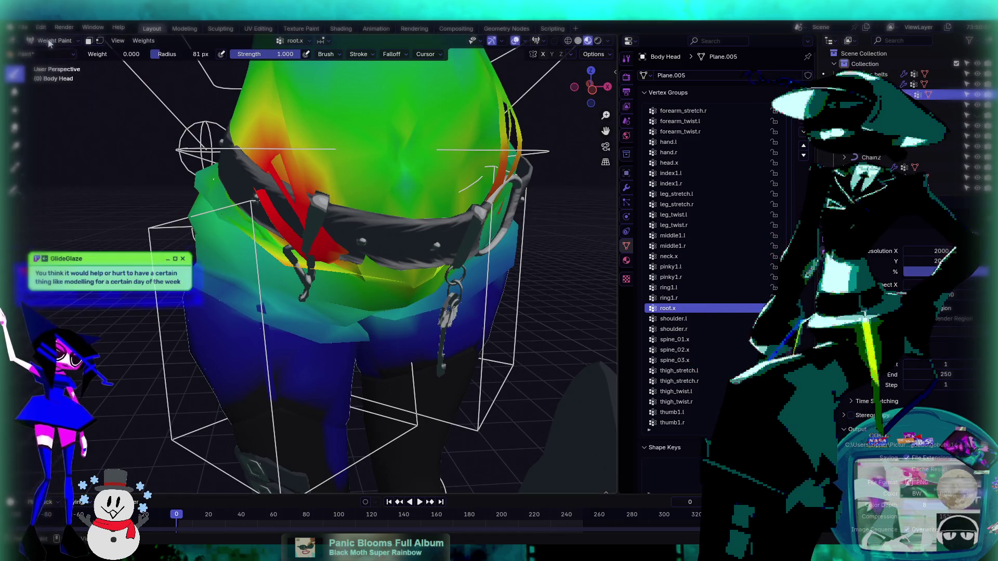
click(49, 53)
click(385, 246)
key(KP_Decimal)
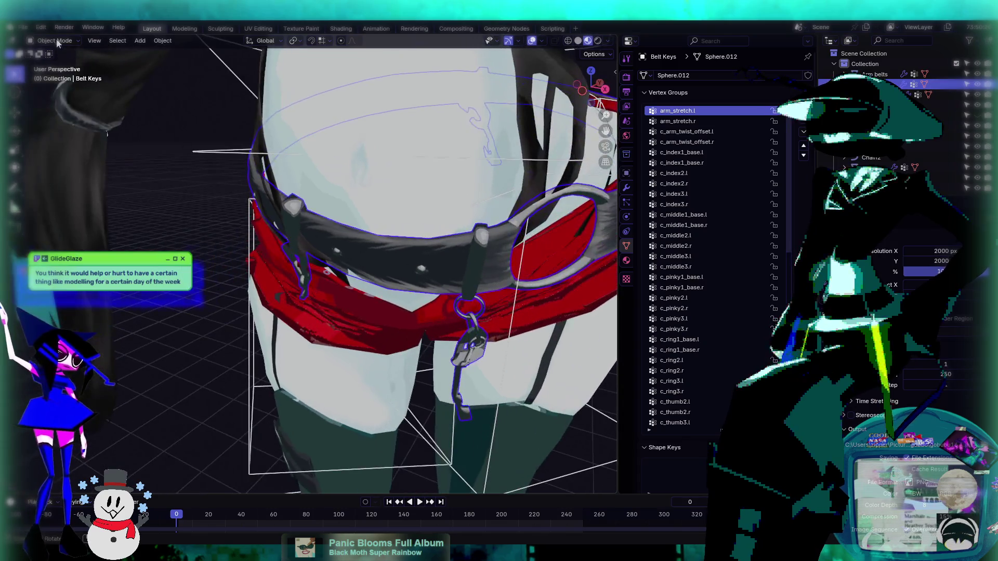
- In Edit Mode on Belt Keys, select three linked key and strap pieces with L
click(54, 40)
click(55, 64)
middle_drag(234, 156, 354, 157)
ctrl+click(360, 168)
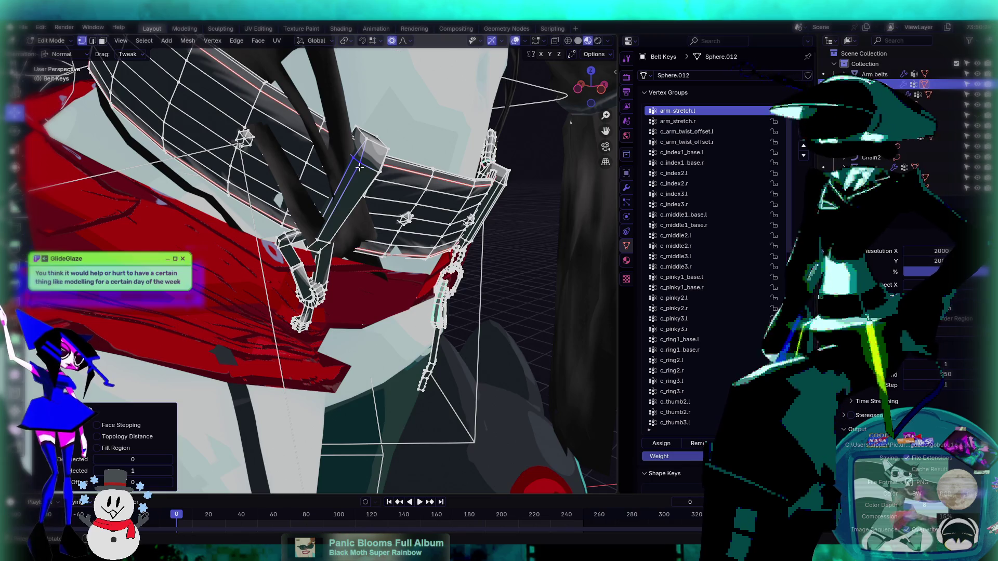
key(l)
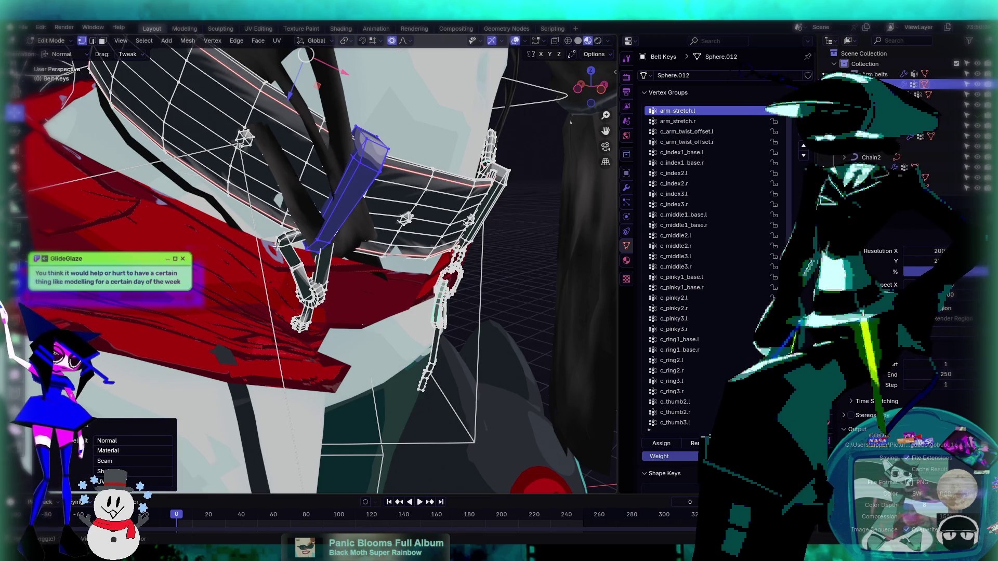
shift+click(283, 237)
key(l)
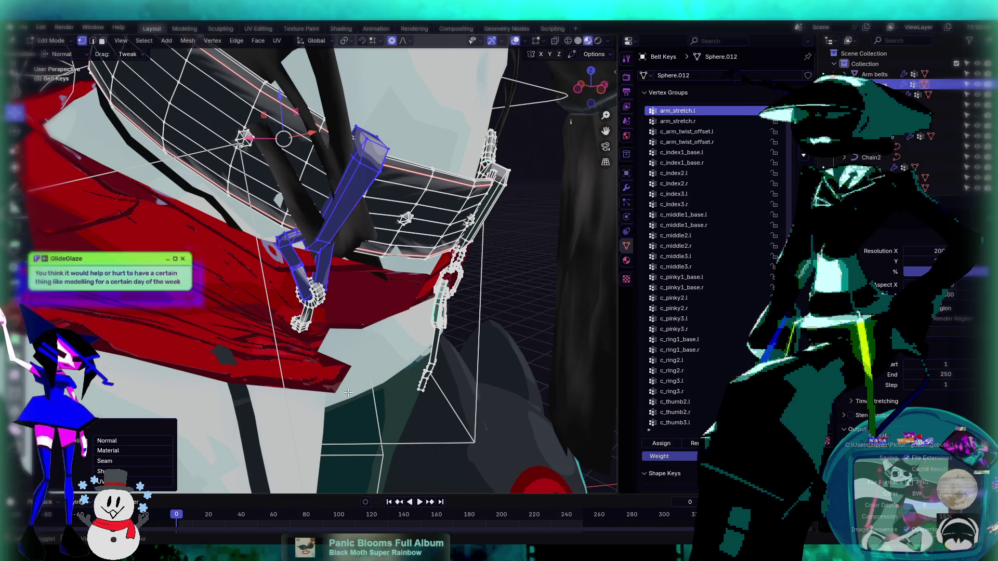
shift+click(321, 298)
key(l)
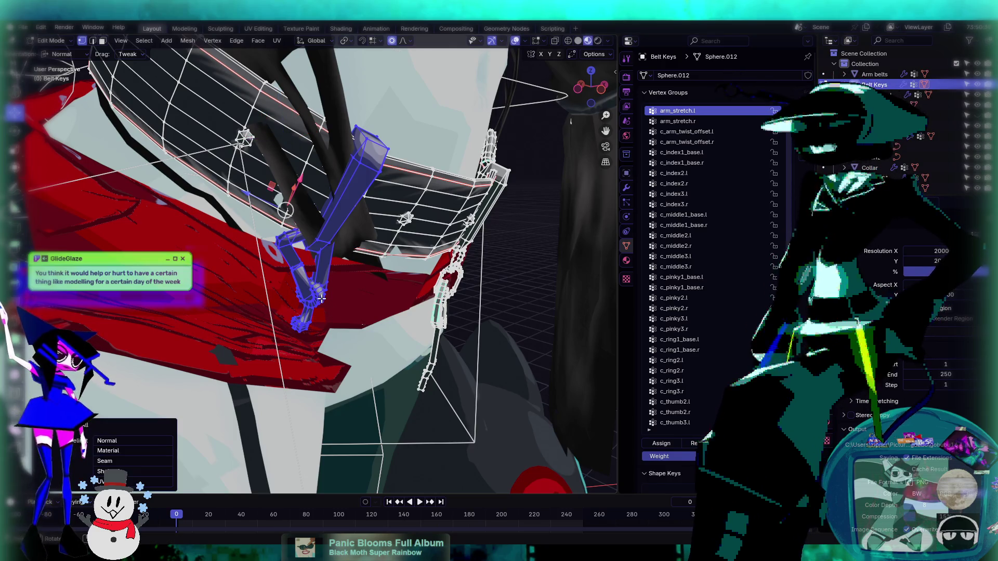
- Move the selected key pieces along their normals with G Z, in face select mode
middle_drag(304, 292, 369, 300)
key(g)
key(z)
key(z)
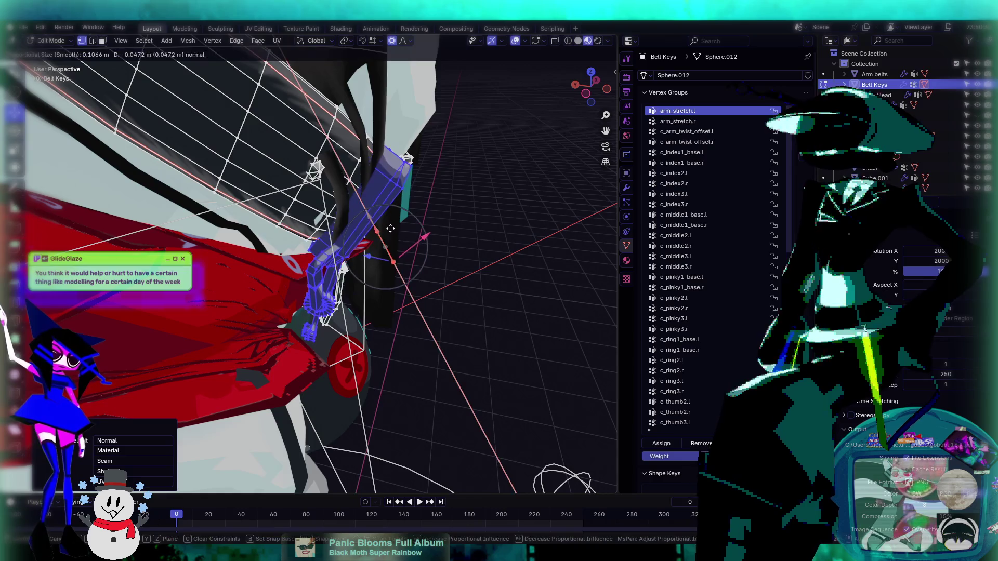
click(411, 248)
mouse_move(411, 247)
middle_down()
mouse_move(341, 231)
mouse_move(63, 63)
mouse_move(218, 130)
mouse_move(361, 232)
mouse_move(318, 152)
middle_up()
click(103, 43)
key(g)
key(z)
key(z)
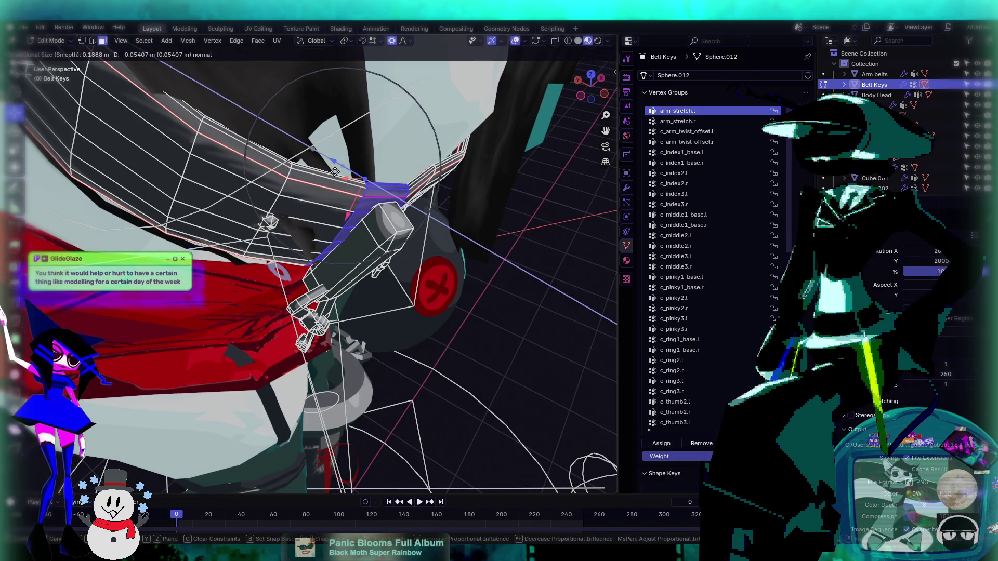
scroll(335, 172, down, 7)
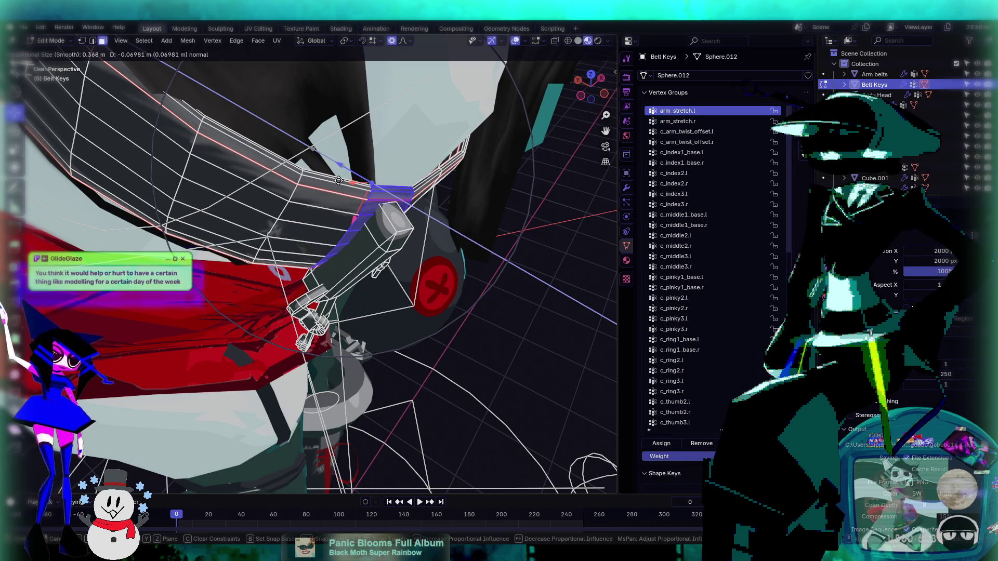
click(336, 175)
- Select a strap face on the belt and its connected key piece with L
mouse_move(337, 176)
middle_down()
mouse_move(338, 239)
mouse_move(363, 257)
mouse_move(247, 359)
mouse_move(339, 307)
mouse_move(357, 278)
mouse_move(452, 244)
middle_up()
middle_drag(316, 136, 293, 136)
drag(278, 141, 267, 144)
middle_drag(267, 144, 295, 94)
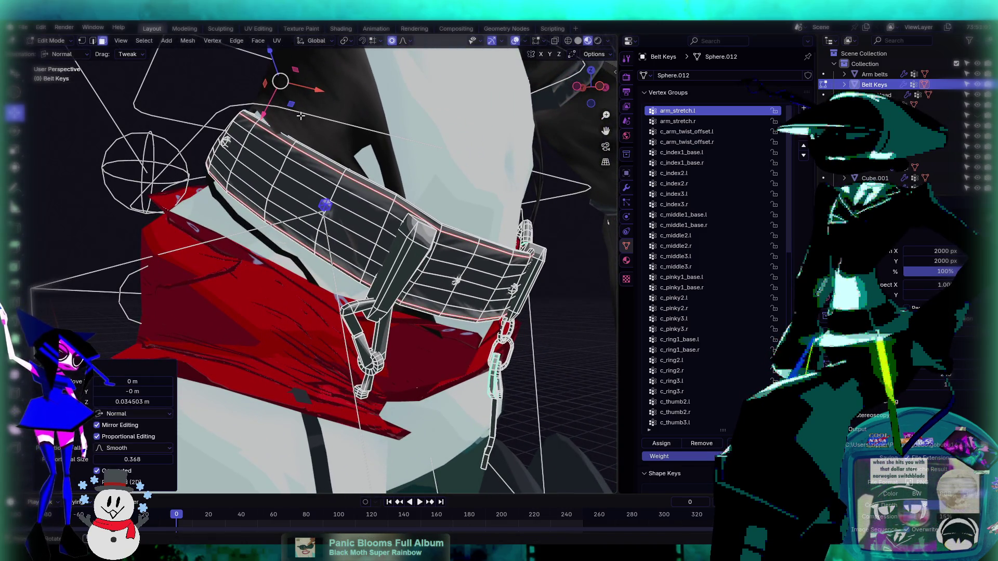
middle_drag(419, 241, 335, 195)
click(336, 195)
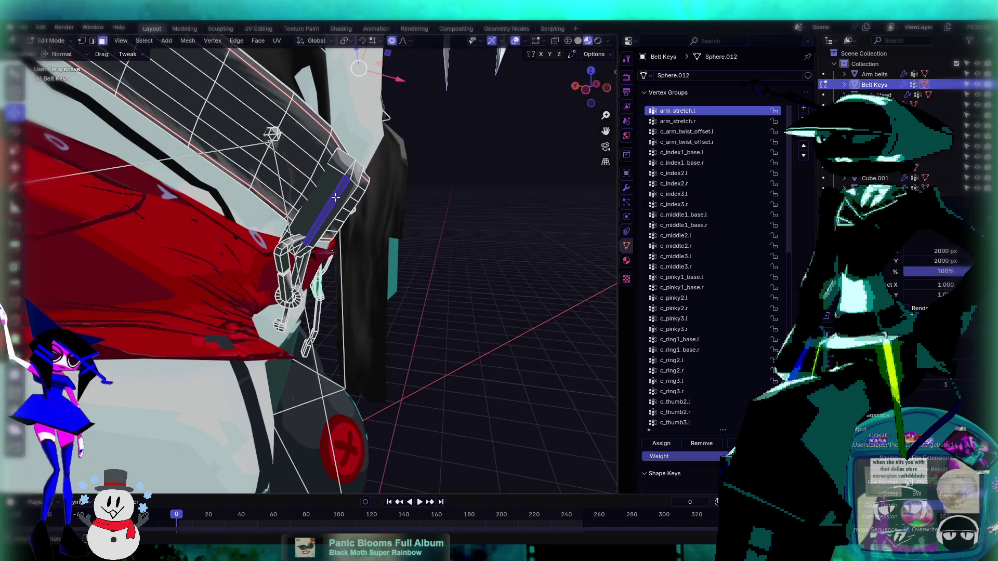
mouse_move(295, 268)
middle_down()
mouse_move(289, 250)
mouse_move(279, 267)
middle_up()
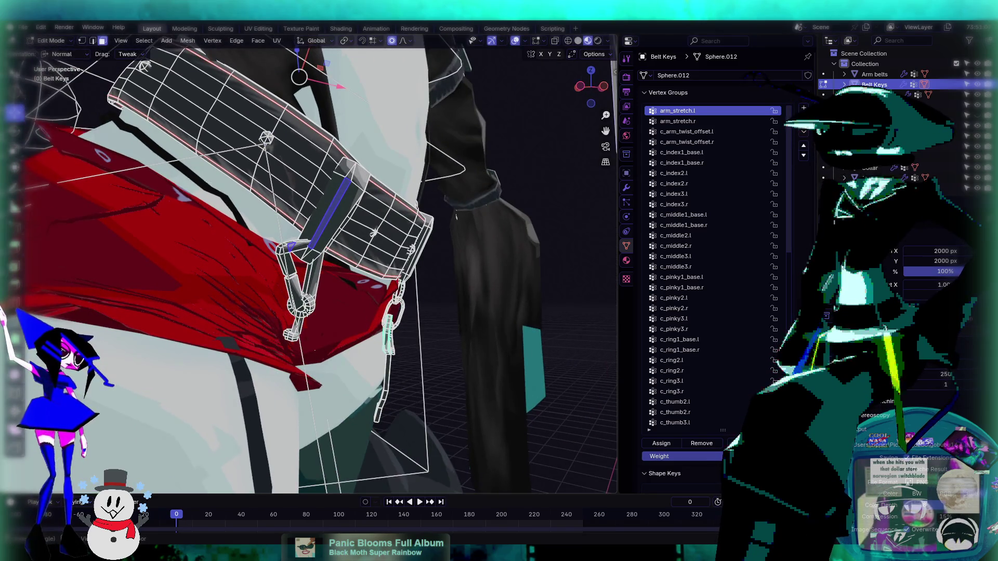
key(l)
- Push the strap outward along its normal, then shift it sideways
middle_drag(335, 251, 321, 234)
key(g)
key(z)
key(z)
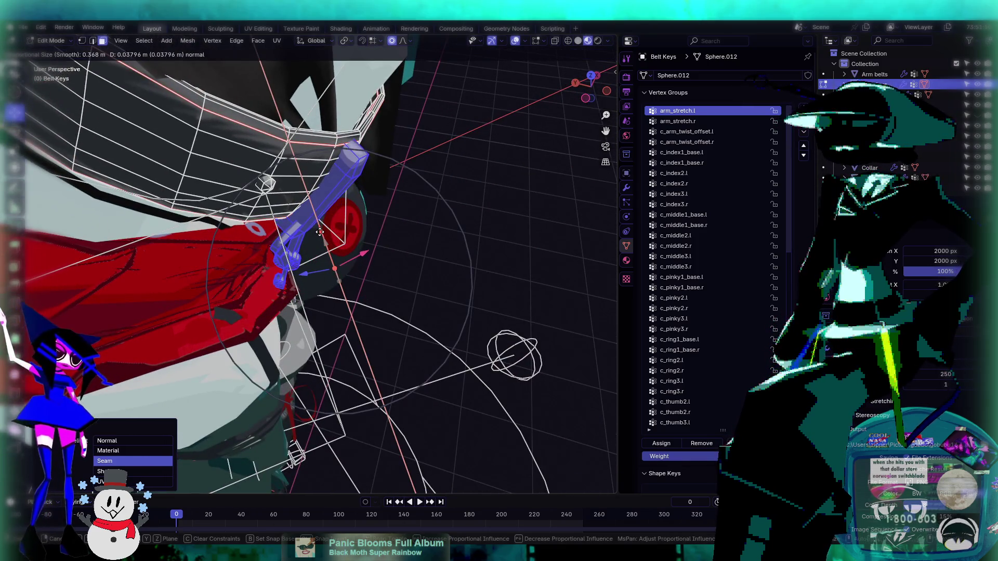
click(316, 222)
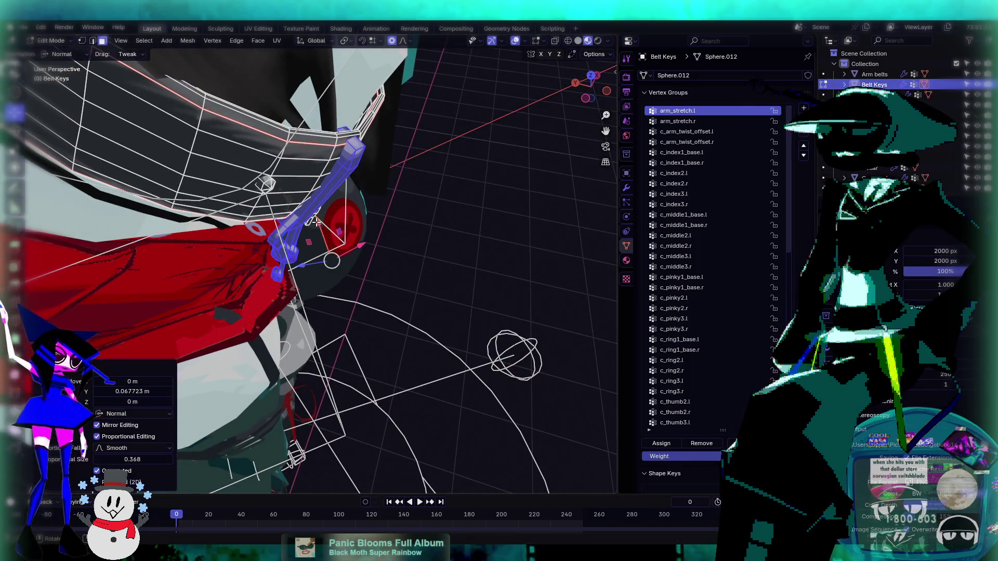
key(g)
click(358, 239)
- Deselect the strap vertices and return to Object Mode
middle_drag(359, 239, 313, 206)
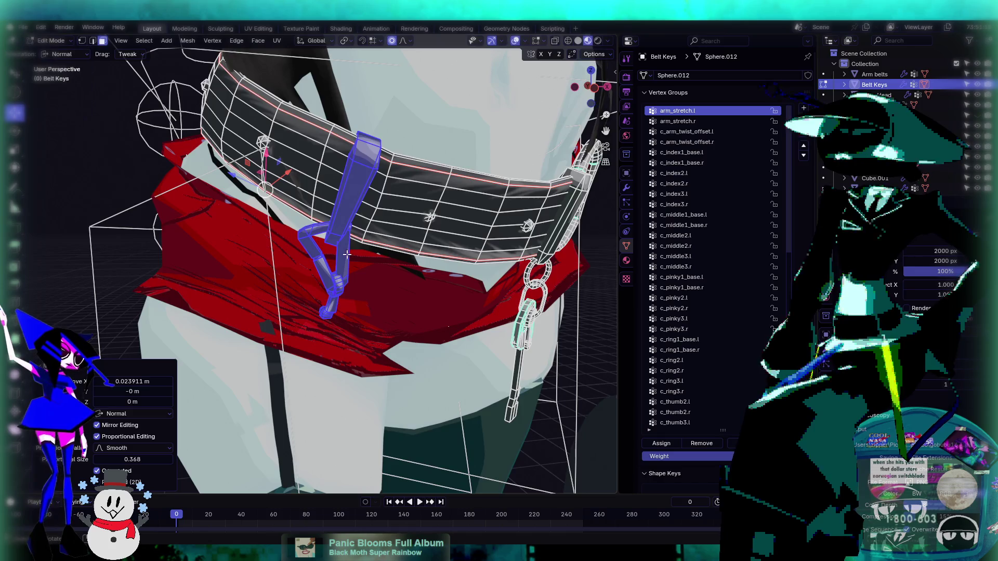
scroll(333, 278, down, 4)
click(303, 323)
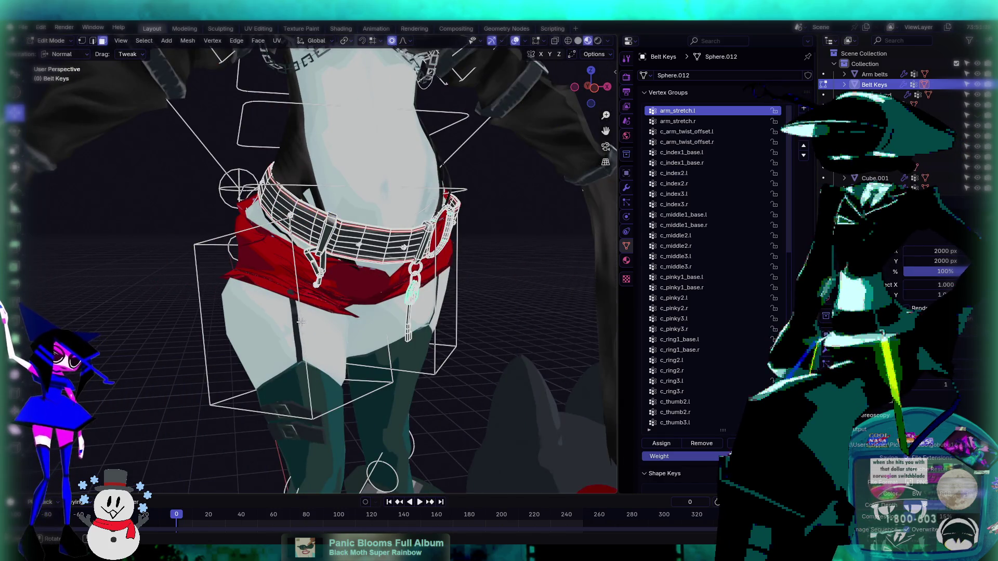
click(63, 46)
click(58, 52)
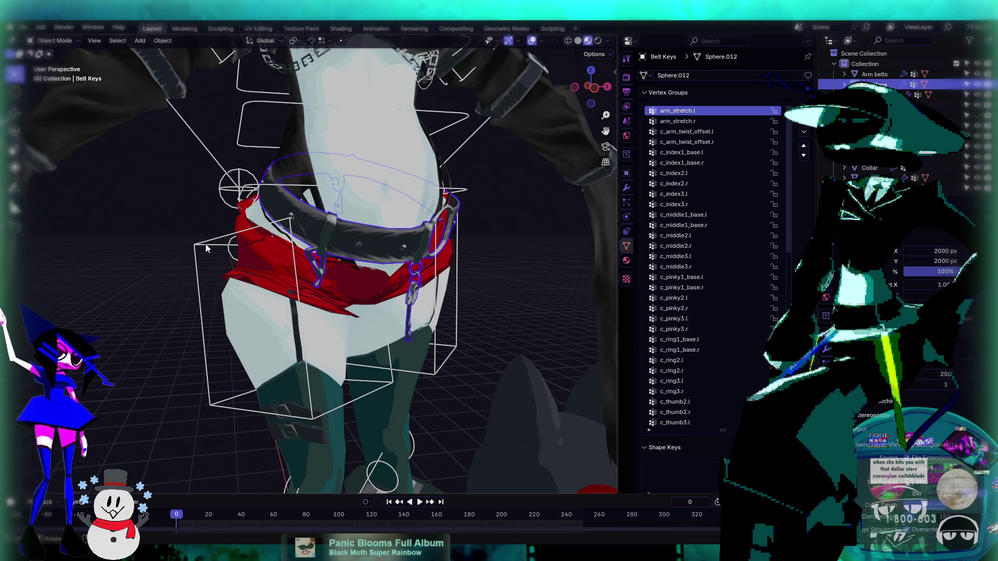
- Put the rig in Pose Mode, test the belt with a c_root.x rotation, then undo it
click(200, 246)
click(54, 41)
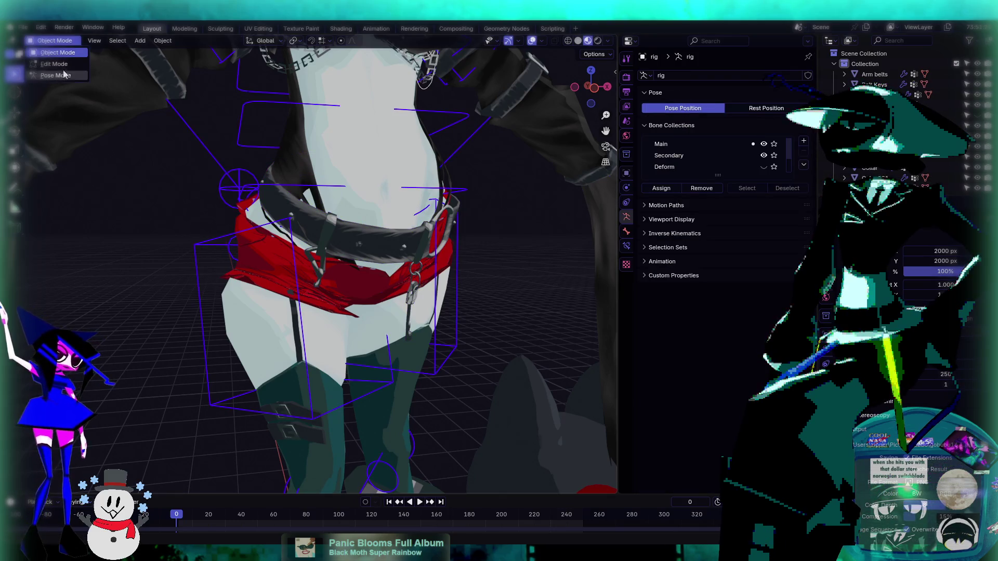
click(52, 76)
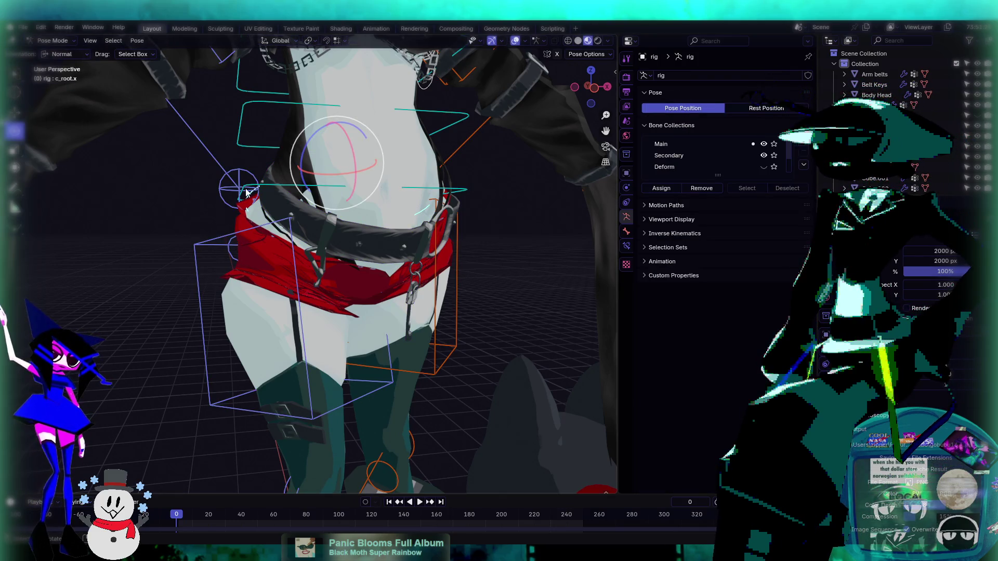
middle_drag(255, 196, 212, 208)
key(KP_1)
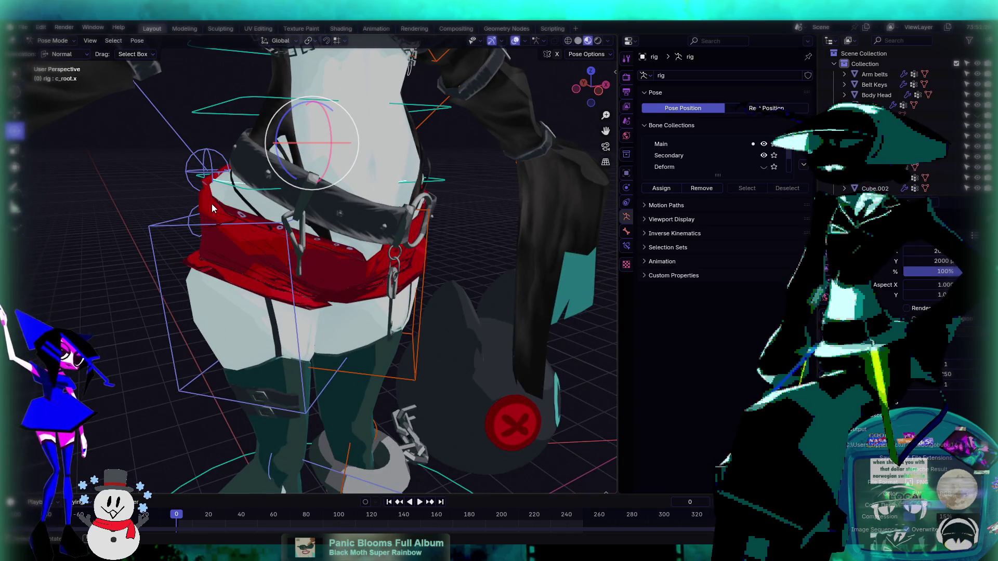
mouse_move(419, 143)
middle_down()
mouse_move(358, 132)
mouse_move(435, 140)
middle_up()
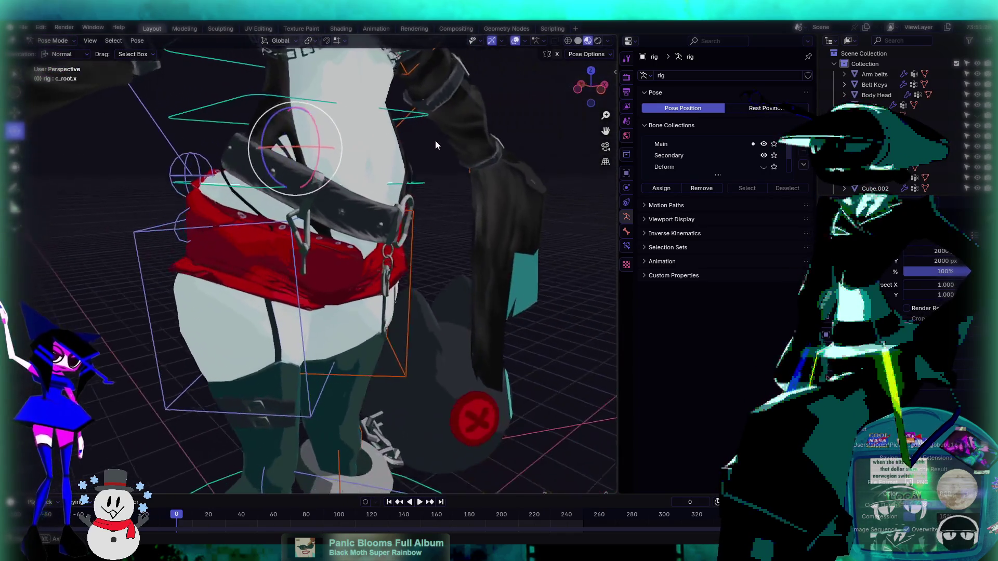
scroll(325, 203, up, 6)
middle_drag(335, 215, 316, 192)
scroll(334, 239, up, 5)
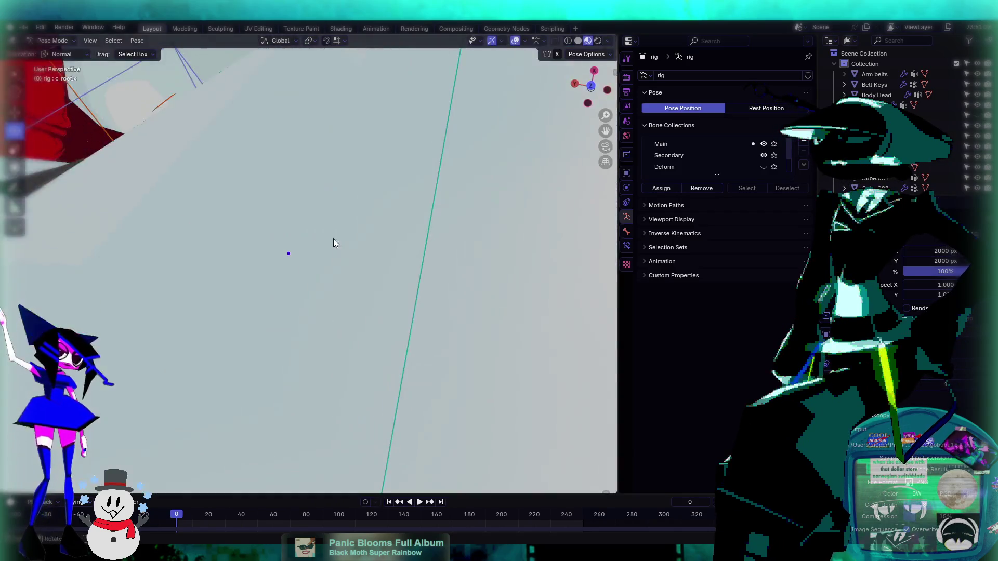
scroll(297, 142, down, 5)
mouse_move(297, 142)
middle_down()
mouse_move(359, 216)
mouse_move(373, 218)
mouse_move(326, 202)
mouse_move(333, 248)
mouse_move(307, 210)
middle_up()
key(ctrl+z)
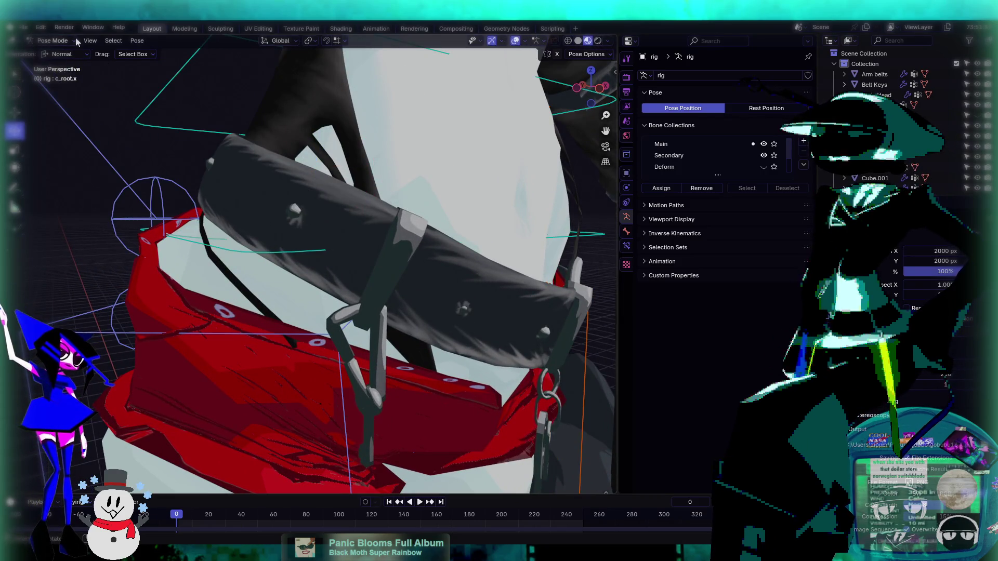
- Return to Object Mode and make the Belt Keys mesh active
scroll(418, 305, up, 3)
middle_drag(407, 301, 363, 288)
scroll(349, 284, up, 2)
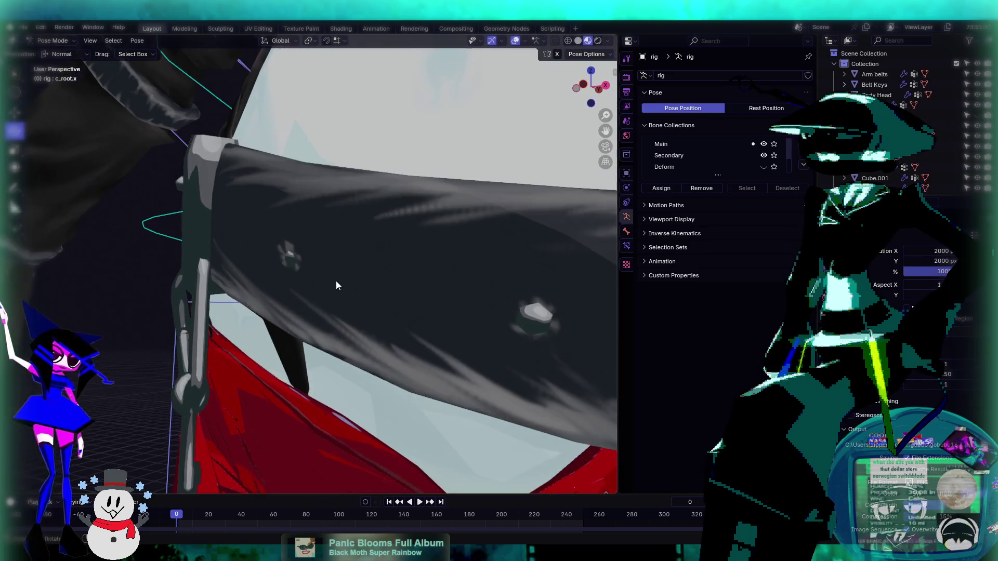
click(63, 41)
click(57, 52)
click(362, 259)
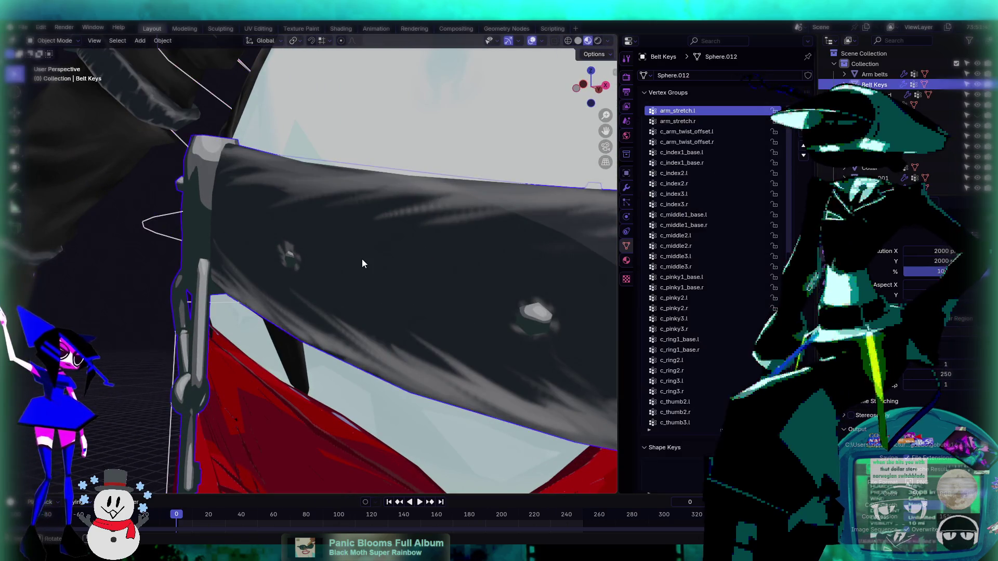
- In Edit Mode, select the linked belt piece and push it outward with proportional editing
key(Tab)
key(l)
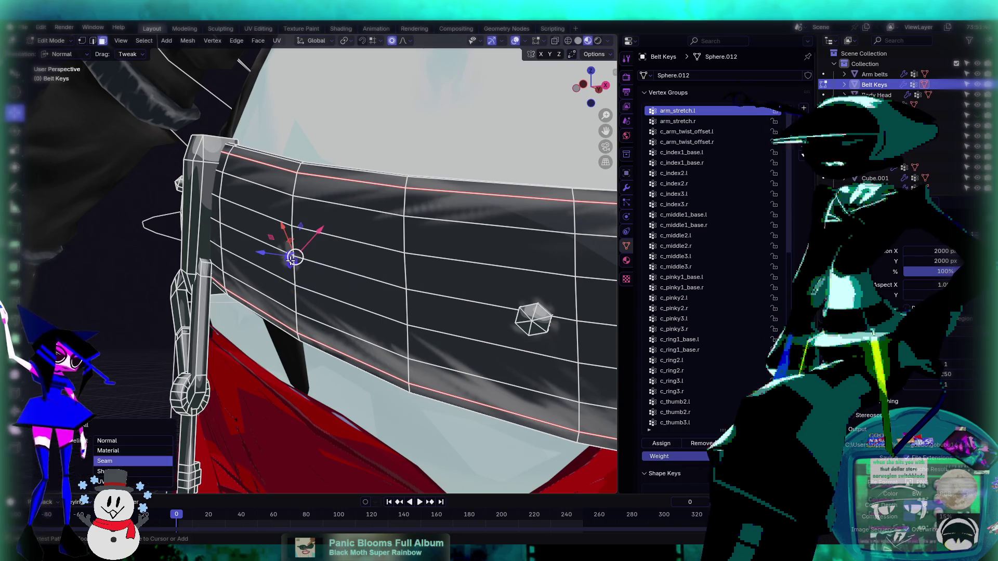
drag(270, 258, 252, 254)
middle_drag(212, 245, 248, 171)
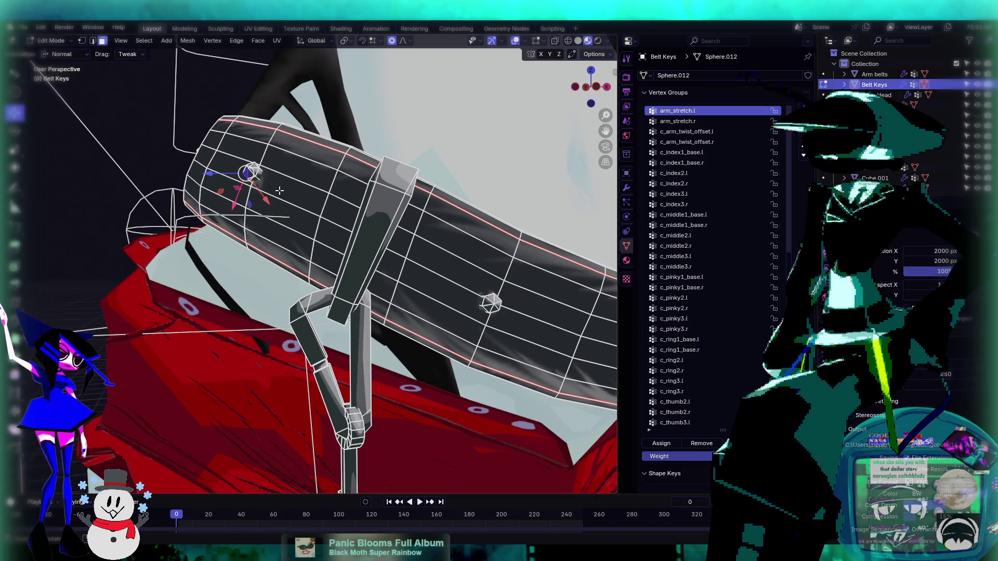
key(ctrl+l)
scroll(283, 188, up, 2)
- Nudge another belt vertex along Y with soft falloff, then Tab back to Object Mode
drag(214, 108, 214, 107)
middle_drag(213, 107, 487, 252)
drag(457, 204, 468, 205)
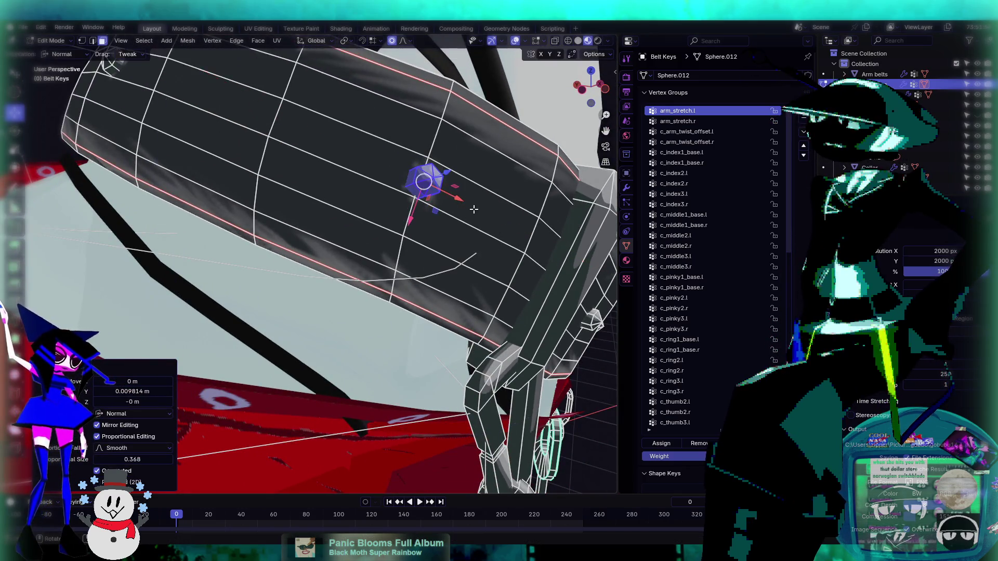
scroll(447, 229, down, 5)
key(Tab)
scroll(440, 239, down, 8)
mouse_move(439, 251)
middle_down()
mouse_move(395, 245)
mouse_move(404, 258)
mouse_move(367, 244)
mouse_move(381, 252)
mouse_move(266, 276)
mouse_move(294, 292)
mouse_move(293, 312)
mouse_move(363, 315)
mouse_move(436, 301)
mouse_move(451, 253)
mouse_move(364, 265)
mouse_move(357, 269)
mouse_move(370, 295)
middle_up()
scroll(367, 244, up, 3)
scroll(304, 274, up, 3)
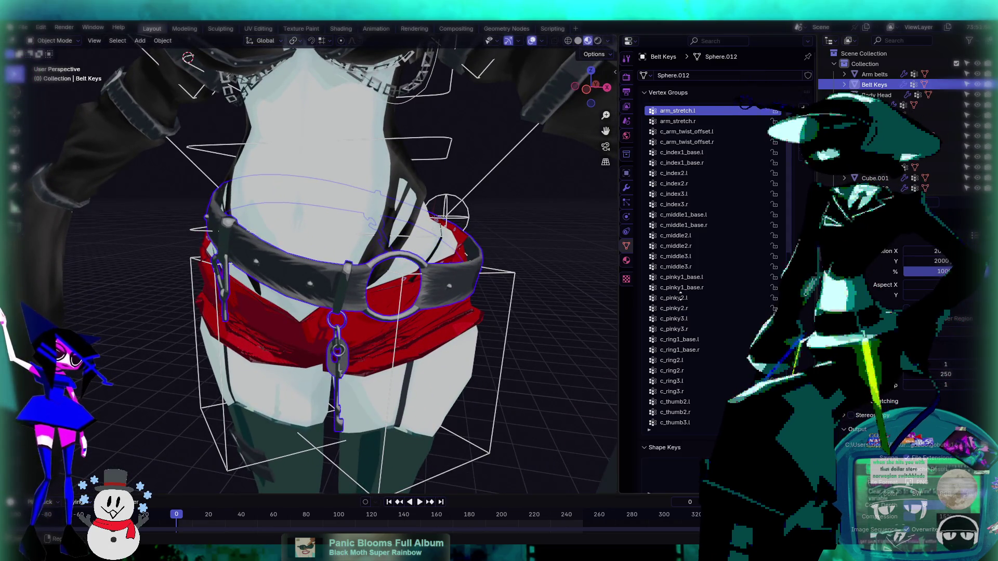
- In Pose Mode, trackball-rotate the c_root_master.x bone to tilt the whole rig and check the belt
mouse_move(566, 281)
middle_down()
mouse_move(420, 288)
mouse_move(411, 262)
middle_up()
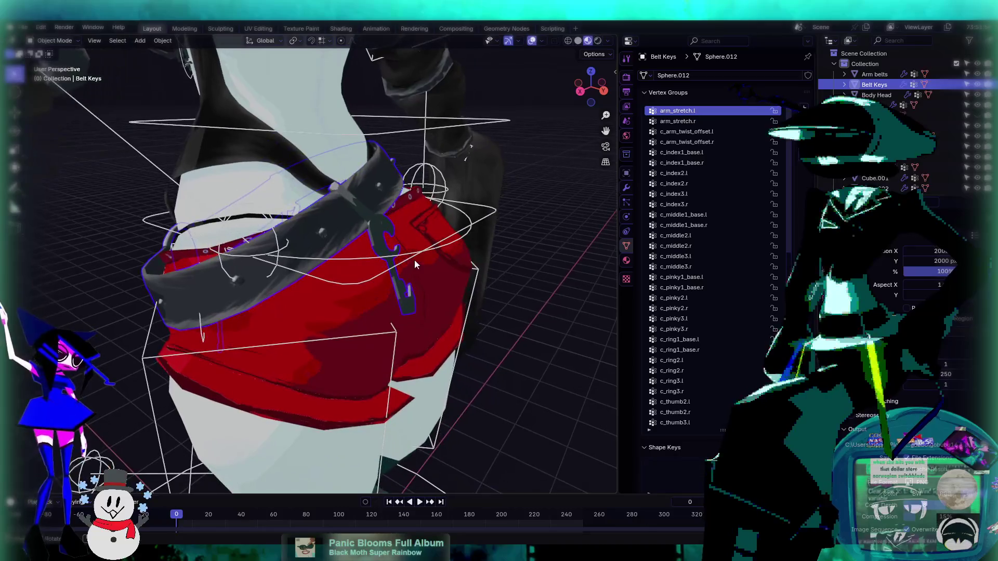
click(366, 282)
click(53, 41)
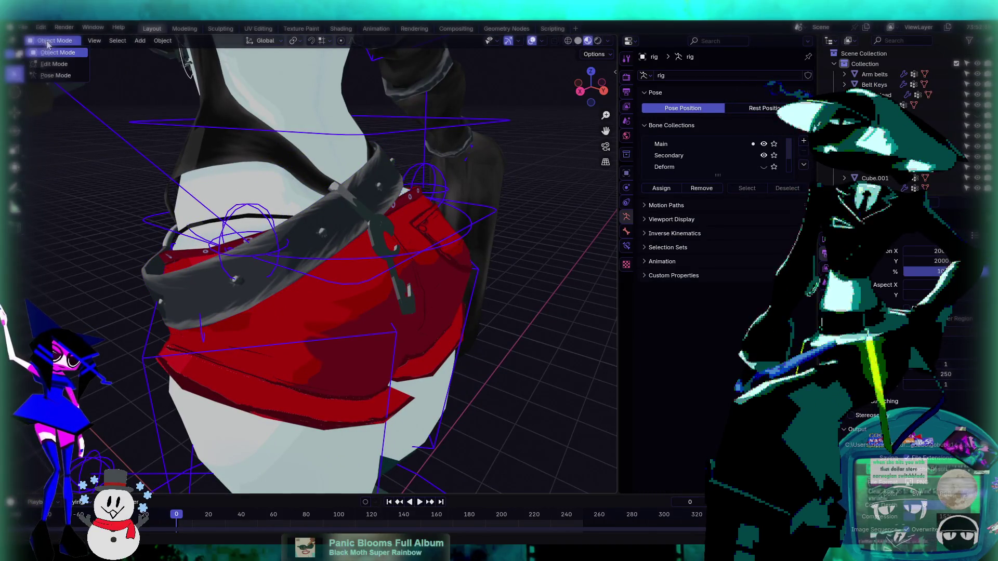
click(55, 76)
middle_drag(355, 289, 457, 276)
click(326, 220)
key(r)
key(r)
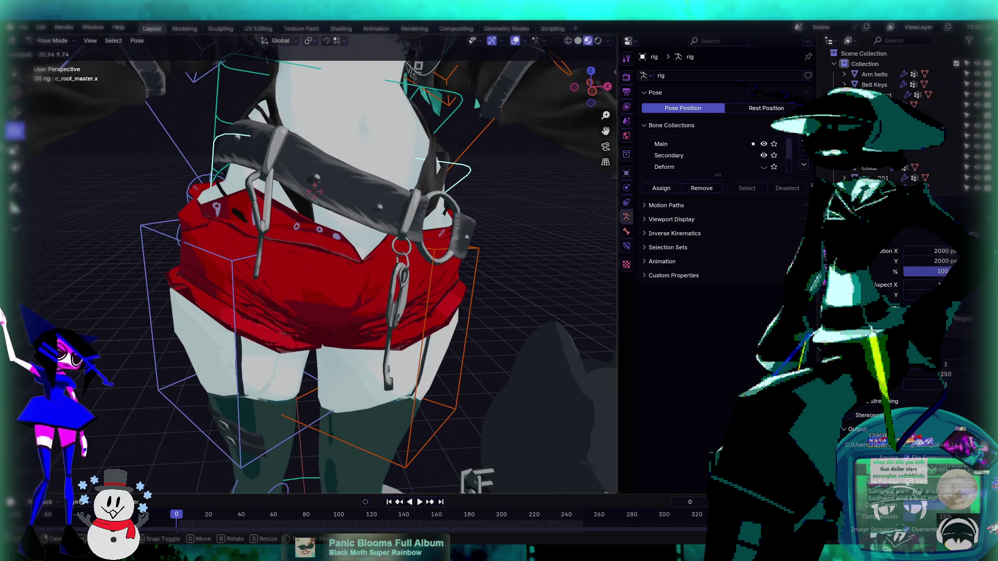
click(419, 246)
middle_drag(419, 246, 373, 244)
- Select the c_thigh_b.l bone, then make the Body Head mesh active
click(315, 224)
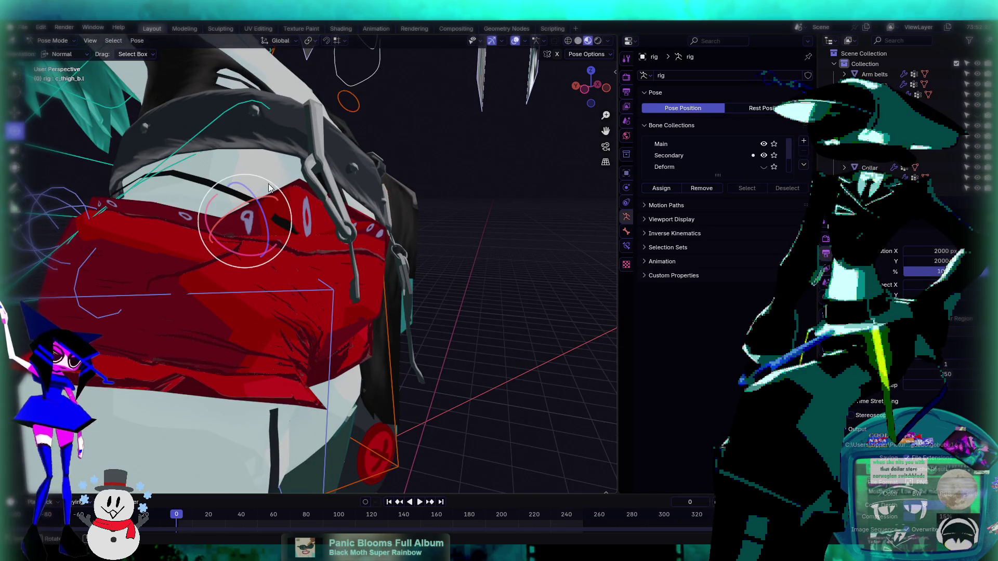
click(244, 265)
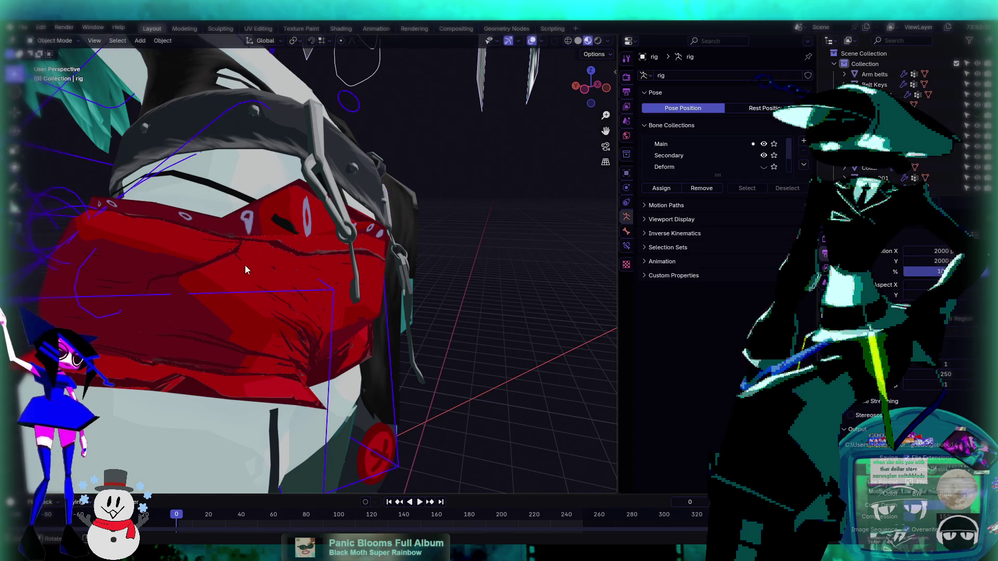
click(55, 41)
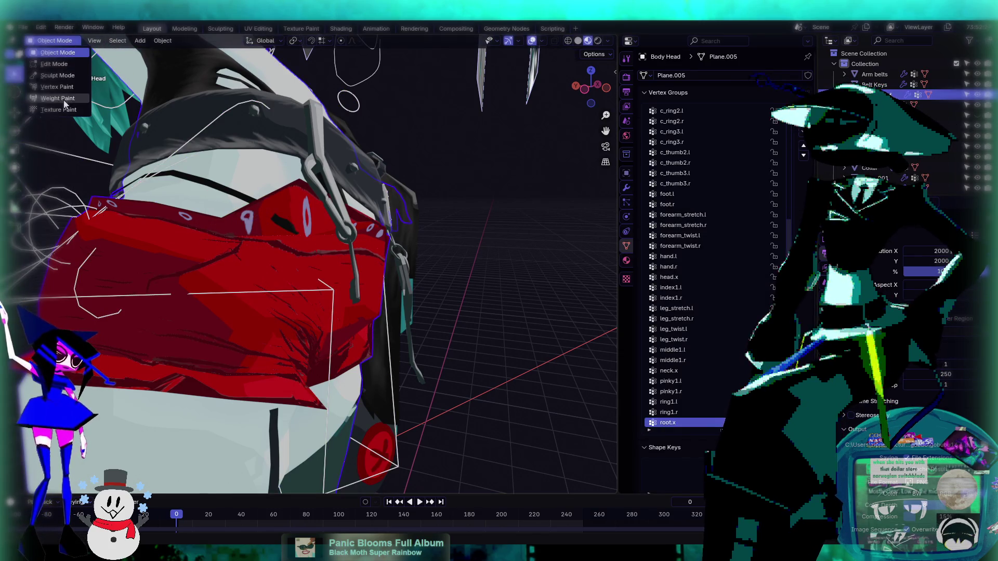
- Inspect Body Head's root.x weights in Weight Paint and undo the last two changes
click(63, 99)
mouse_move(283, 229)
middle_down()
mouse_move(328, 207)
mouse_move(383, 232)
mouse_move(84, 79)
middle_up()
middle_drag(283, 81, 304, 155)
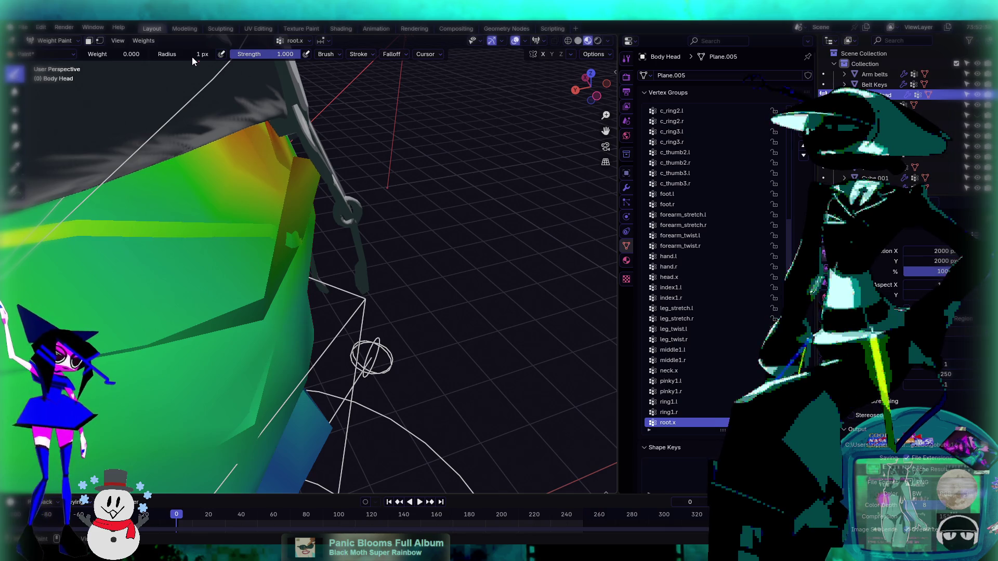
middle_drag(304, 155, 377, 172)
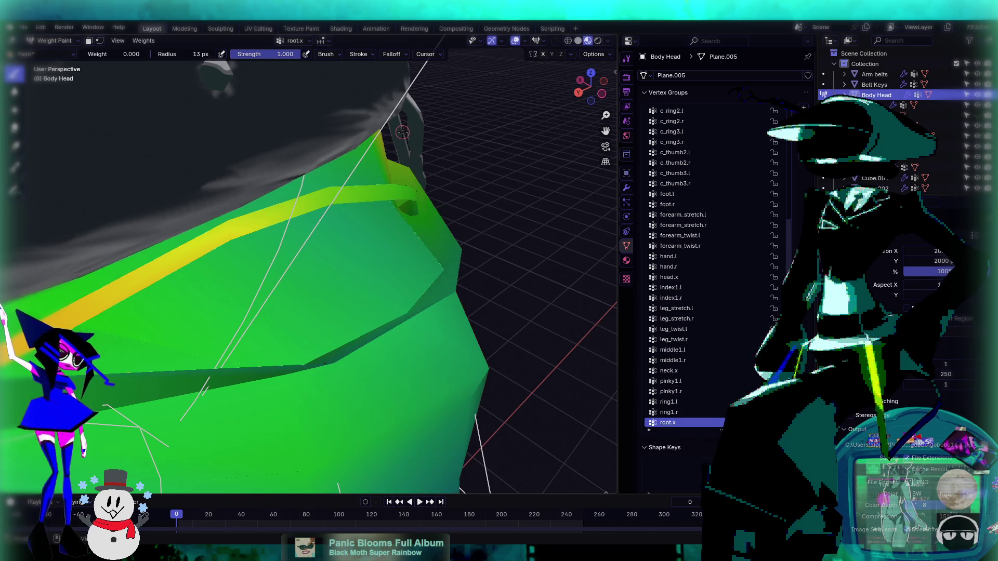
mouse_move(401, 132)
middle_down()
mouse_move(375, 187)
mouse_move(352, 160)
mouse_move(360, 165)
middle_up()
key(ctrl+z)
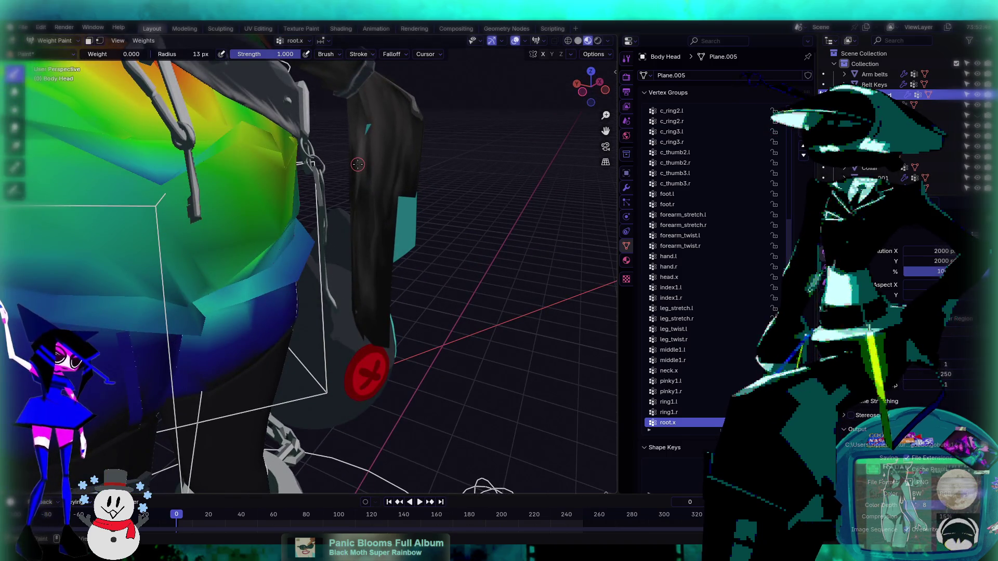
key(ctrl+z)
mouse_move(305, 169)
middle_down()
mouse_move(362, 176)
mouse_move(336, 218)
mouse_move(295, 216)
mouse_move(311, 212)
middle_up()
scroll(432, 230, up, 4)
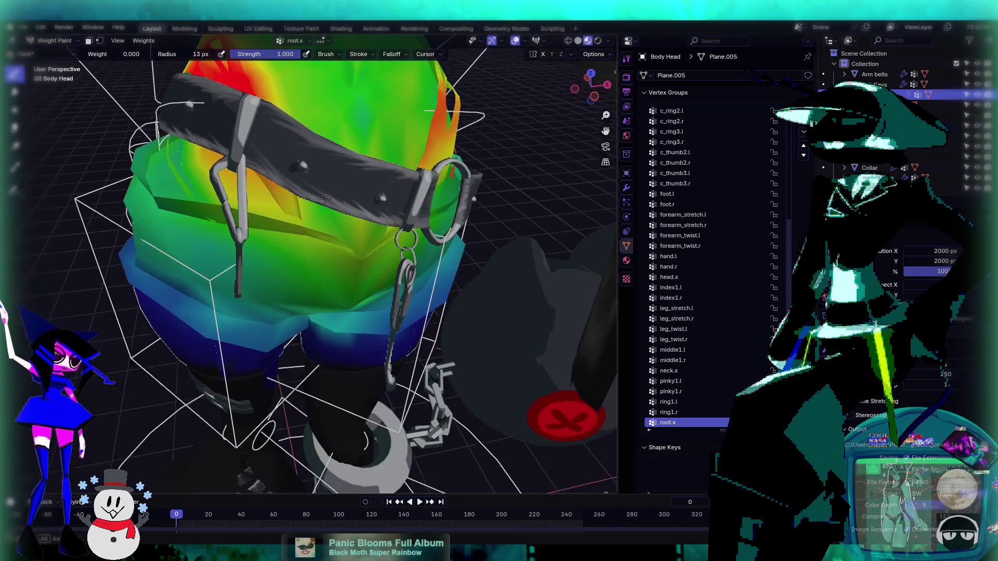
- Switch Body Head back to Object Mode and view the hips
click(55, 40)
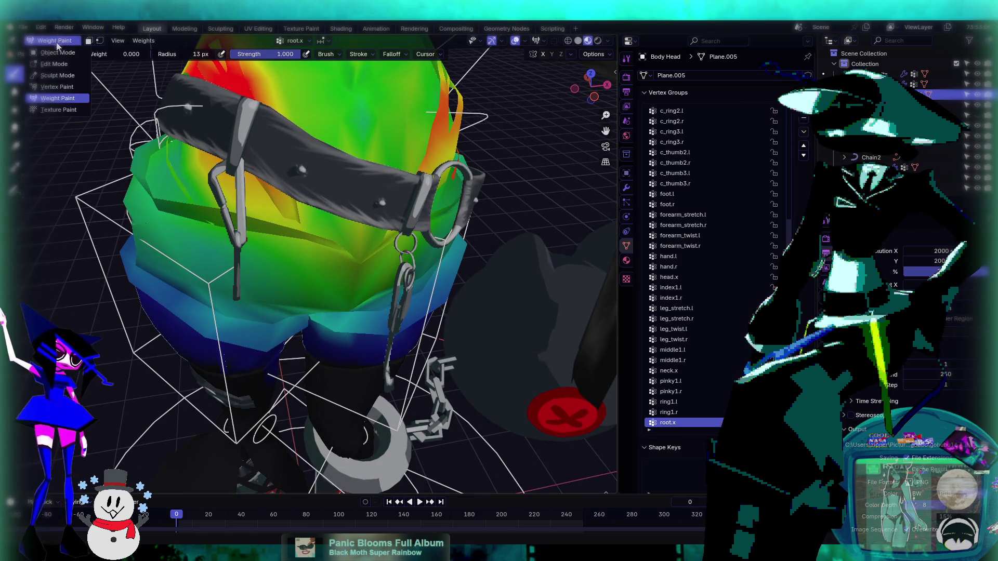
click(52, 52)
mouse_move(333, 184)
middle_down()
mouse_move(323, 164)
mouse_move(275, 206)
mouse_move(301, 294)
middle_up()
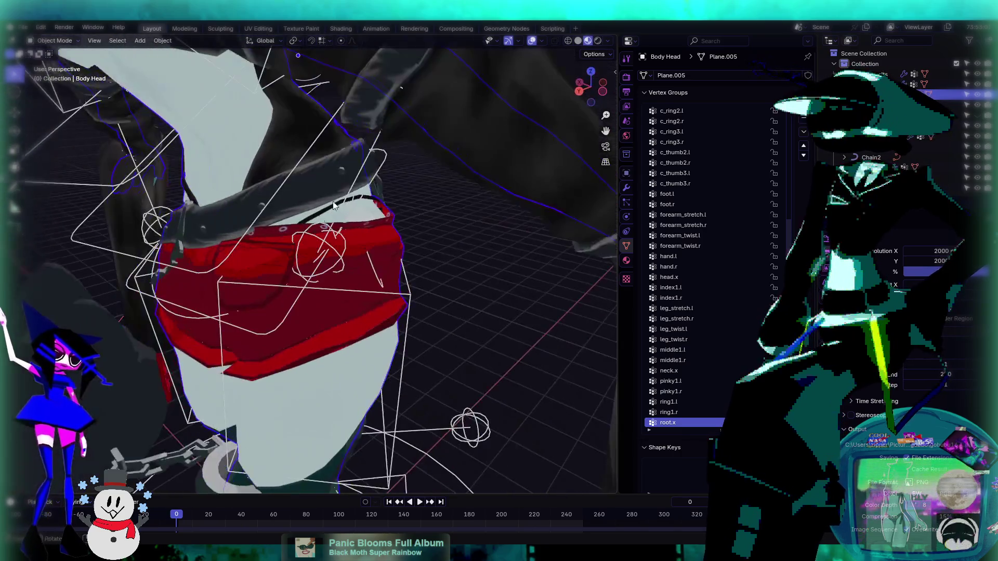
- Put the rig in Pose Mode, select the thigh IK and root master bones, then return to Object Mode
click(292, 303)
click(55, 41)
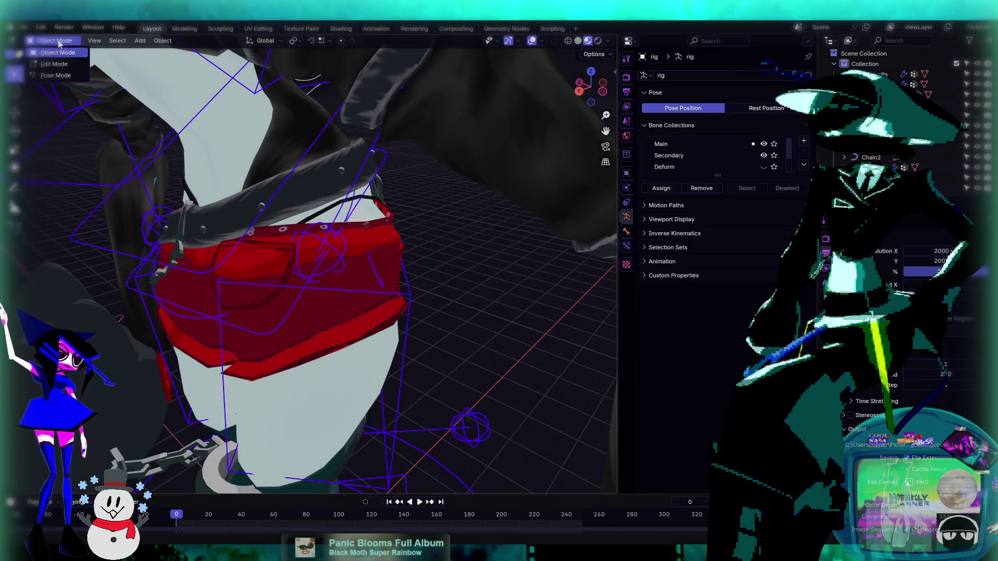
click(52, 75)
click(287, 336)
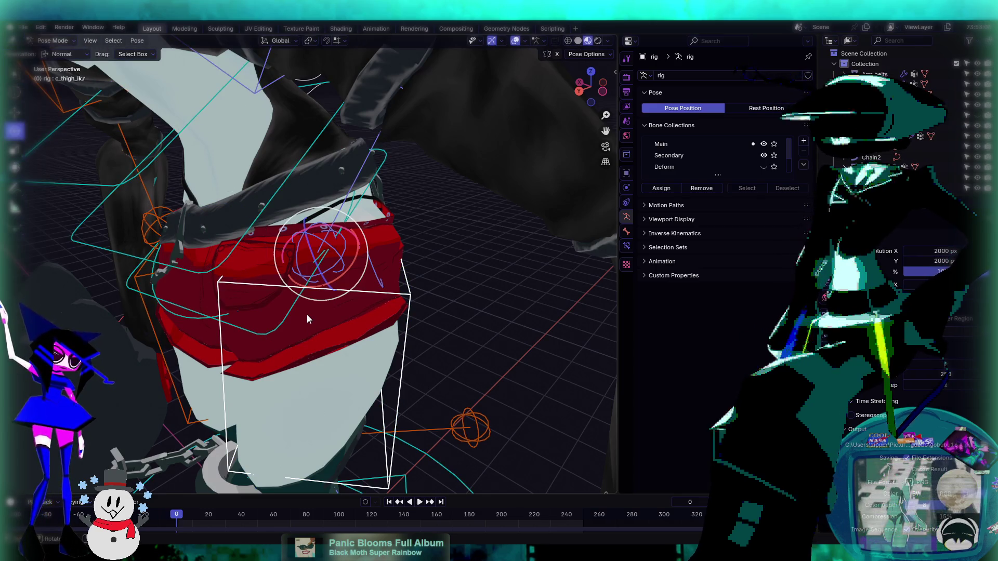
click(279, 323)
mouse_move(281, 323)
middle_down()
mouse_move(422, 223)
mouse_move(287, 185)
mouse_move(322, 198)
middle_up()
scroll(358, 211, up, 2)
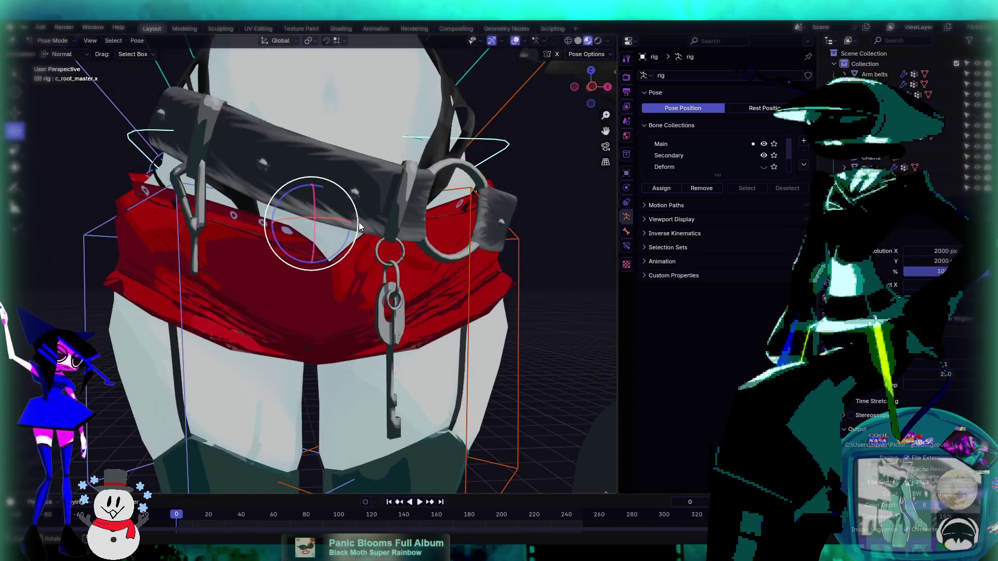
click(54, 40)
click(67, 55)
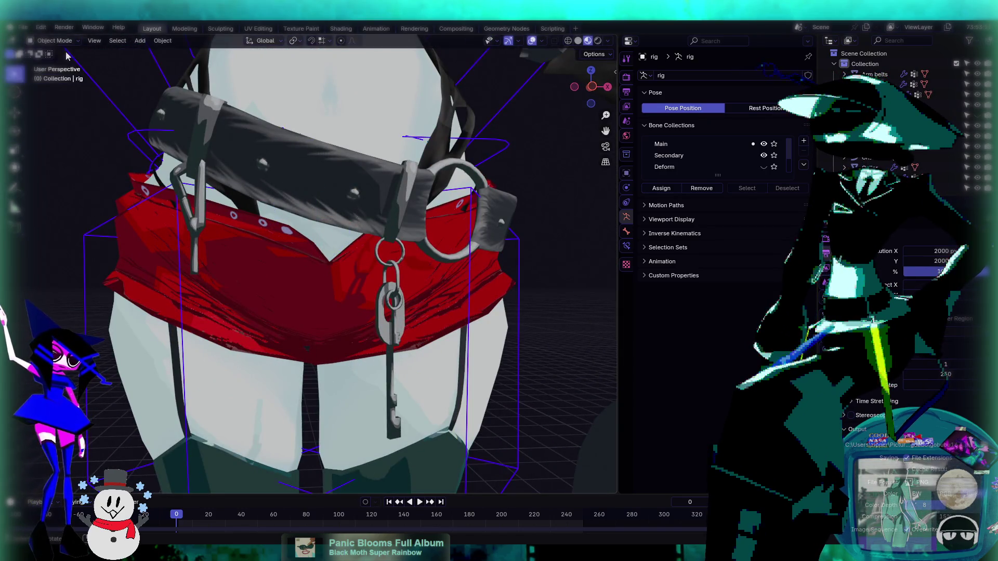
- Push a vertical ring of Belt Keys faces slightly along its normal and leave Edit Mode
click(343, 177)
key(Tab)
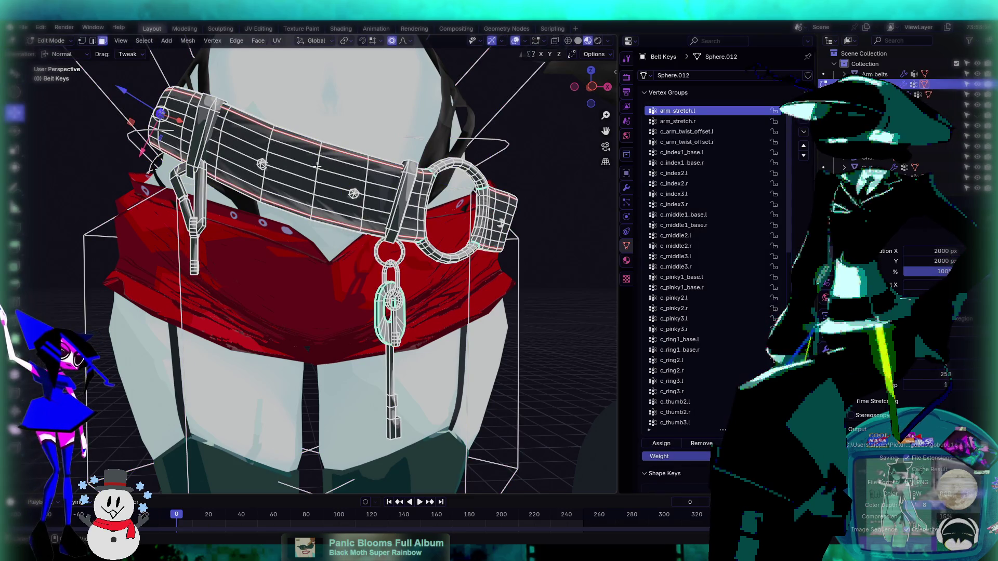
alt+click(317, 167)
alt+click(274, 213)
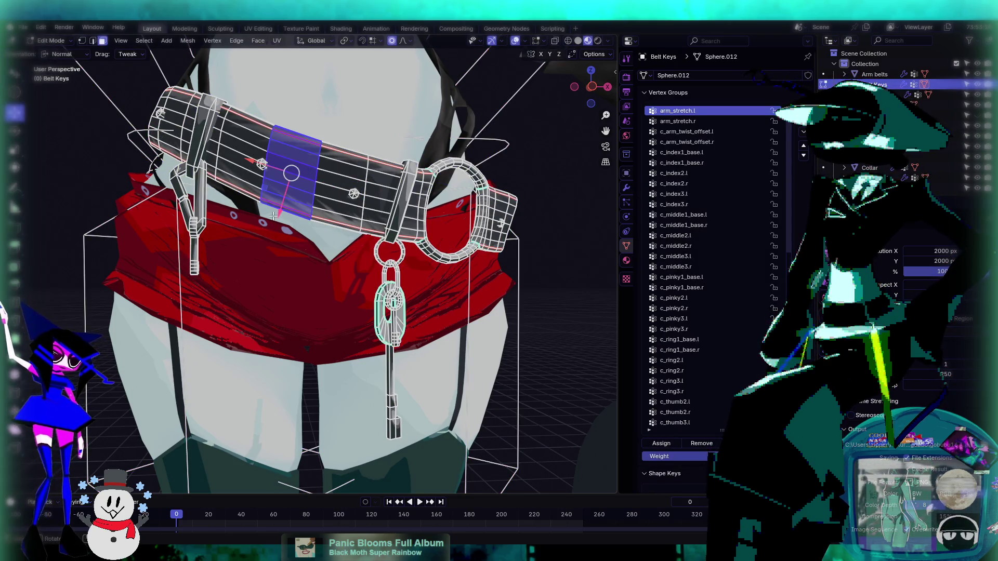
drag(277, 214, 283, 203)
key(Tab)
mouse_move(283, 203)
middle_down()
mouse_move(340, 172)
mouse_move(341, 189)
mouse_move(373, 158)
mouse_move(347, 190)
middle_up()
scroll(348, 190, down, 3)
click(55, 41)
click(65, 53)
middle_drag(259, 207, 212, 242)
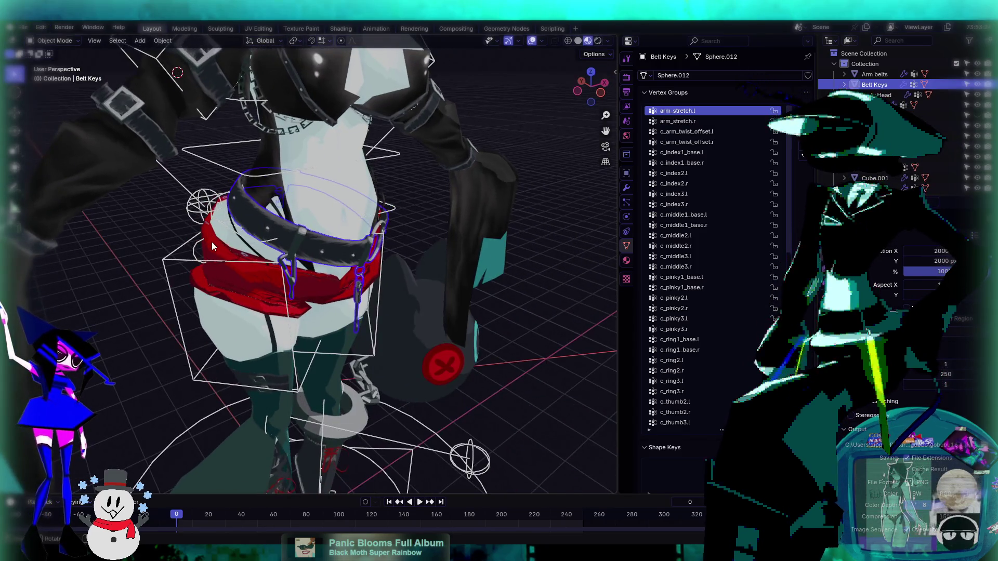
- Switch the rig to Pose Mode and trackball-rotate the root master bone into a test pose
click(242, 234)
click(55, 41)
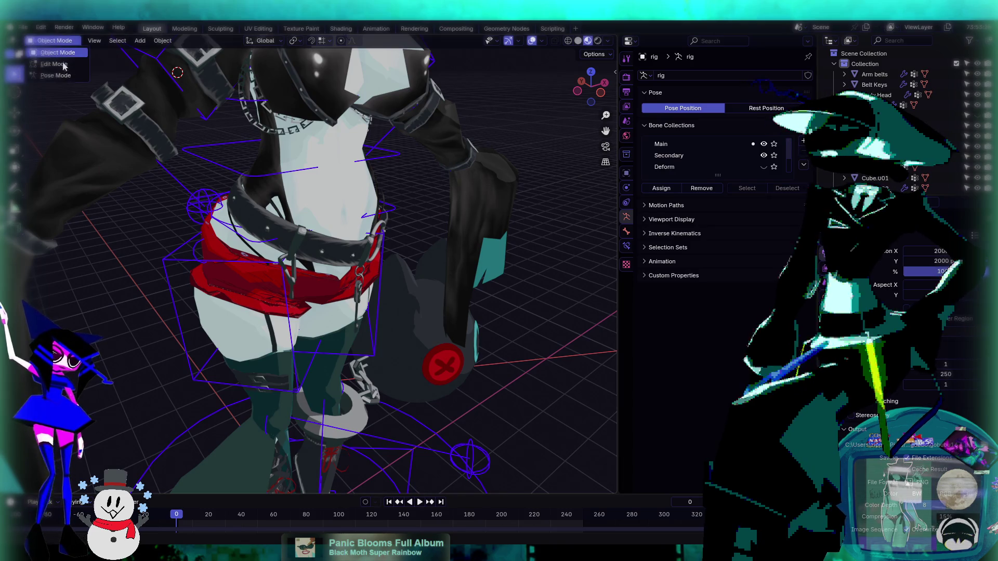
click(60, 75)
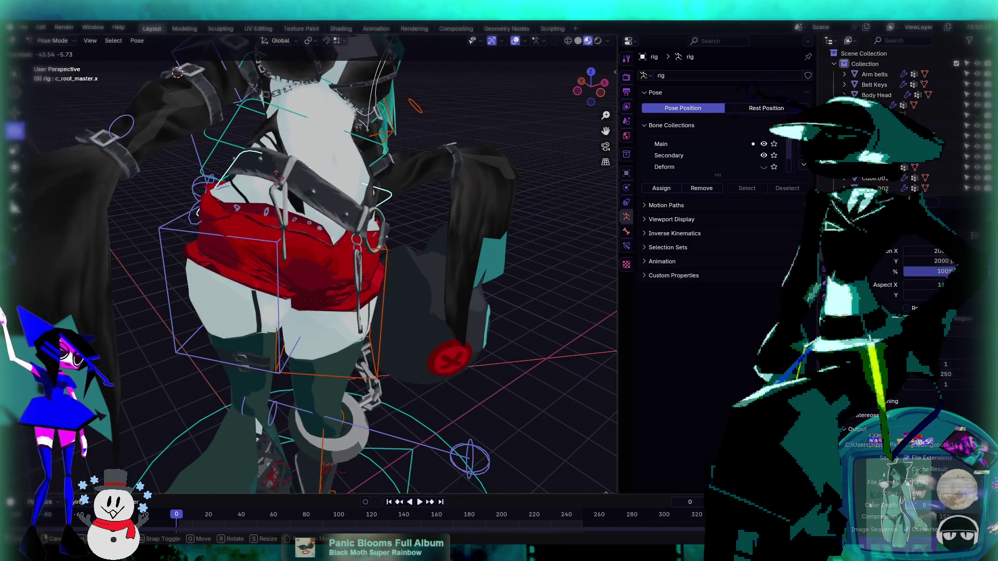
click(189, 146)
mouse_move(189, 147)
middle_down()
mouse_move(332, 160)
mouse_move(469, 142)
mouse_move(373, 191)
mouse_move(344, 261)
mouse_move(326, 213)
mouse_move(260, 179)
mouse_move(248, 161)
mouse_move(285, 248)
mouse_move(341, 267)
middle_up()
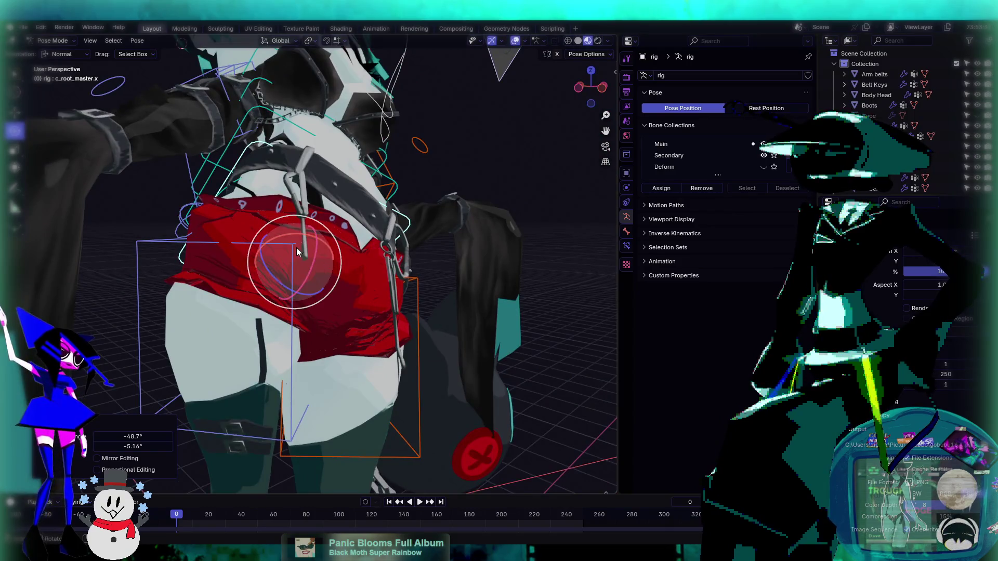
key(r)
key(r)
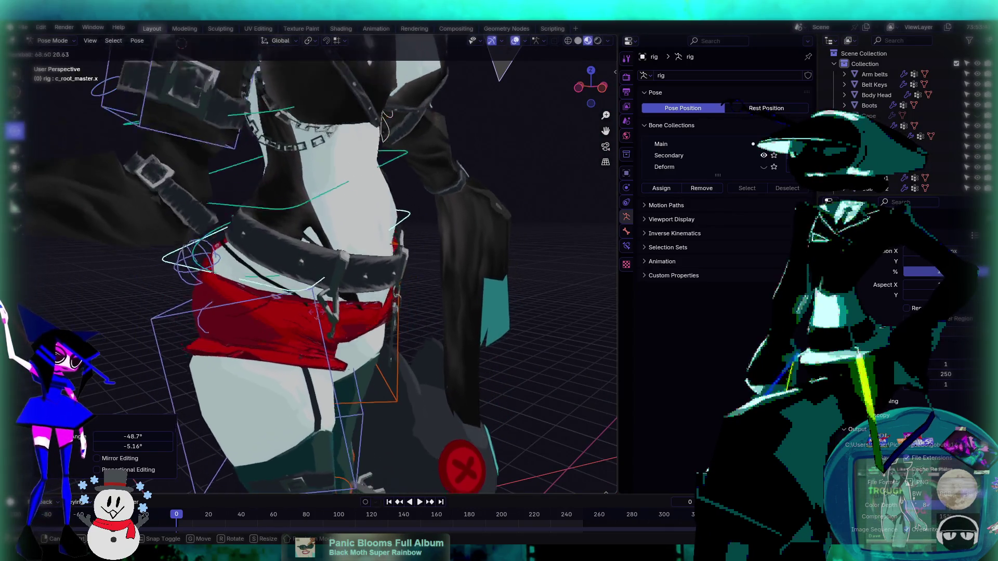
click(265, 214)
- Inspect the belt deformation from several angles, rotate the root bone again, and return to Object Mode
middle_drag(264, 214, 250, 210)
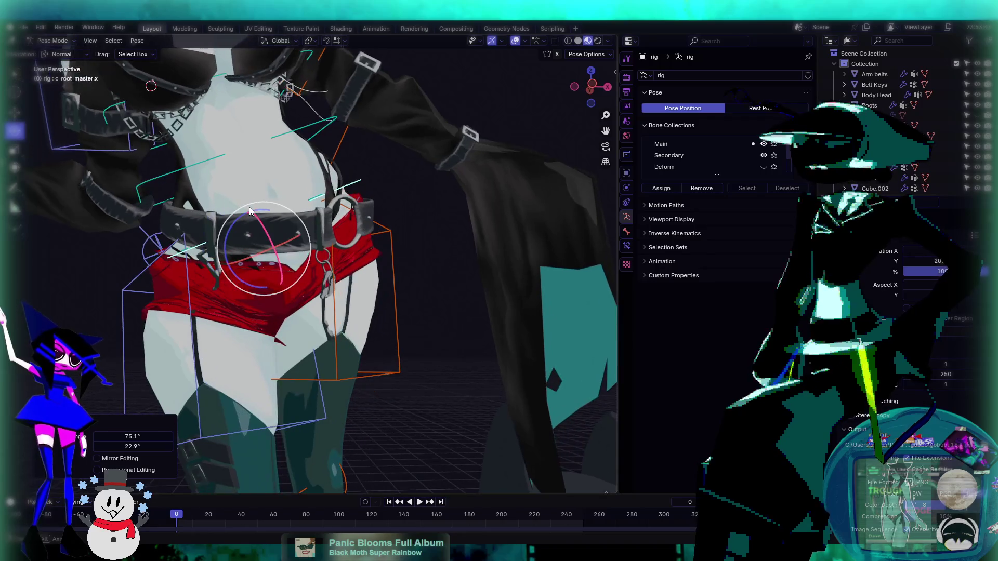
scroll(287, 278, up, 6)
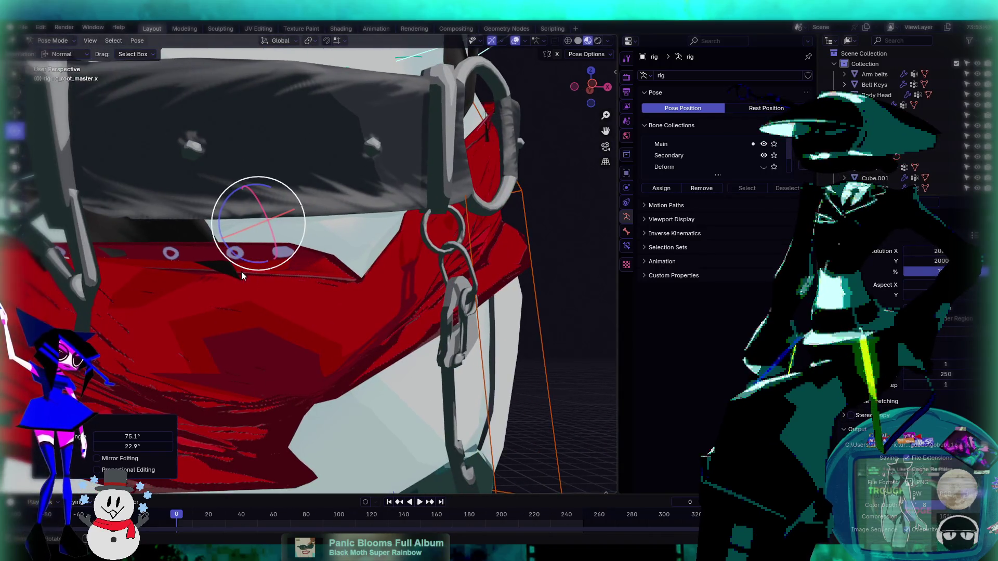
mouse_move(278, 287)
middle_down()
mouse_move(295, 266)
mouse_move(281, 239)
mouse_move(303, 259)
mouse_move(322, 221)
mouse_move(348, 213)
mouse_move(313, 201)
mouse_move(298, 248)
middle_up()
scroll(295, 267, down, 3)
scroll(303, 258, down, 3)
mouse_move(298, 248)
mouse_down()
mouse_move(299, 209)
mouse_move(284, 280)
mouse_move(300, 248)
mouse_up()
click(303, 208)
mouse_move(303, 208)
middle_down()
mouse_move(303, 176)
mouse_move(438, 198)
mouse_move(453, 212)
mouse_move(361, 225)
middle_up()
key(r)
key(r)
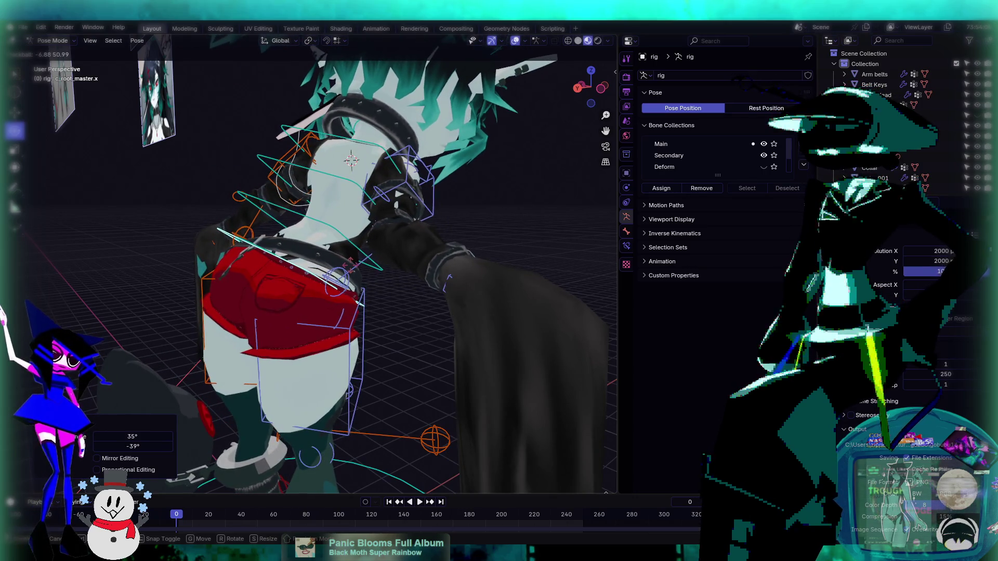
click(351, 216)
mouse_move(350, 216)
middle_down()
mouse_move(294, 257)
mouse_move(223, 224)
mouse_move(331, 221)
mouse_move(307, 223)
mouse_move(345, 265)
middle_up()
scroll(332, 221, up, 5)
click(52, 40)
click(56, 60)
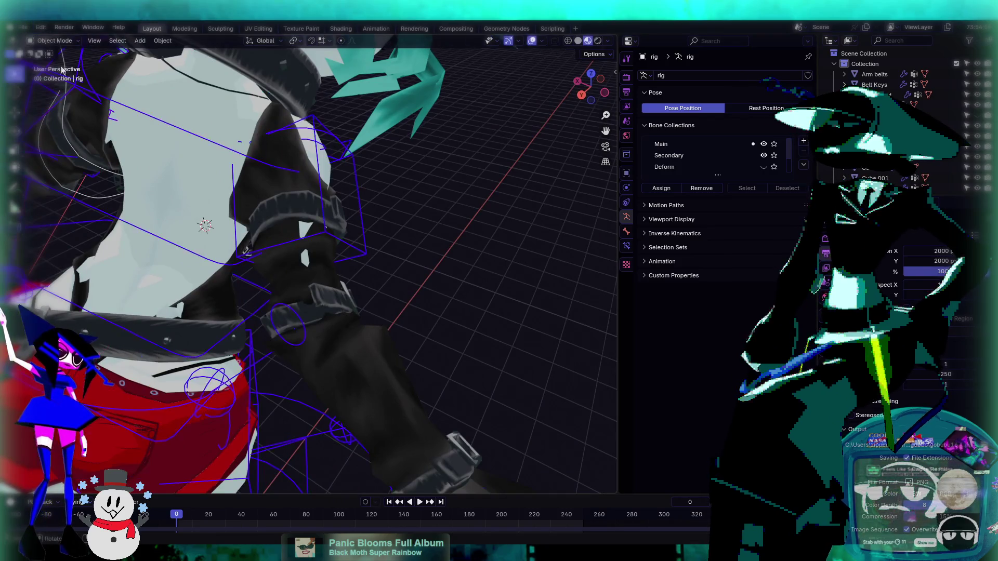
- Paint c_arm_twist_offset.r weight onto the Sleeves near the strap, then return to Object Mode
click(281, 278)
click(56, 41)
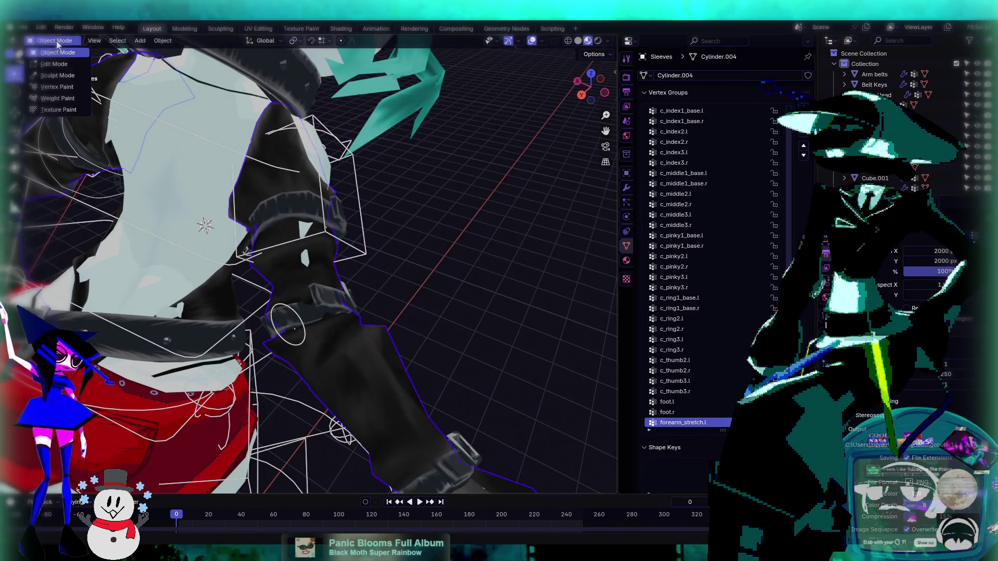
click(57, 98)
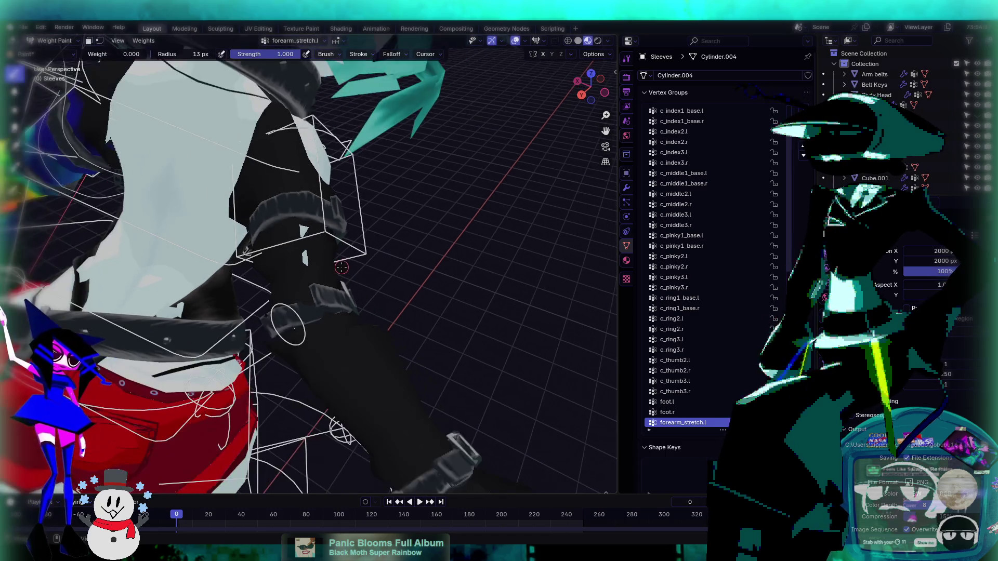
ctrl+scroll(700, 319, up, 20)
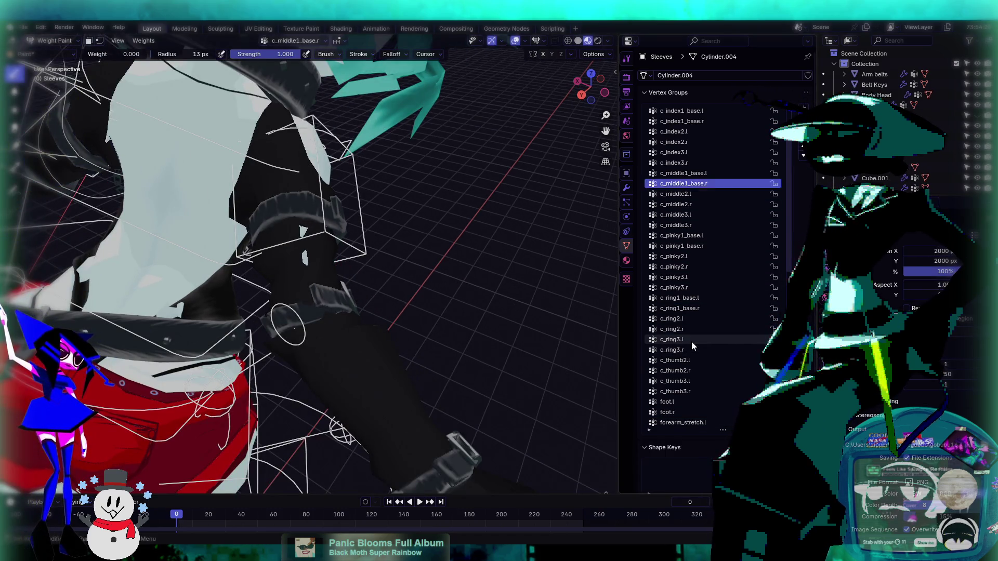
ctrl+scroll(691, 345, down, 1)
scroll(269, 233, up, 2)
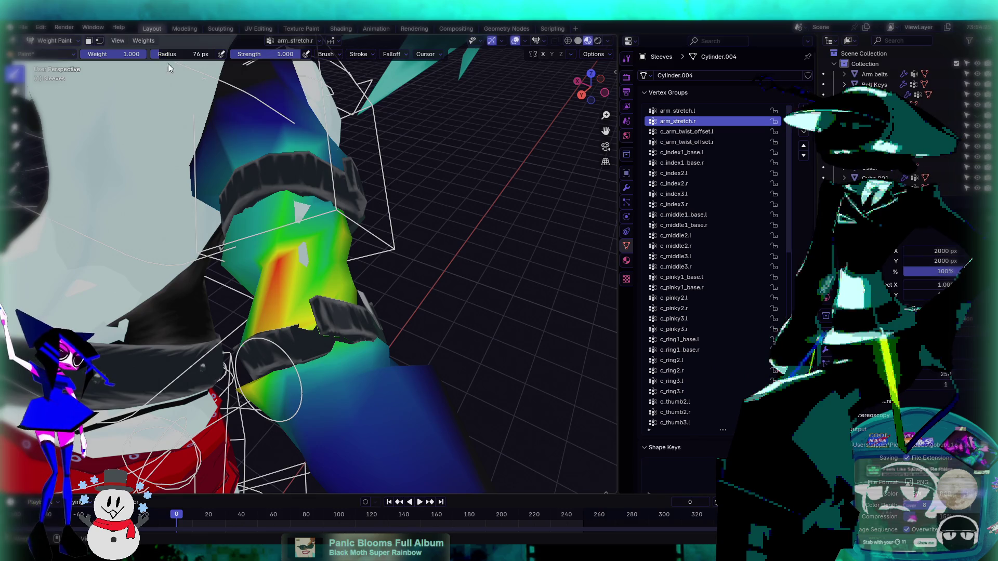
mouse_move(309, 250)
middle_down()
mouse_move(302, 181)
mouse_move(269, 194)
mouse_move(275, 243)
mouse_move(255, 187)
mouse_move(309, 227)
mouse_move(348, 356)
mouse_move(328, 299)
mouse_move(335, 268)
mouse_move(296, 259)
mouse_move(329, 266)
middle_up()
scroll(288, 263, down, 4)
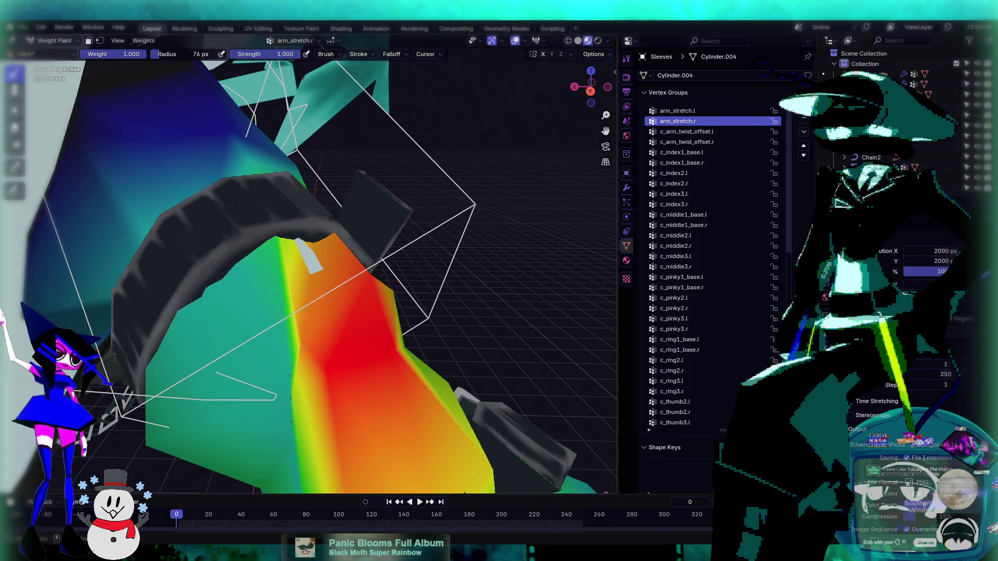
middle_drag(466, 296, 489, 281)
key(Up)
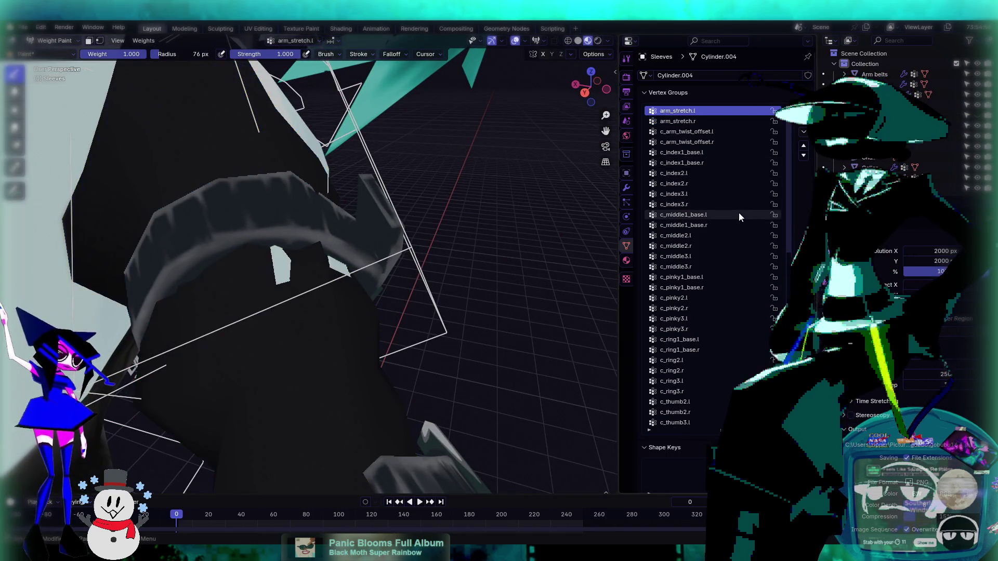
key(Down)
key(Down)
key(Down)
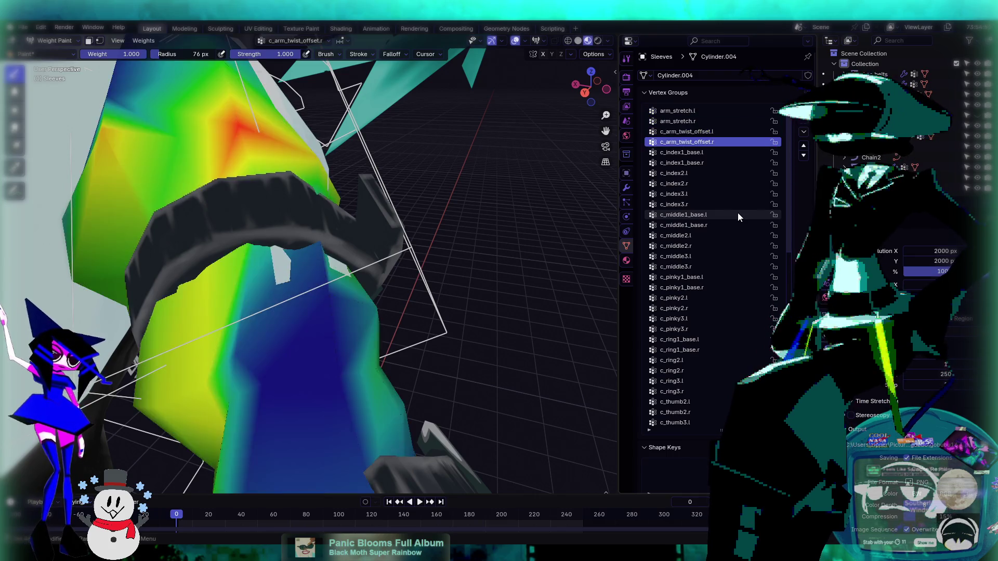
scroll(262, 283, down, 1)
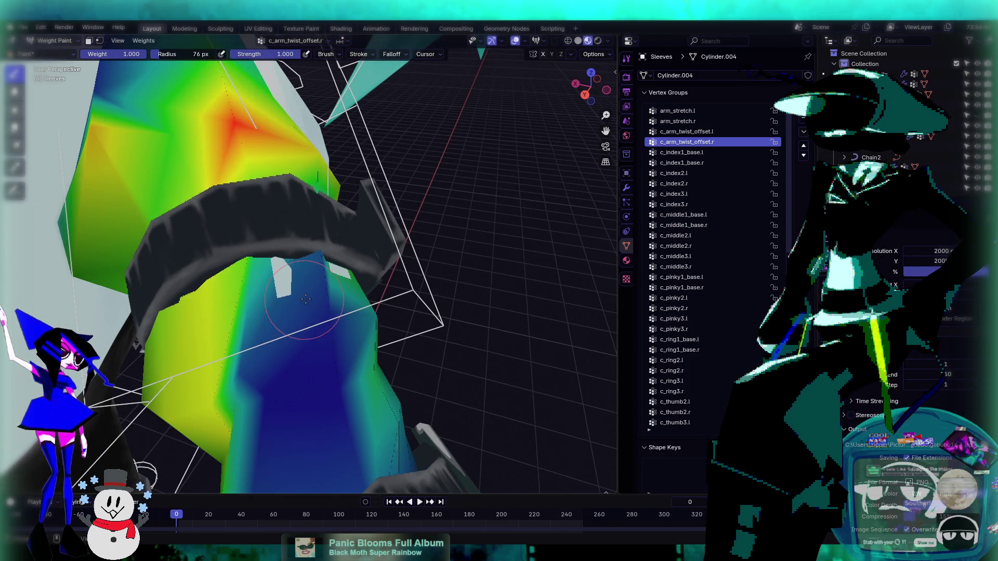
drag(304, 300, 249, 279)
mouse_move(293, 302)
middle_down()
mouse_move(239, 218)
mouse_move(122, 85)
middle_up()
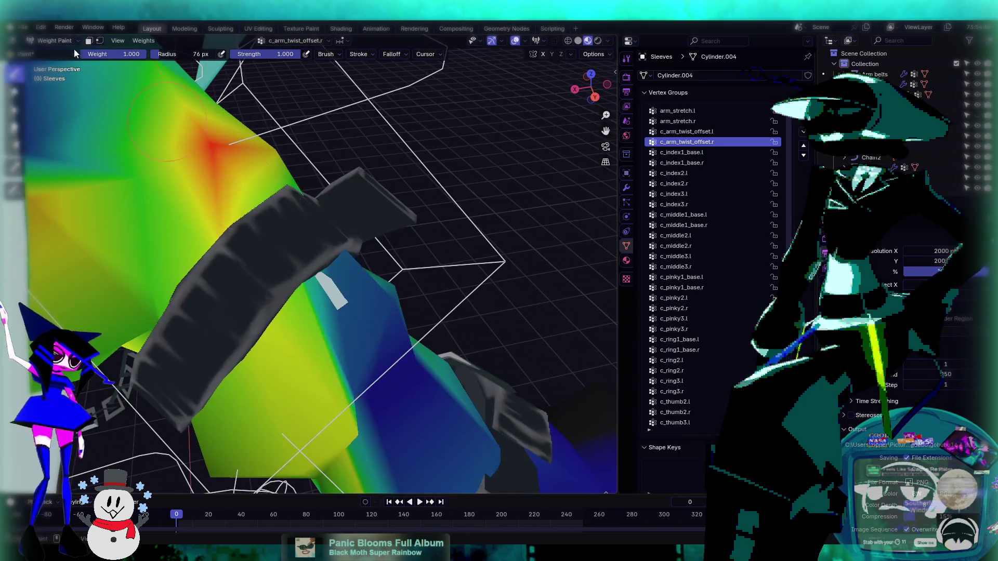
click(51, 41)
click(52, 52)
- Hide the Arm belts straps and put the Sleeves back into Weight Paint to inspect the red-weighted area
click(323, 245)
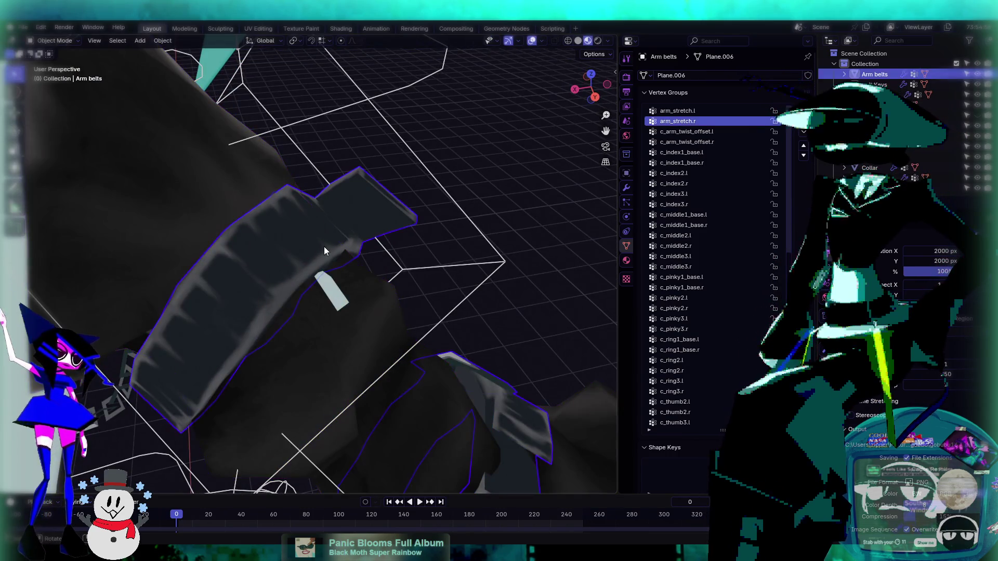
key(h)
mouse_move(422, 285)
middle_down()
mouse_move(294, 195)
mouse_move(145, 57)
middle_up()
click(294, 195)
click(57, 41)
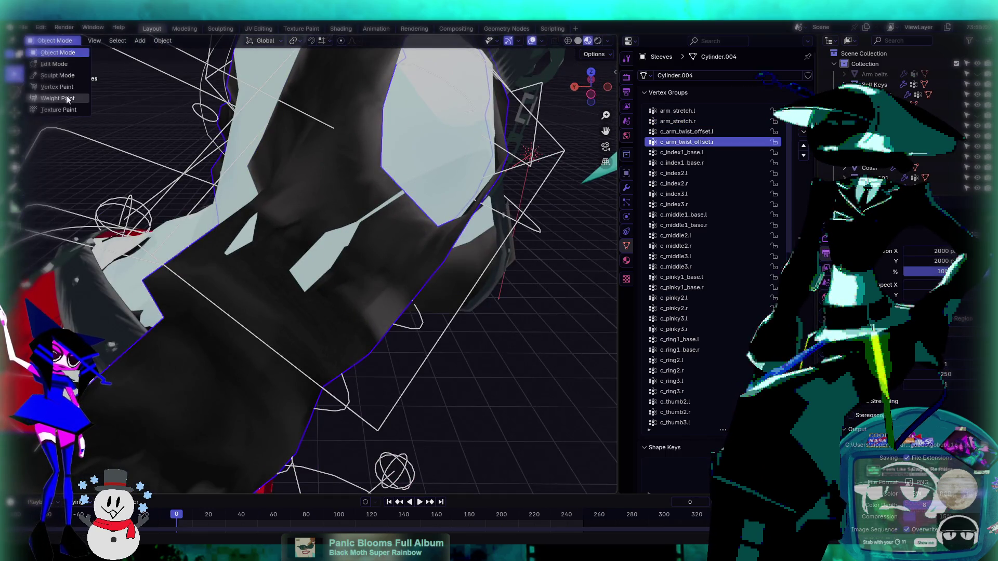
click(66, 95)
mouse_move(358, 255)
middle_down()
mouse_move(329, 240)
mouse_move(392, 146)
middle_up()
middle_drag(123, 77, 311, 270)
mouse_move(282, 229)
middle_down()
mouse_move(308, 260)
mouse_move(289, 257)
mouse_move(298, 281)
mouse_move(312, 283)
mouse_move(305, 307)
mouse_move(285, 264)
mouse_move(241, 255)
mouse_move(204, 225)
mouse_move(385, 257)
middle_up()
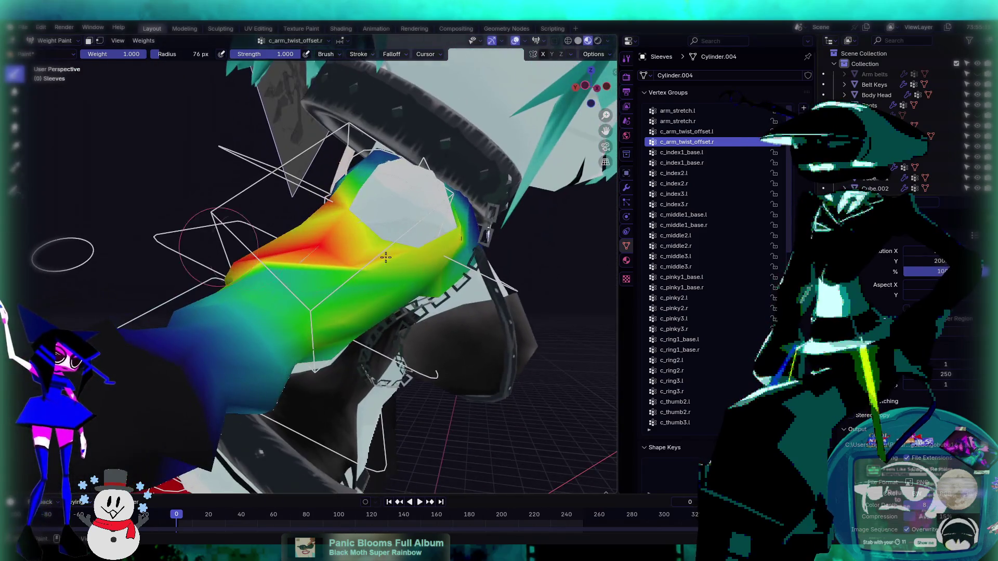
- Show the Arm belts again, leave Weight Paint for Object Mode, and select the rig
click(977, 74)
mouse_move(516, 297)
middle_down()
mouse_move(316, 352)
mouse_move(432, 178)
mouse_move(179, 310)
mouse_move(497, 331)
mouse_move(395, 285)
mouse_move(343, 240)
mouse_move(370, 243)
middle_up()
key(ctrl+Tab)
scroll(298, 266, up, 3)
mouse_move(297, 267)
middle_down()
mouse_move(298, 324)
mouse_move(351, 305)
mouse_move(200, 194)
middle_up()
click(366, 292)
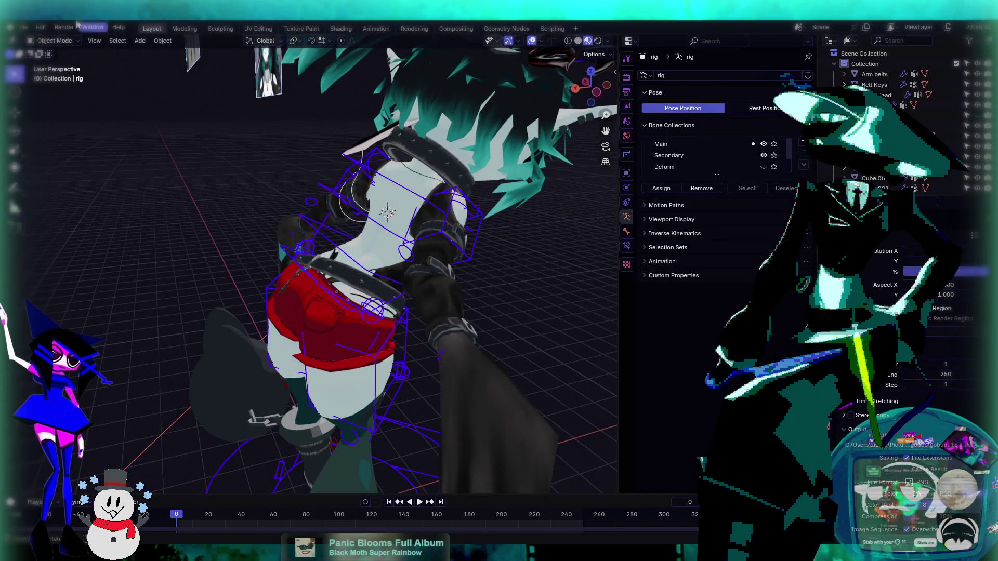
- Switch the rig to Pose Mode and trackball-rotate the root bone for a first test tilt
click(58, 75)
mouse_move(94, 93)
middle_down()
mouse_move(333, 257)
mouse_move(408, 270)
mouse_move(318, 289)
middle_up()
scroll(333, 256, up, 2)
scroll(333, 257, up, 2)
key(r)
key(r)
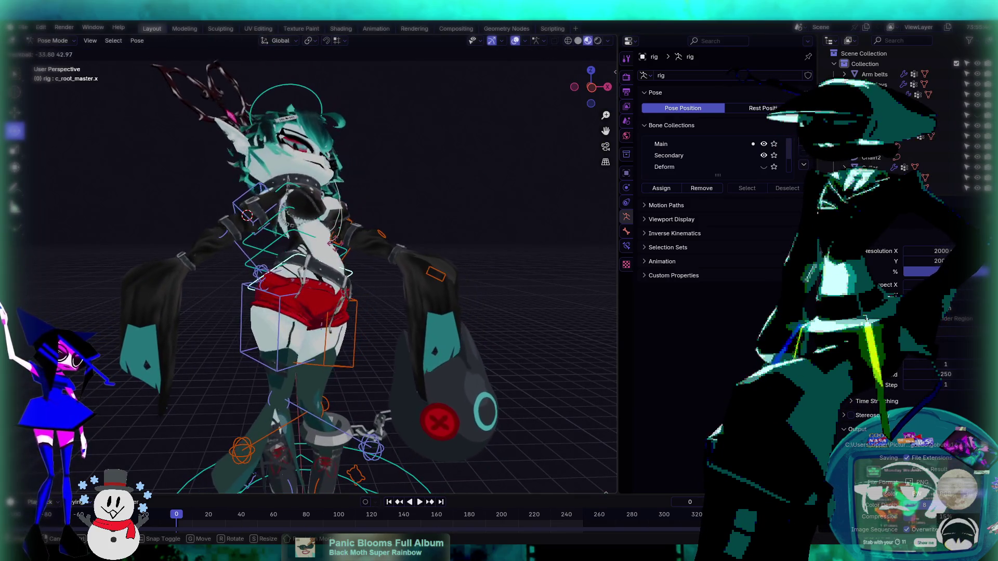
click(364, 294)
- Give the root bone a second small rotation and check how the belt and shorts deform
scroll(291, 302, up, 3)
drag(288, 306, 328, 312)
mouse_move(328, 312)
middle_down()
mouse_move(209, 286)
mouse_move(271, 282)
mouse_move(245, 279)
middle_up()
scroll(333, 250, up, 4)
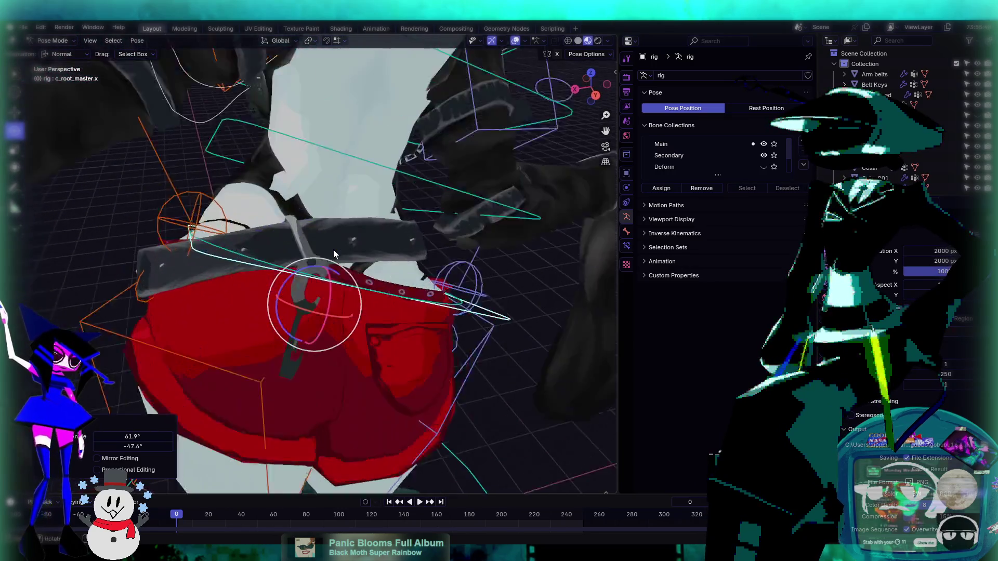
drag(307, 294, 304, 301)
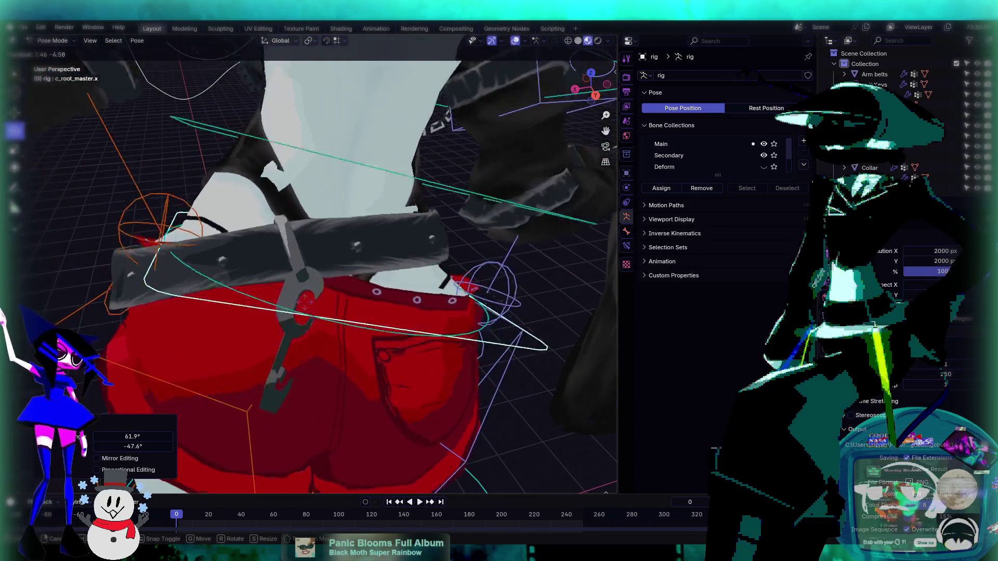
click(304, 300)
mouse_move(304, 300)
middle_down()
mouse_move(355, 257)
mouse_move(302, 307)
middle_up()
click(58, 41)
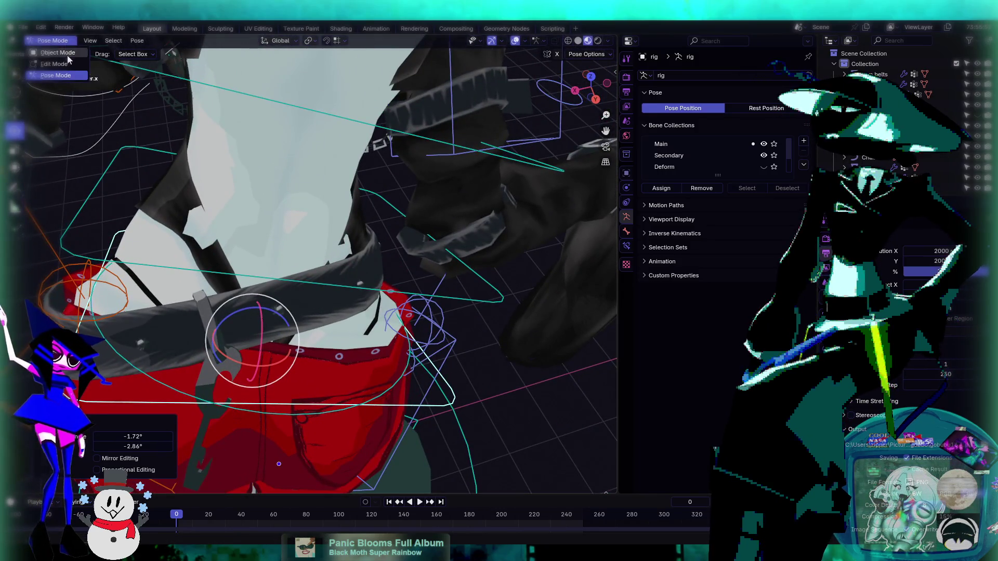
- Return to Object Mode and put the Body Head mesh into Weight Paint
click(57, 52)
click(177, 192)
click(54, 40)
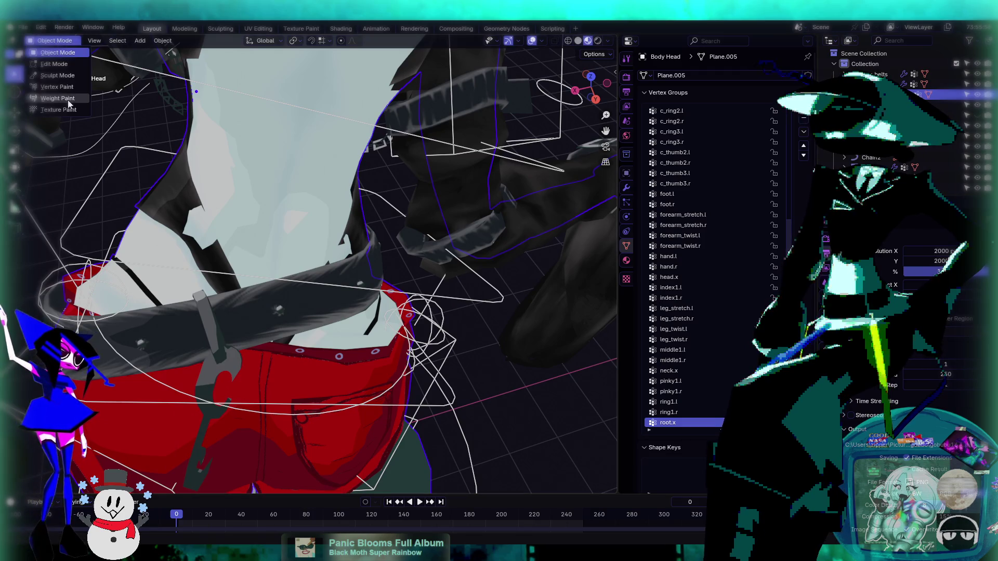
click(57, 98)
middle_drag(156, 156, 247, 193)
- Paint full root.x weight onto the body beside the belt with the Draw brush
mouse_move(248, 192)
mouse_down()
mouse_move(257, 200)
mouse_move(249, 244)
mouse_move(291, 270)
mouse_up()
key(ctrl+z)
middle_drag(291, 270, 190, 231)
mouse_move(365, 270)
middle_down()
mouse_move(374, 291)
mouse_move(364, 281)
middle_up()
drag(364, 281, 385, 291)
mouse_move(384, 292)
middle_down()
mouse_move(408, 319)
mouse_move(398, 326)
middle_up()
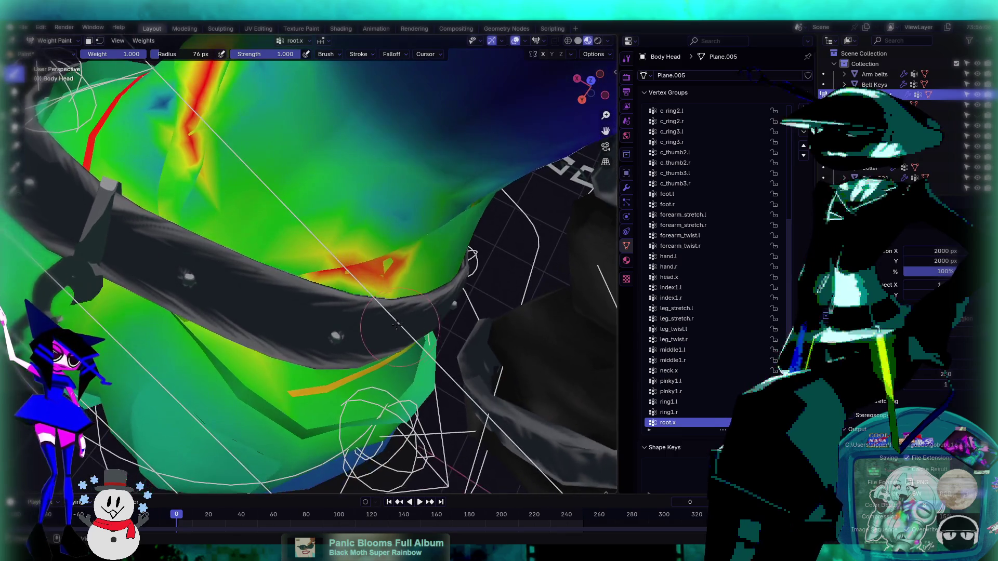
- Smooth the red root.x patches around the belt to green with the Average brush
click(15, 92)
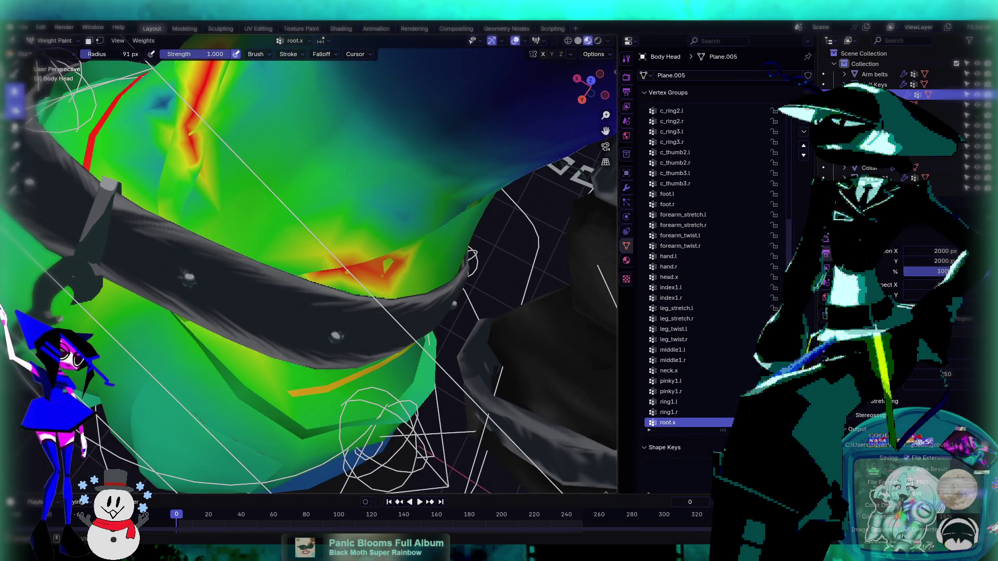
mouse_move(397, 282)
mouse_down()
mouse_move(354, 270)
mouse_move(343, 281)
mouse_move(400, 265)
mouse_up()
mouse_move(401, 265)
middle_down()
mouse_move(349, 298)
mouse_move(332, 271)
middle_up()
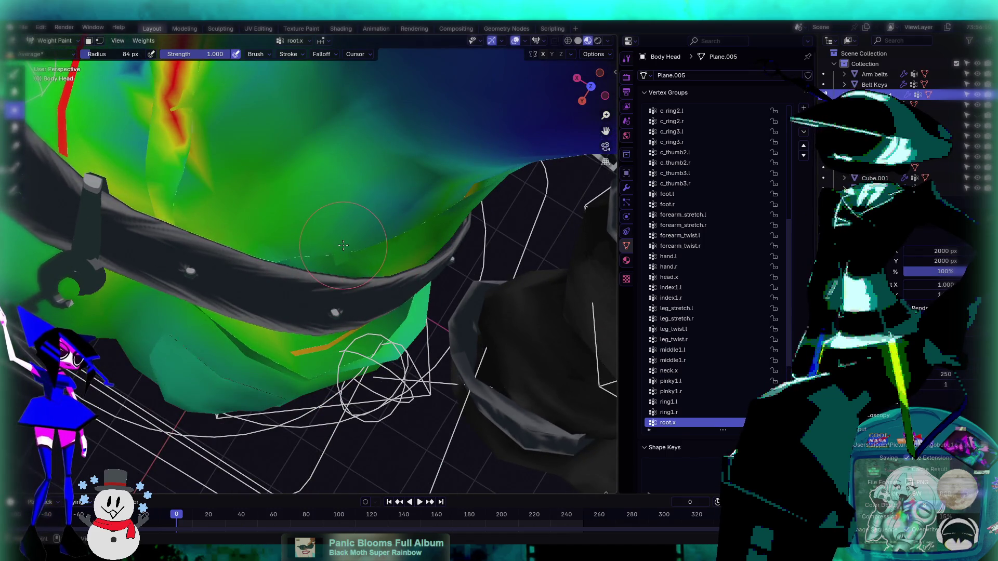
middle_drag(213, 106, 250, 130)
drag(250, 130, 245, 218)
middle_drag(244, 218, 197, 171)
drag(198, 171, 223, 244)
middle_drag(224, 244, 153, 316)
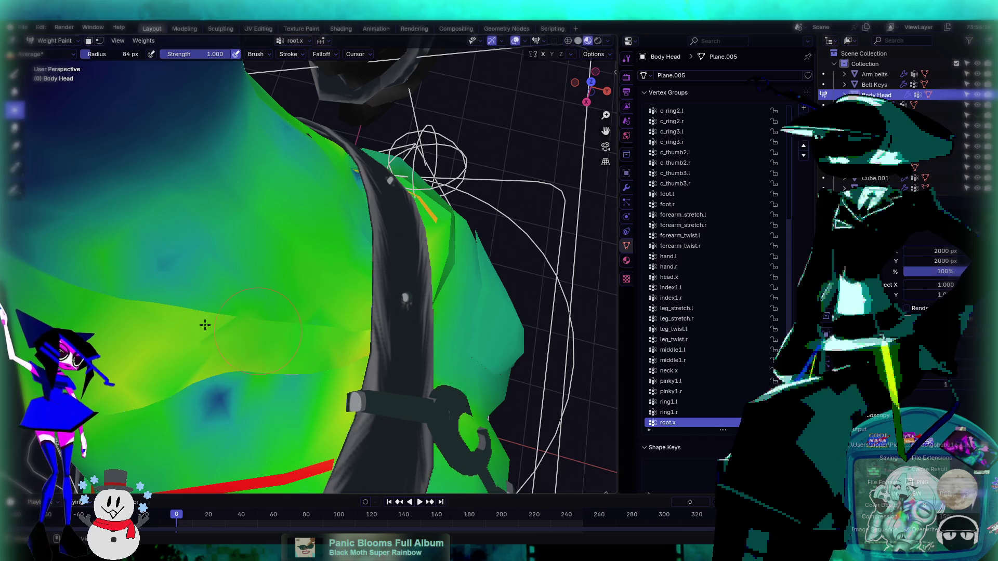
middle_drag(301, 312, 322, 284)
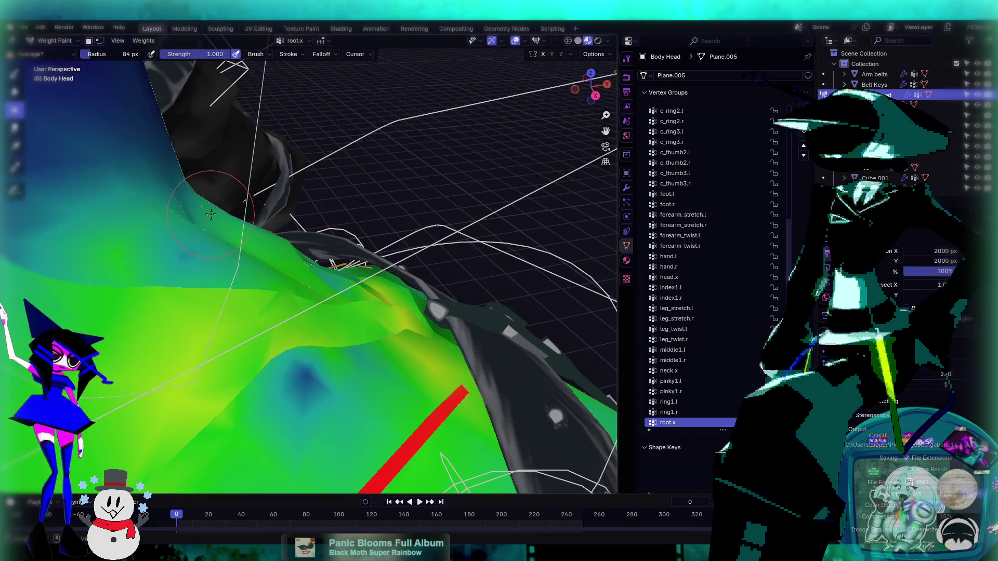
middle_drag(218, 223, 255, 297)
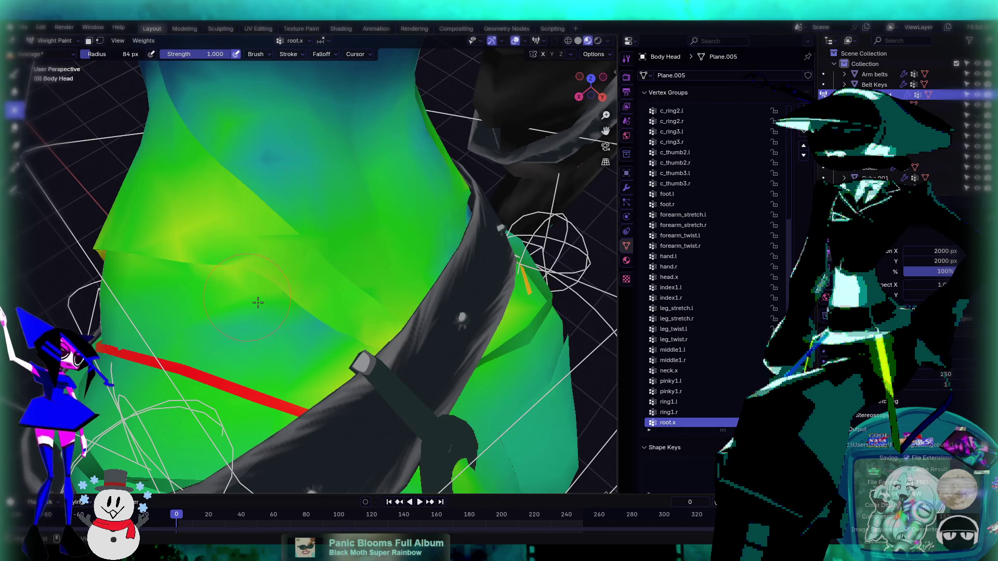
mouse_move(397, 276)
middle_down()
mouse_move(276, 254)
mouse_move(513, 345)
middle_up()
middle_drag(390, 296, 482, 300)
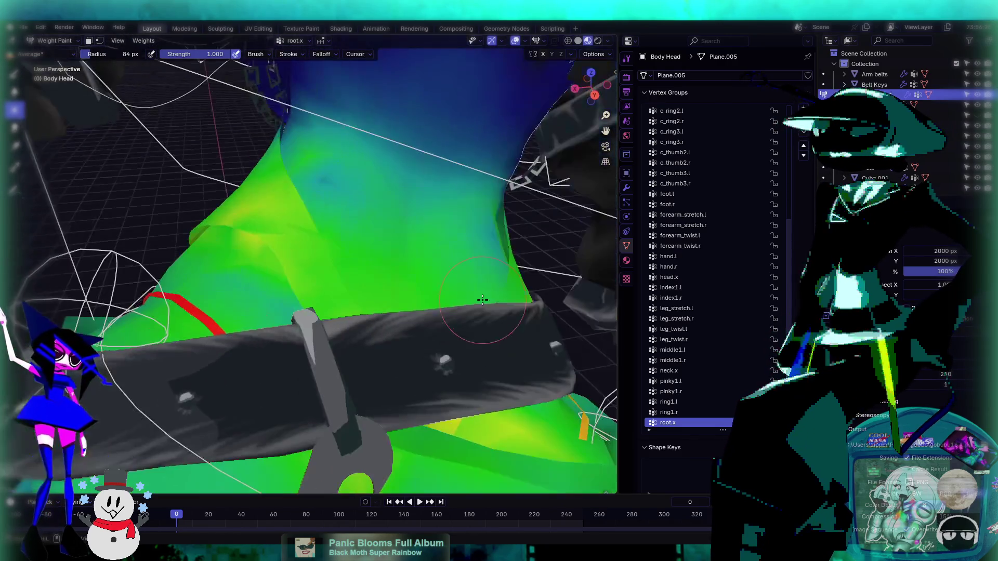
mouse_move(439, 276)
middle_down()
mouse_move(427, 241)
mouse_move(377, 263)
middle_up()
- Remove the stray red streak, average a blue patch to green, and undo an overly strong Draw stroke
key(ctrl+z)
key(ctrl+z)
key(ctrl+shift+z)
key(ctrl+shift+z)
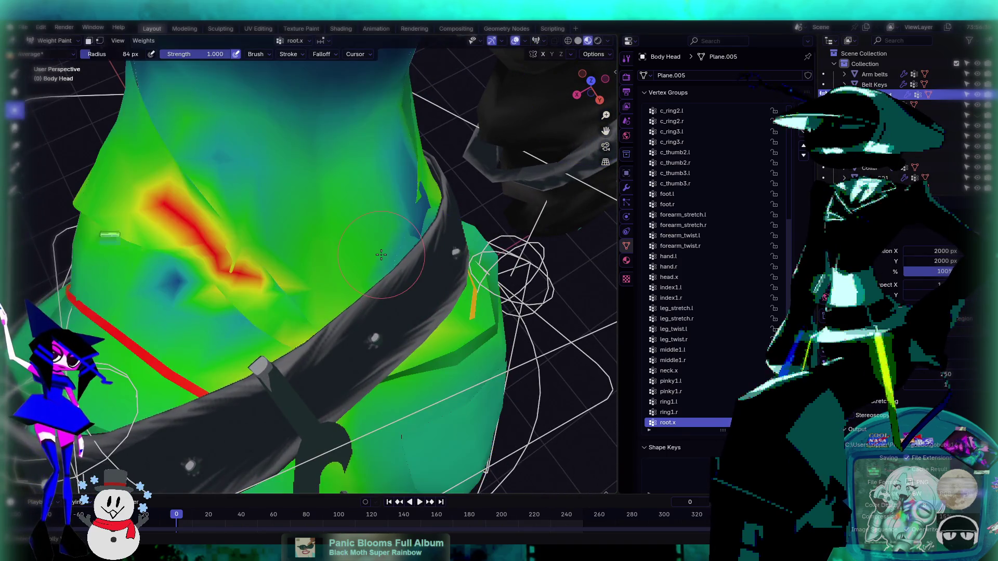
key(ctrl+z)
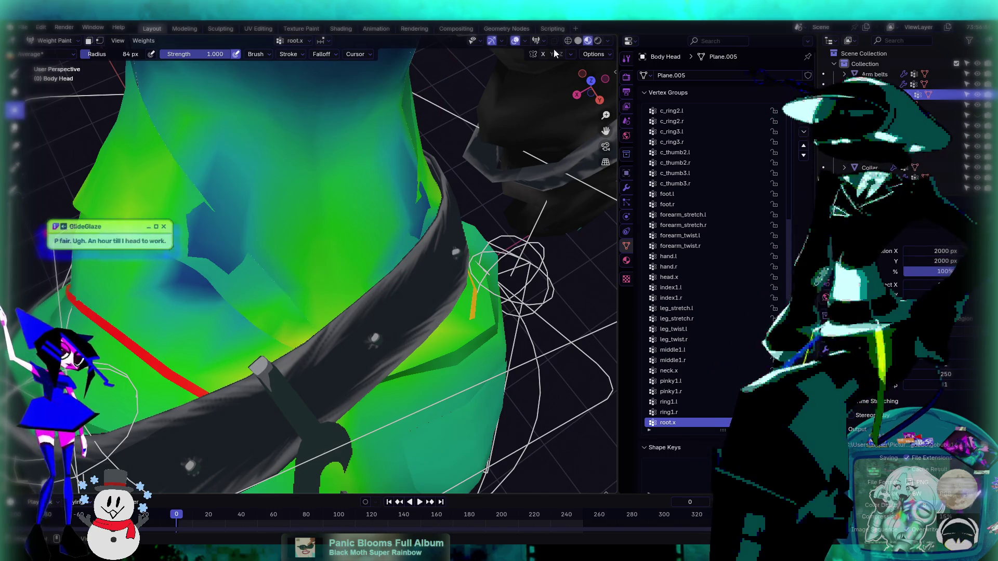
mouse_move(267, 243)
middle_down()
mouse_move(294, 238)
mouse_move(197, 175)
middle_up()
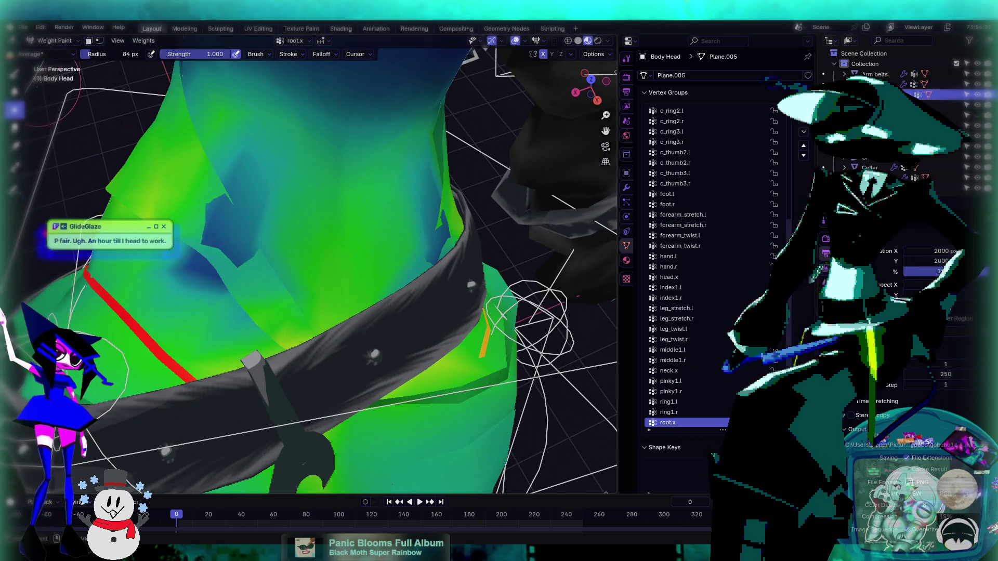
mouse_move(216, 245)
mouse_down()
mouse_move(215, 213)
mouse_move(251, 267)
mouse_up()
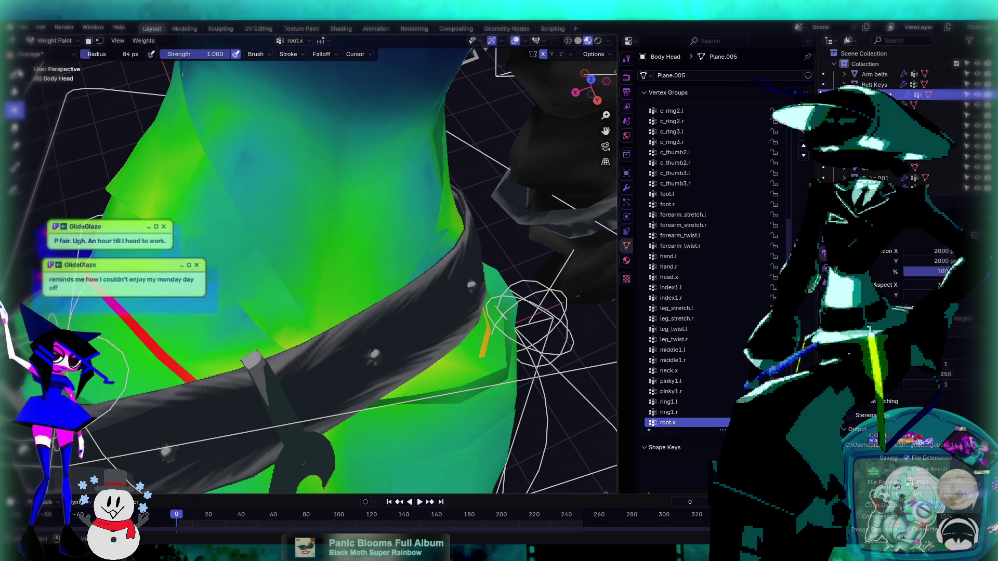
click(14, 74)
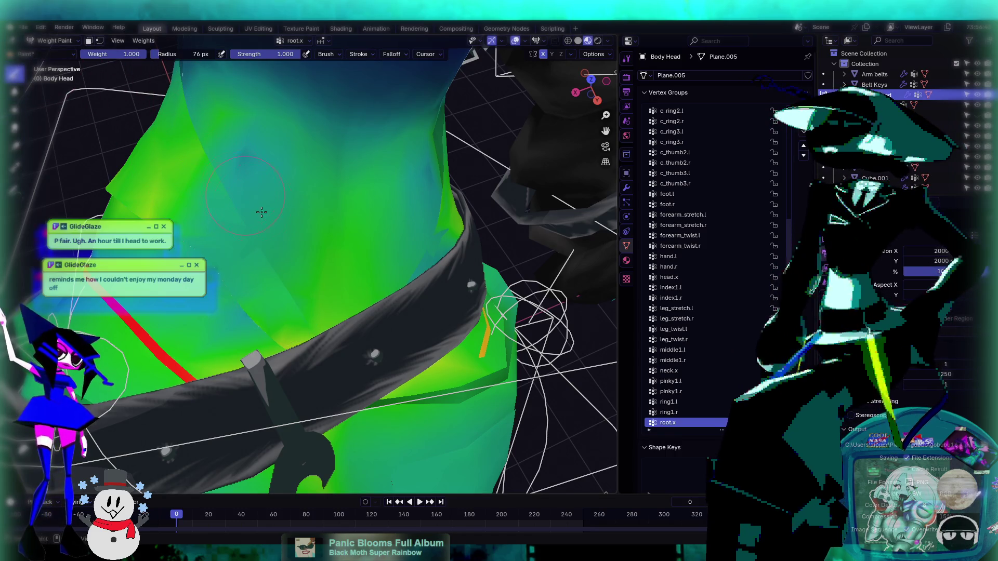
drag(211, 210, 234, 260)
key(ctrl+z)
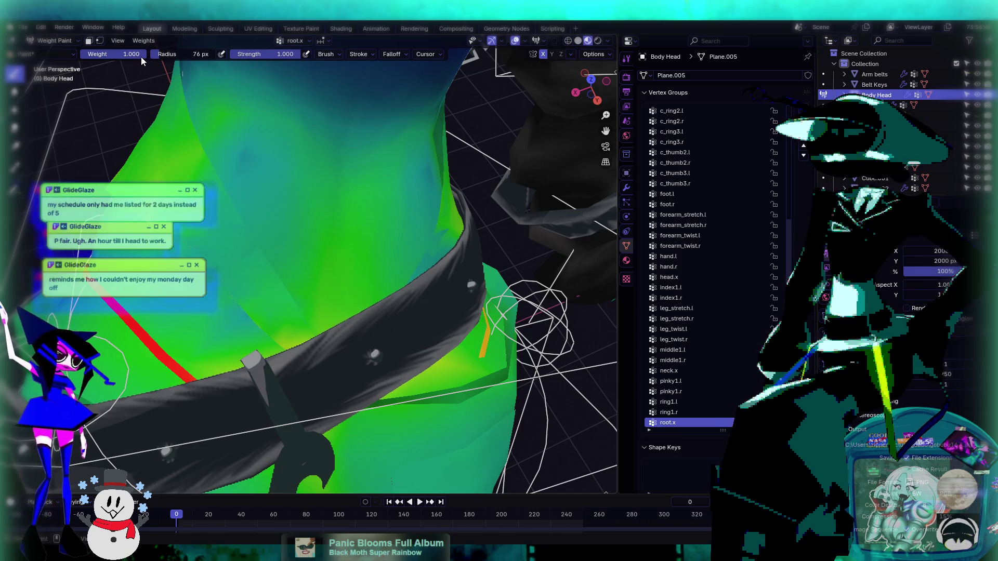
- Lower the brush weight to 0.546 and orbit around the belt and torso
drag(190, 171, 269, 289)
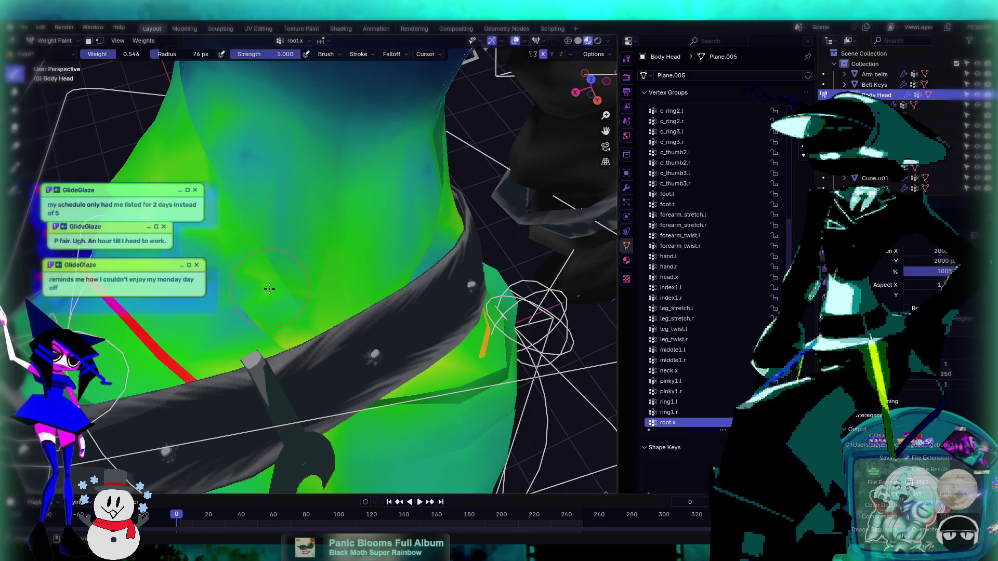
middle_drag(354, 277, 255, 207)
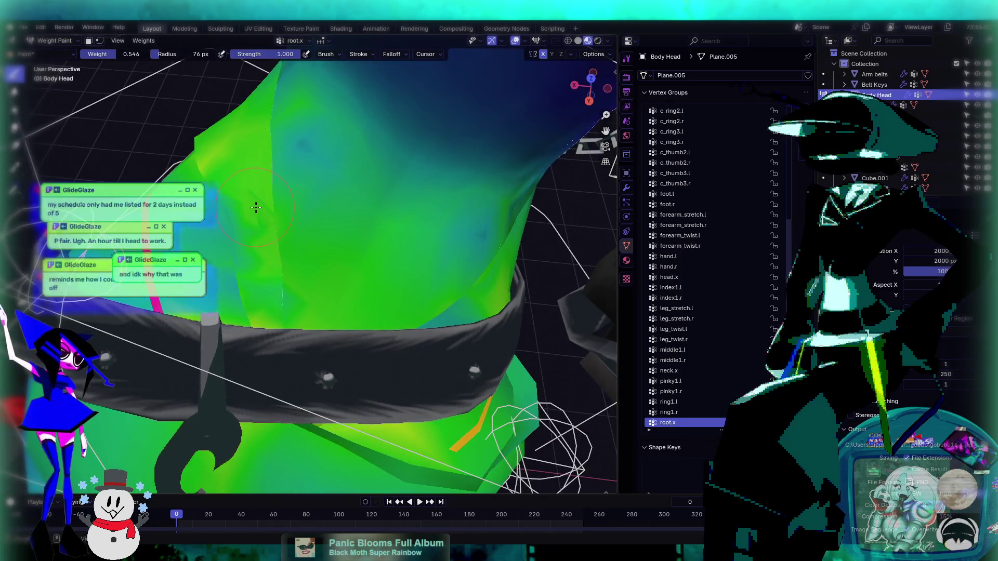
middle_drag(255, 243, 292, 235)
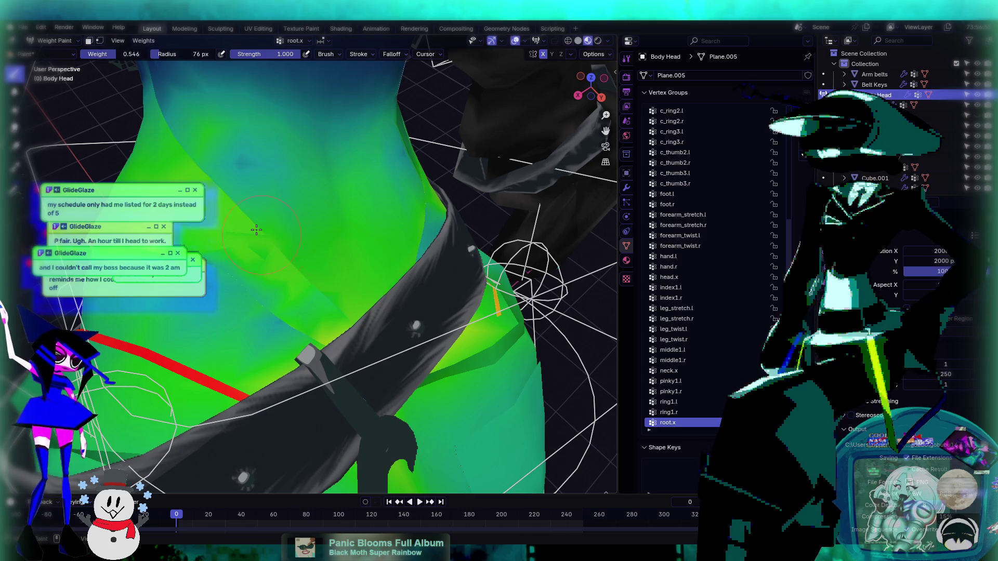
mouse_move(273, 247)
middle_down()
mouse_move(266, 215)
mouse_move(119, 119)
middle_up()
- Switch back to the Average brush and inspect the collar and belt from several angles
click(16, 110)
mouse_move(104, 156)
middle_down()
mouse_move(249, 234)
mouse_move(291, 223)
mouse_move(232, 261)
middle_up()
middle_drag(363, 303, 382, 293)
mouse_move(273, 221)
middle_down()
mouse_move(290, 237)
mouse_move(281, 235)
mouse_move(356, 223)
mouse_move(332, 261)
mouse_move(387, 286)
middle_up()
mouse_move(381, 244)
middle_down()
mouse_move(392, 194)
mouse_move(281, 198)
middle_up()
- Inspect the spine_01.x weights on the torso, then blur the thigh_twist.l weights along the hip edge
key(Down)
key(Down)
key(Down)
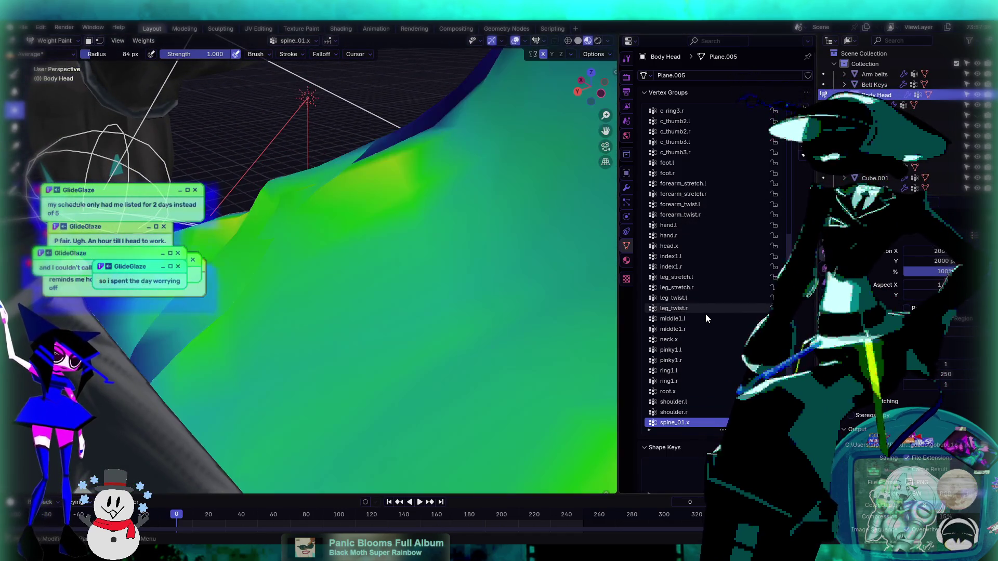
mouse_move(295, 193)
middle_down()
mouse_move(303, 251)
mouse_move(82, 98)
middle_up()
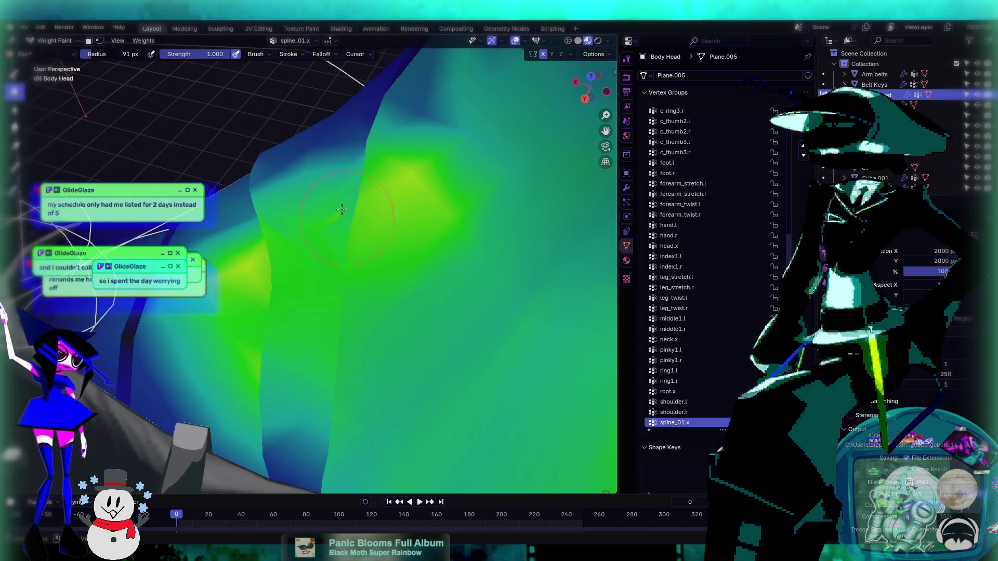
mouse_move(343, 293)
middle_down()
mouse_move(374, 223)
mouse_move(470, 206)
mouse_move(281, 211)
middle_up()
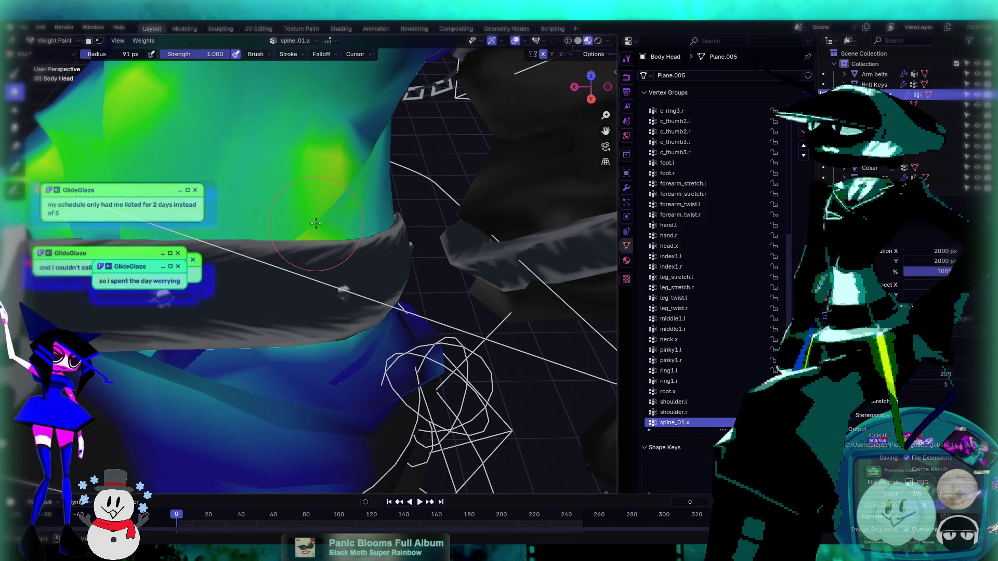
scroll(305, 238, up, 10)
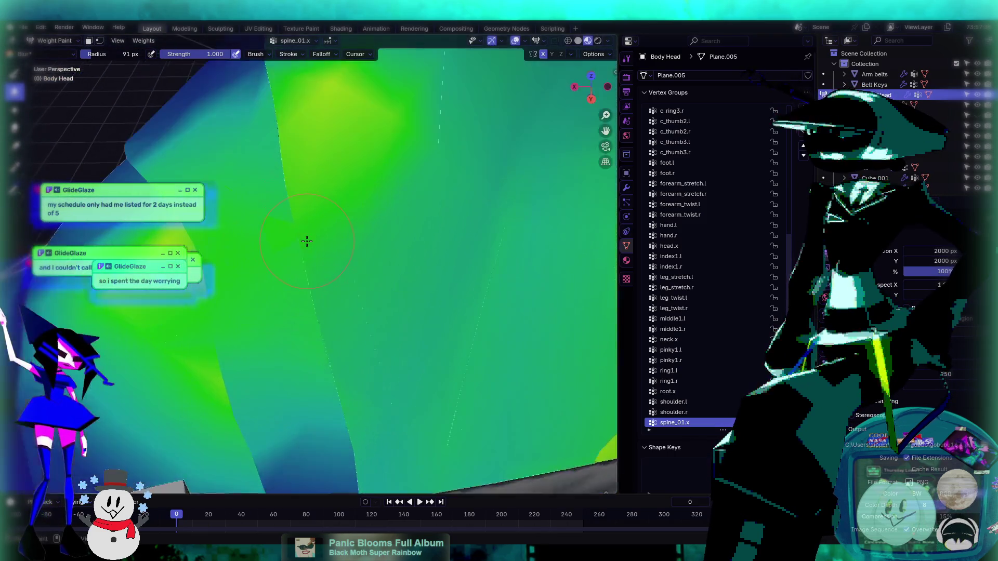
scroll(345, 260, down, 4)
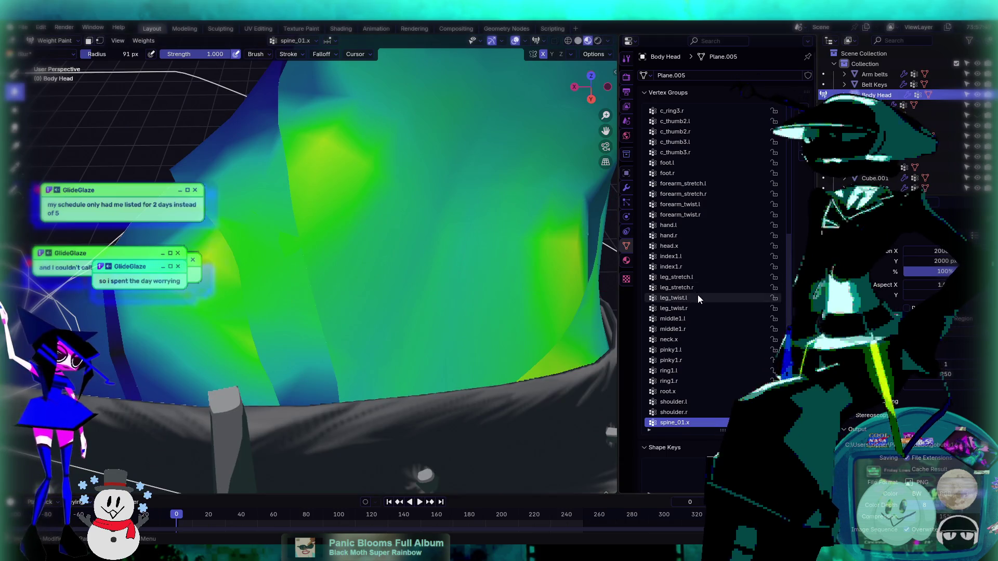
ctrl+scroll(698, 297, down, 7)
ctrl+scroll(698, 295, up, 2)
mouse_move(404, 255)
mouse_down()
mouse_move(290, 263)
mouse_move(305, 263)
mouse_move(287, 283)
mouse_up()
middle_drag(334, 224, 342, 217)
- Leave Weight Paint for Object Mode, select the character's rig and switch it to Pose Mode
click(66, 41)
click(51, 51)
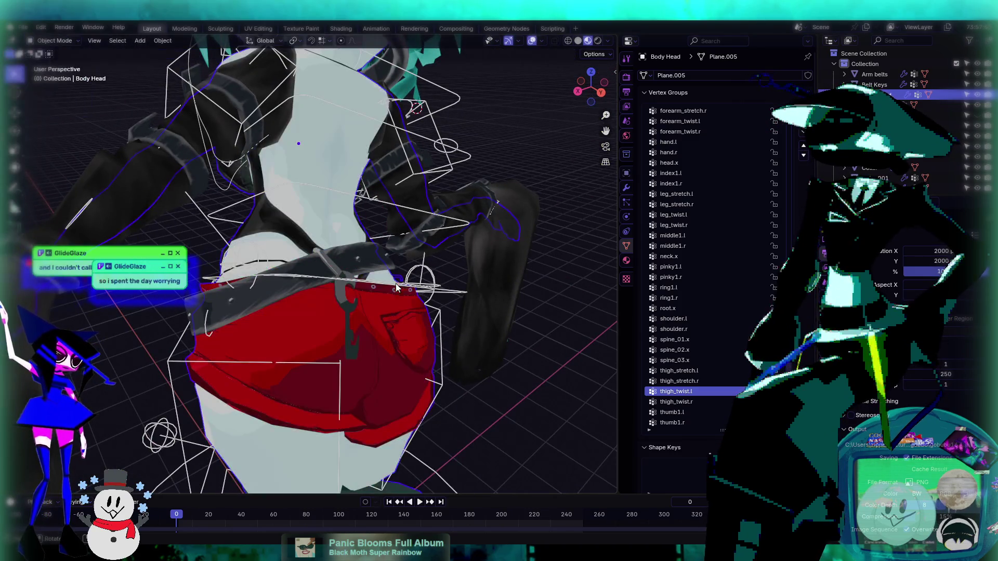
middle_drag(353, 291, 366, 310)
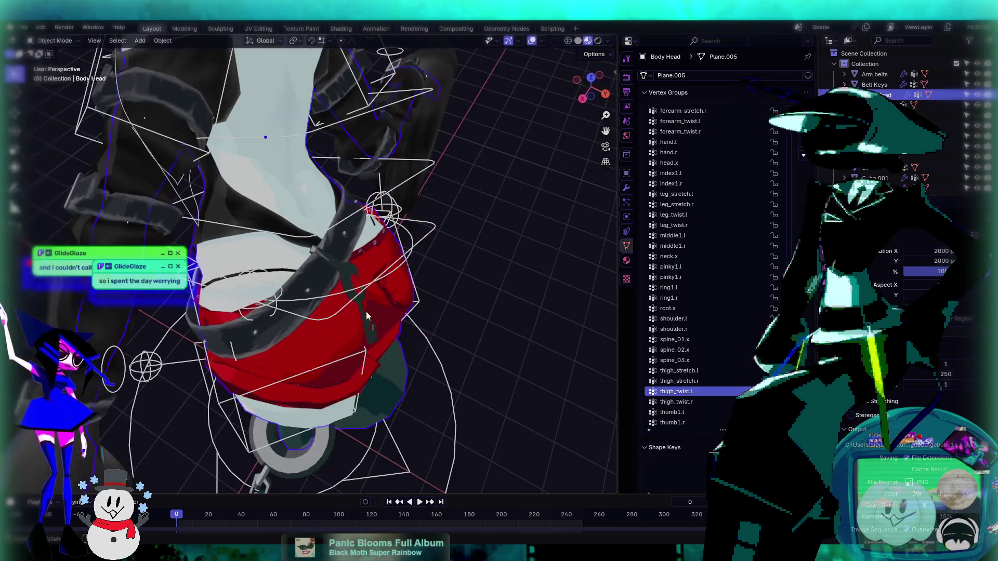
click(329, 317)
click(68, 41)
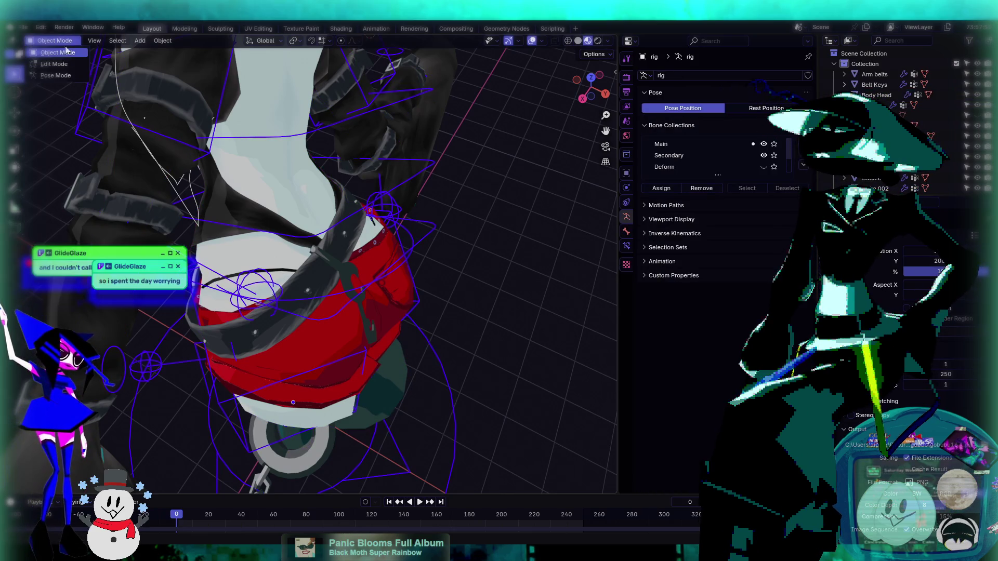
click(56, 76)
- Rotate the c_root_master.x root bone, including a trackball rotation, to test belt and collar deformation
key(r)
key(r)
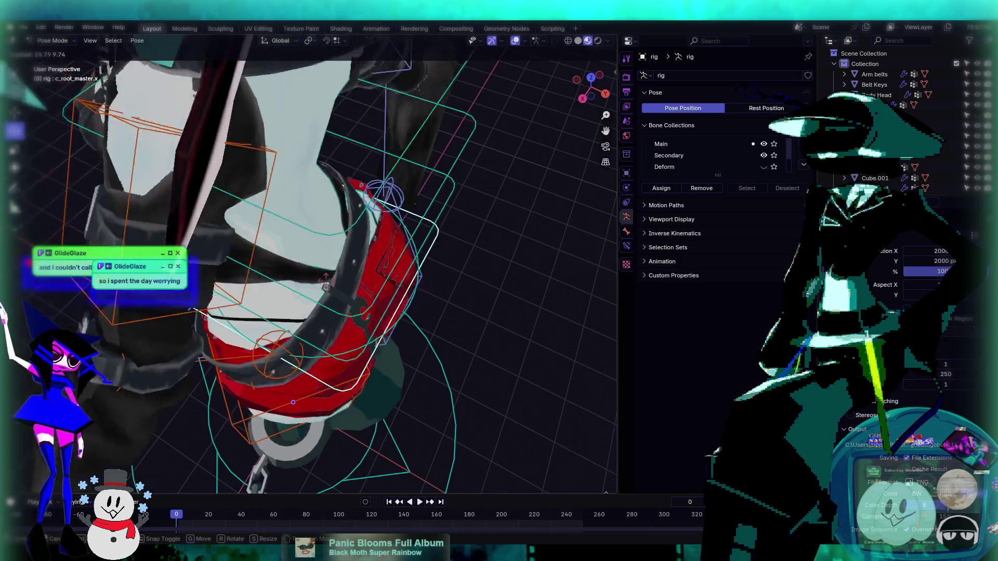
click(309, 235)
drag(367, 332, 289, 308)
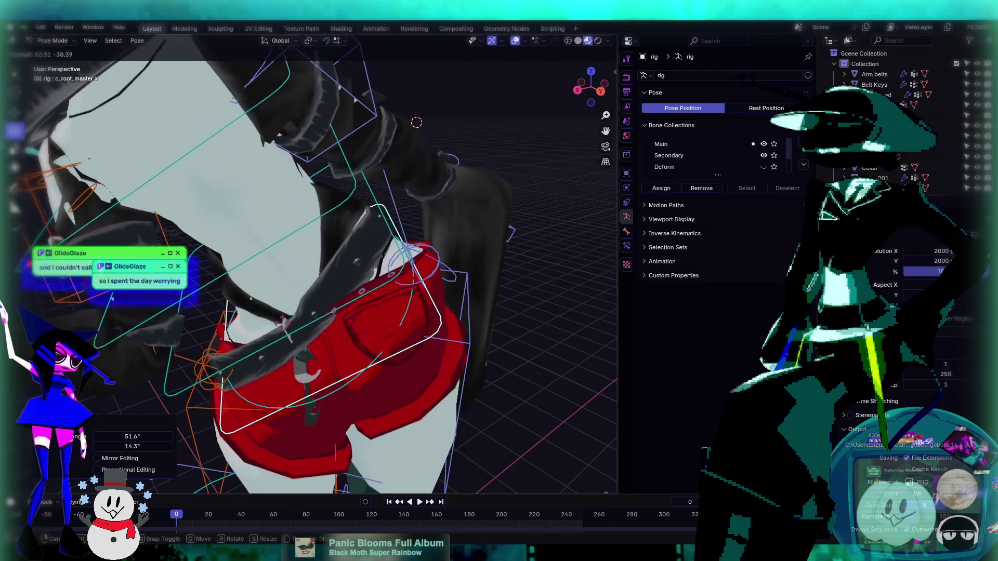
click(312, 291)
mouse_move(312, 291)
middle_down()
mouse_move(491, 285)
mouse_move(408, 337)
middle_up()
key(g)
key(r)
key(r)
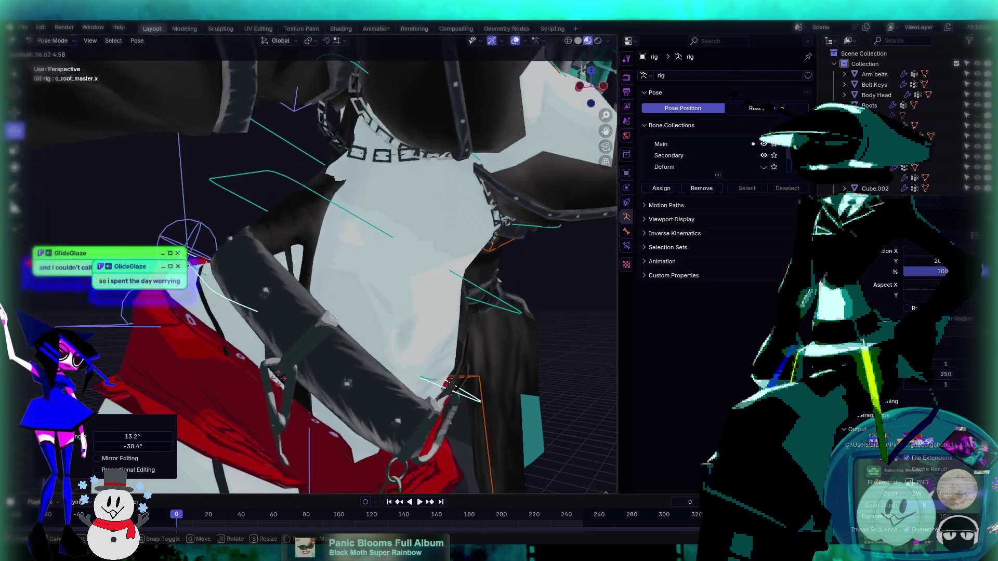
click(279, 372)
middle_drag(280, 371, 339, 358)
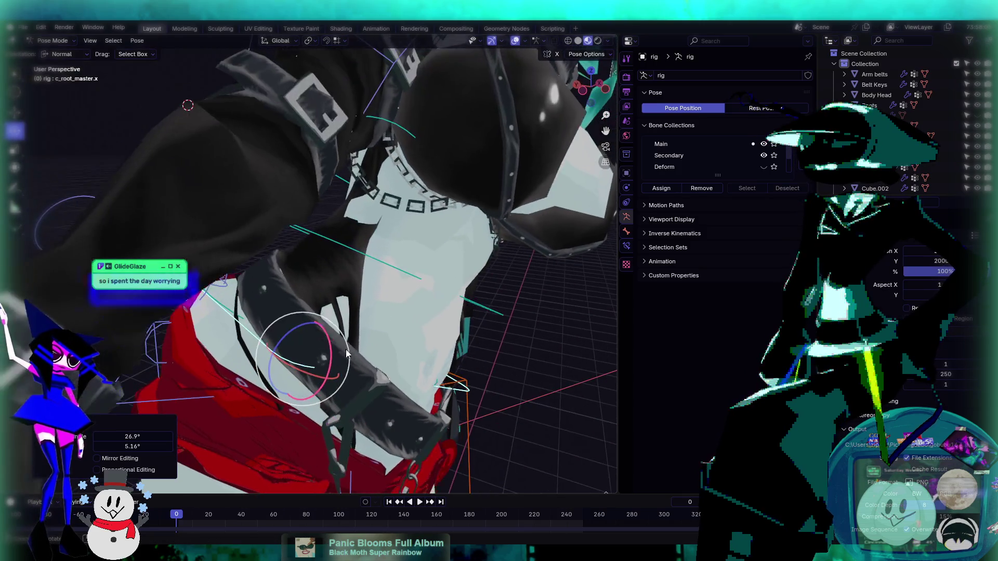
- Return the rig to Object Mode and select the Body Head mesh
click(59, 41)
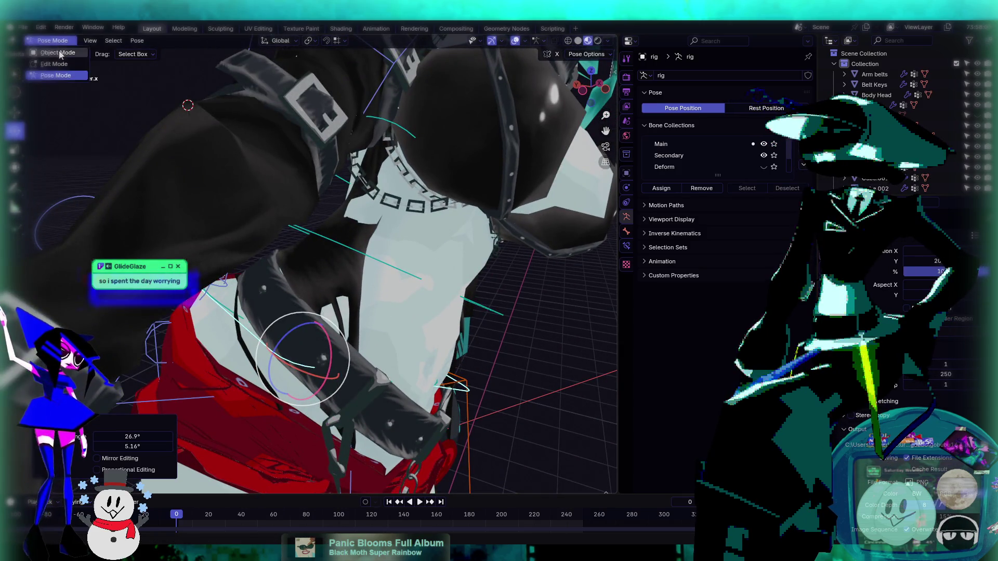
click(52, 52)
middle_drag(388, 266, 307, 271)
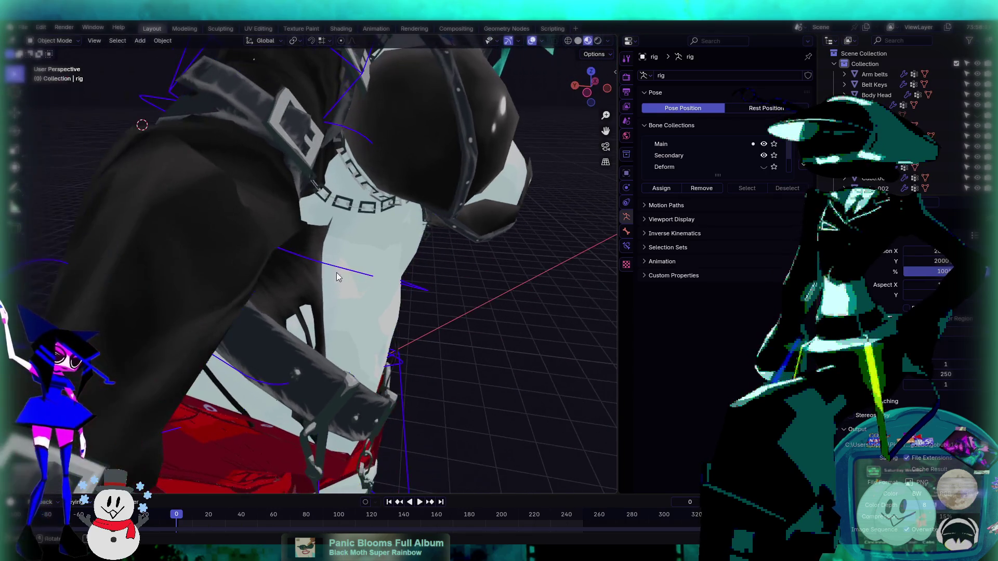
click(307, 271)
click(65, 41)
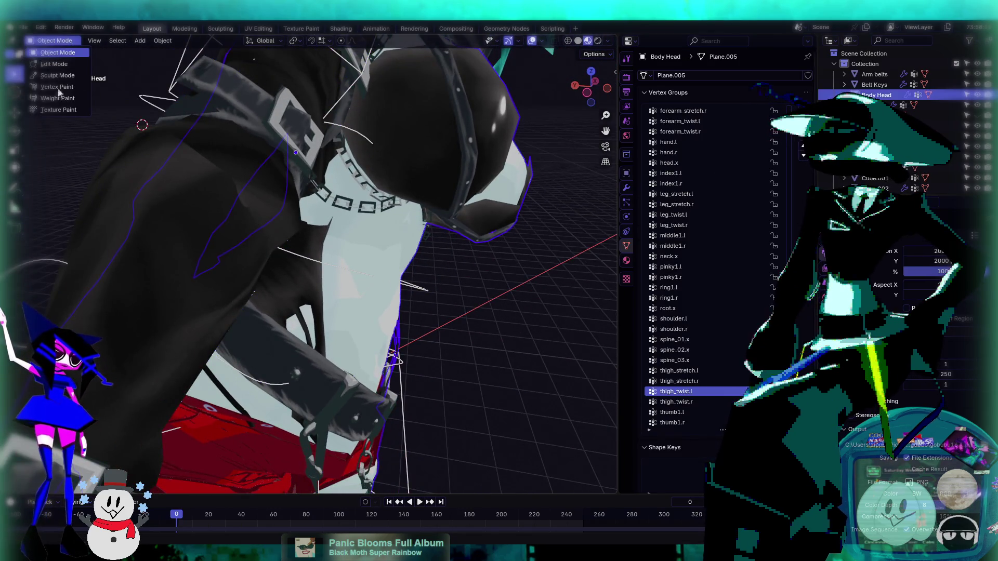
middle_drag(441, 236, 291, 219)
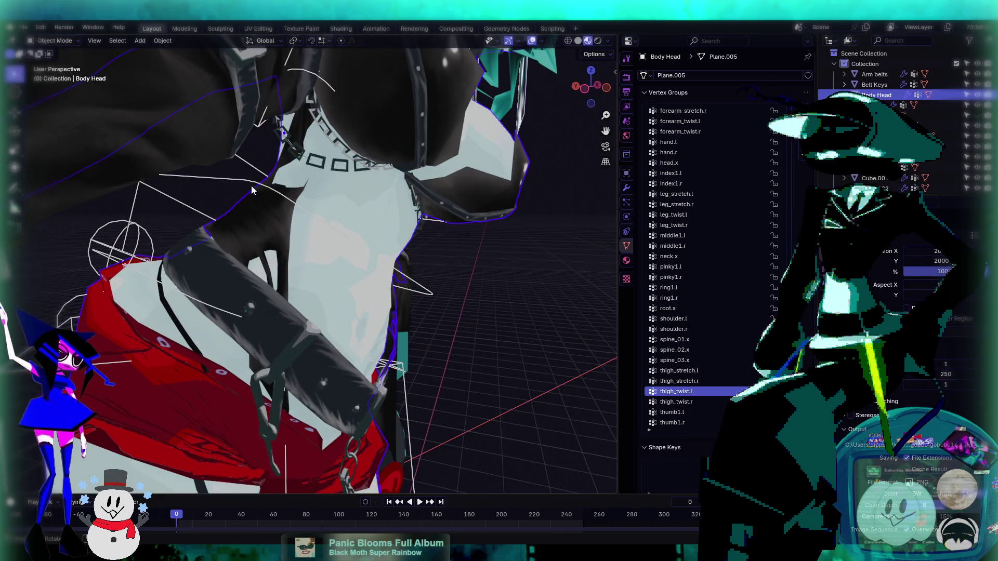
click(55, 41)
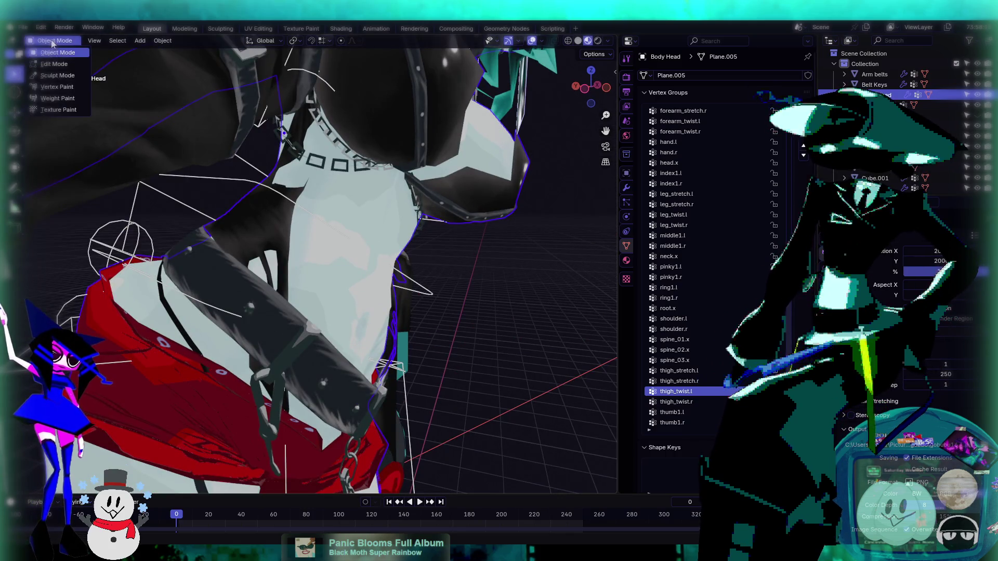
- Put Body Head into Weight Paint with the Draw brush and display the thigh_twist.r weights
click(58, 98)
mouse_move(146, 166)
middle_down()
mouse_move(357, 189)
mouse_move(239, 226)
middle_up()
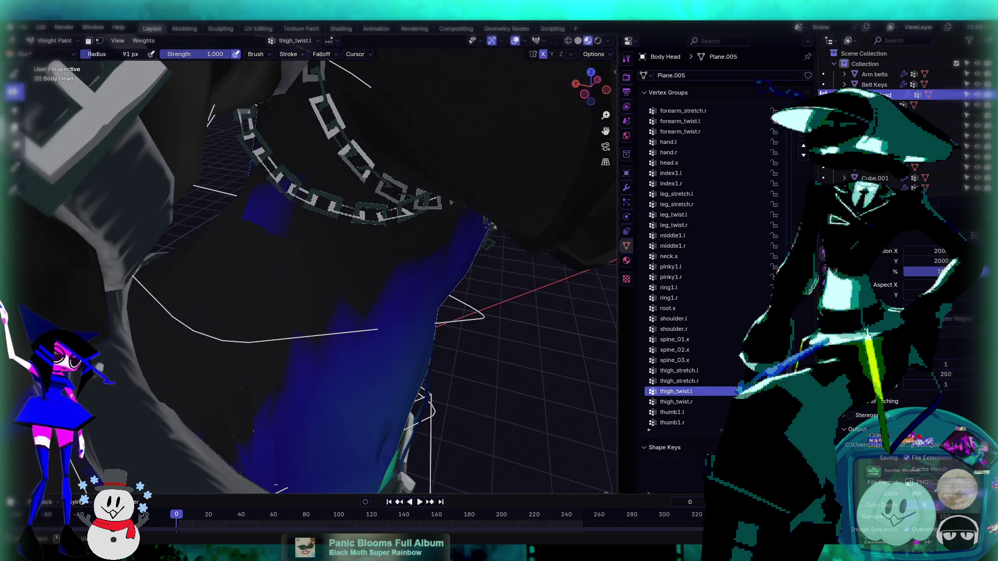
click(15, 74)
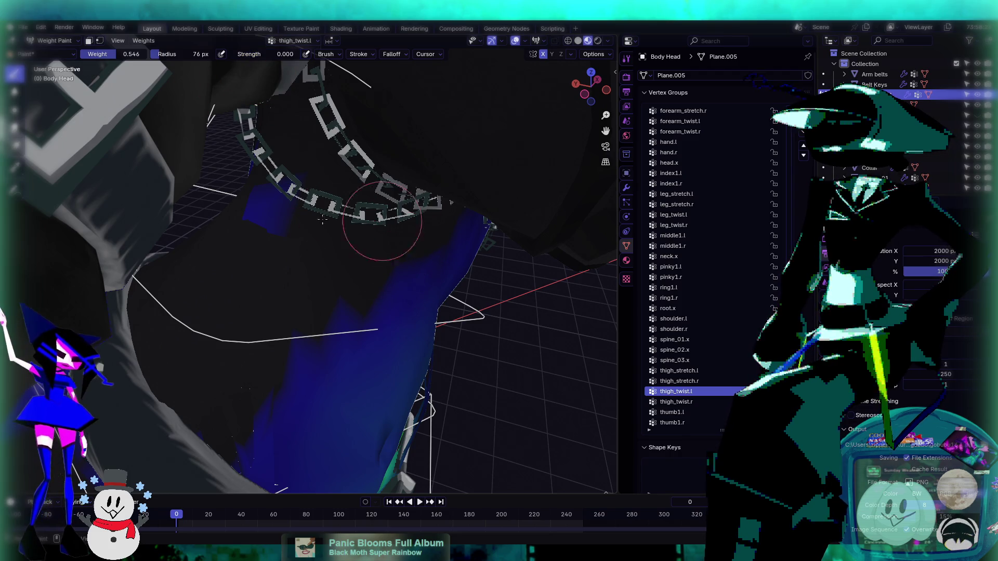
mouse_move(289, 212)
middle_down()
mouse_move(236, 191)
mouse_move(395, 228)
middle_up()
click(686, 402)
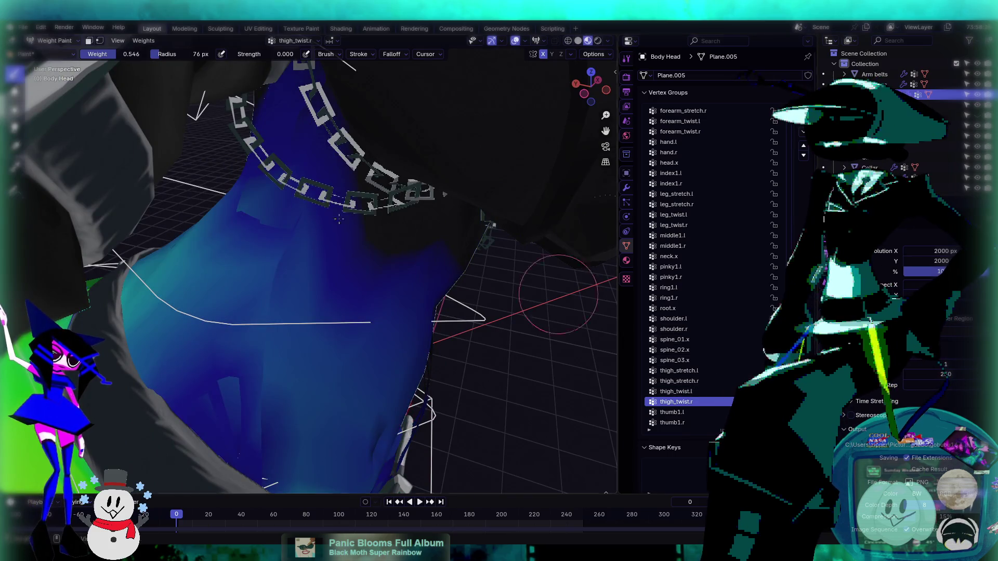
mouse_move(256, 213)
middle_down()
mouse_move(377, 190)
mouse_move(167, 156)
mouse_move(262, 147)
middle_up()
scroll(167, 156, up, 2)
- Blur the thigh_twist.l weights up the neck, then scroll the vertex groups to root.x
click(14, 92)
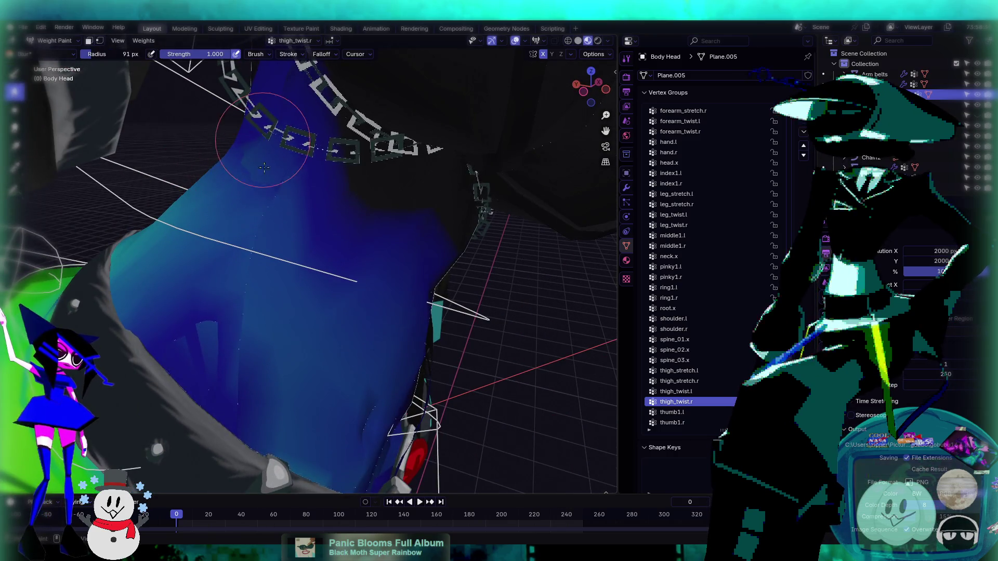
click(675, 391)
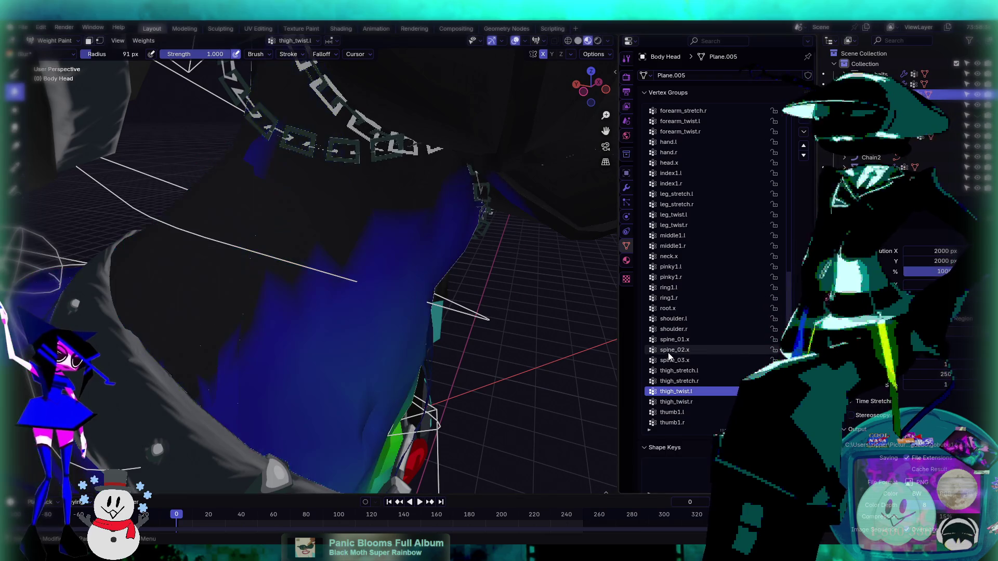
drag(300, 179, 251, 133)
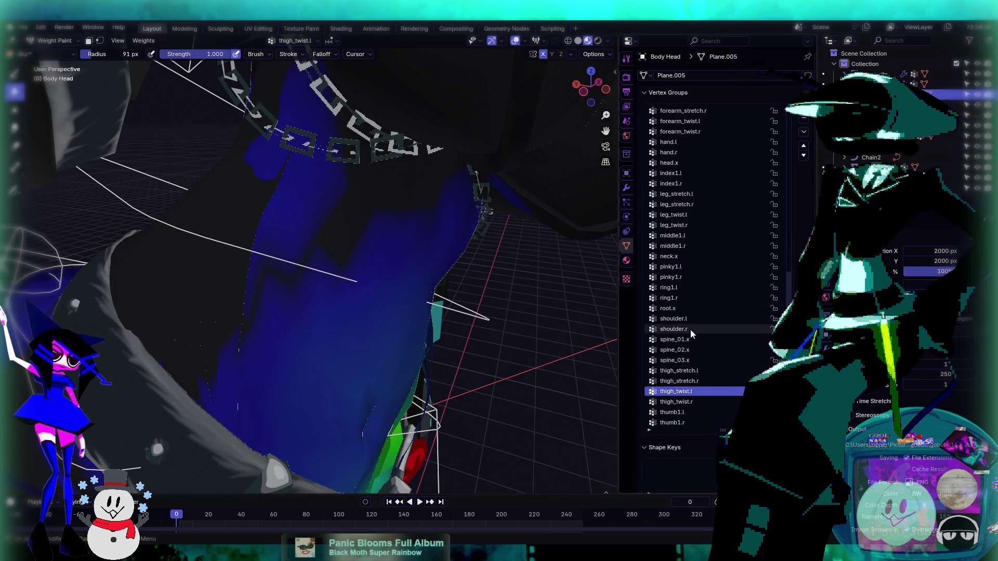
click(676, 402)
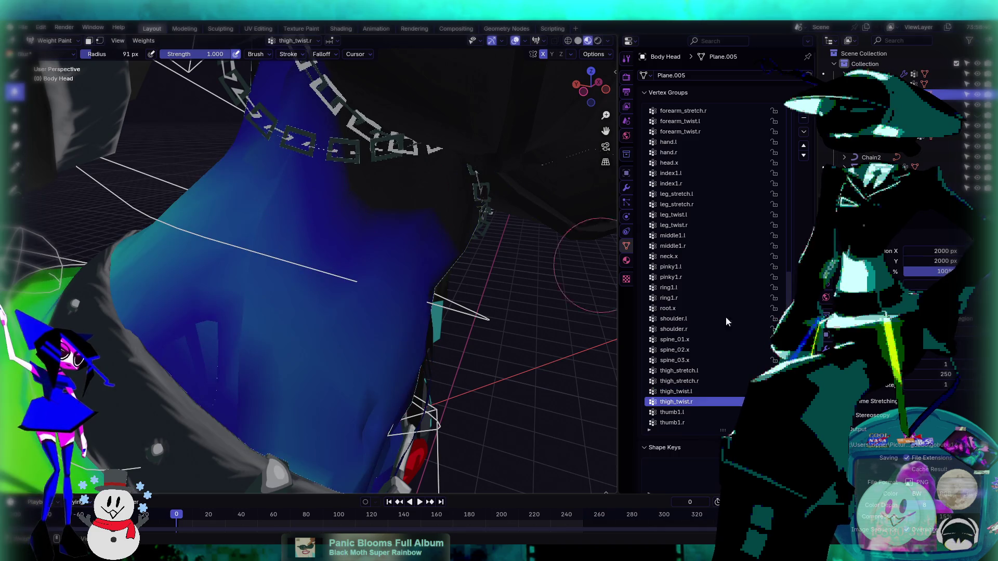
ctrl+scroll(747, 349, down, 4)
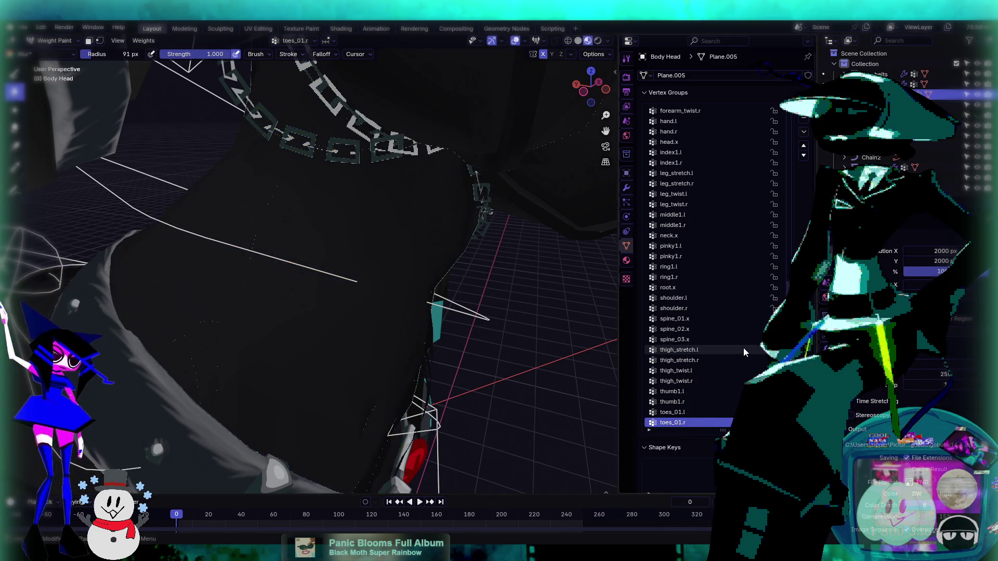
ctrl+scroll(743, 348, up, 16)
ctrl+scroll(744, 348, down, 3)
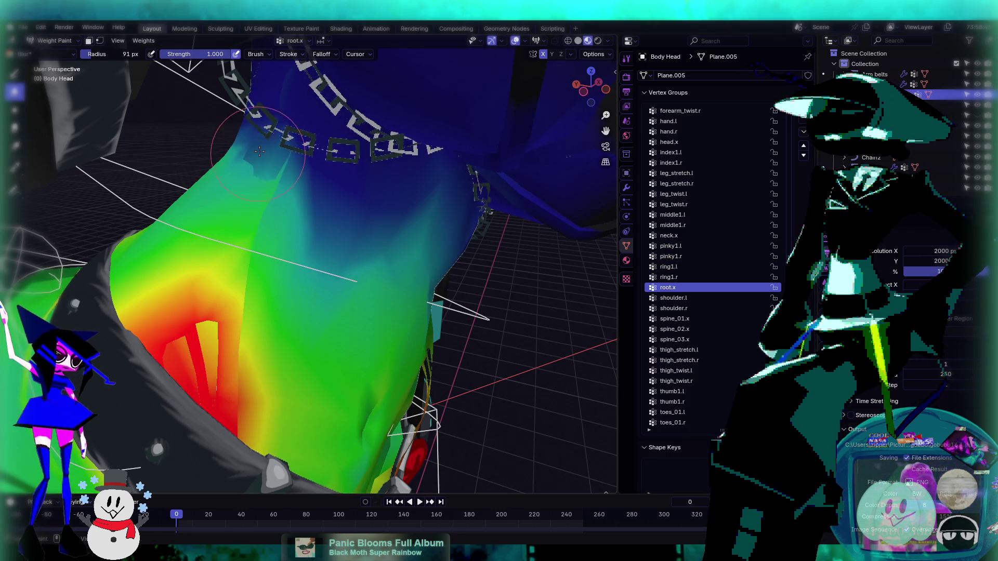
mouse_move(260, 151)
middle_down()
mouse_move(325, 101)
mouse_move(290, 245)
middle_up()
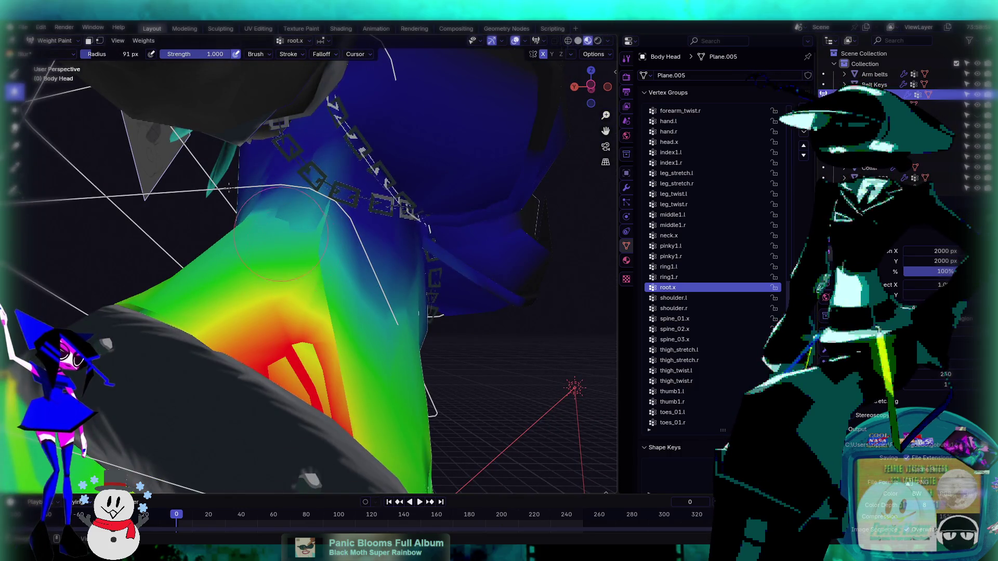
click(14, 74)
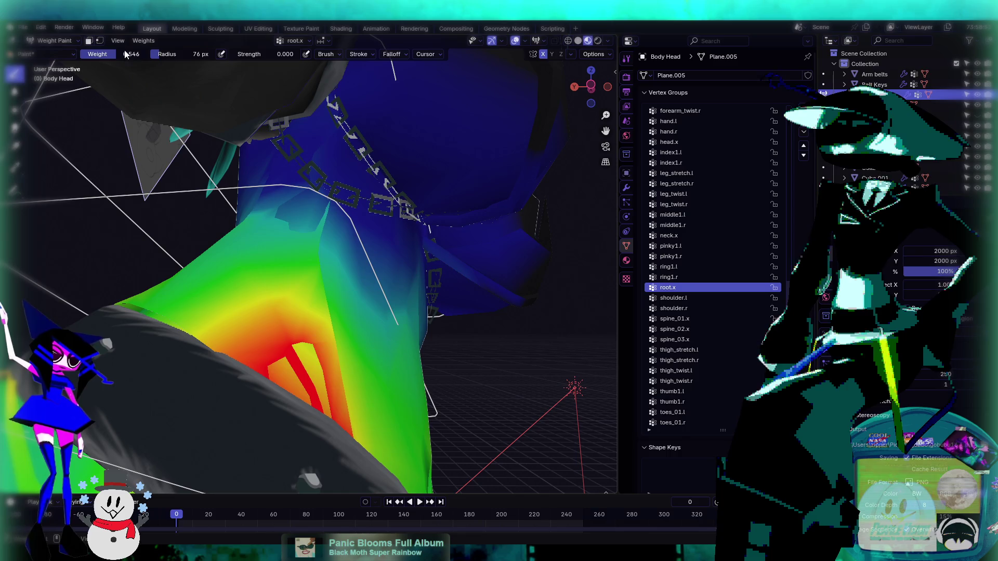
drag(126, 54, 78, 54)
mouse_move(315, 218)
mouse_down()
mouse_move(291, 202)
mouse_move(289, 210)
mouse_up()
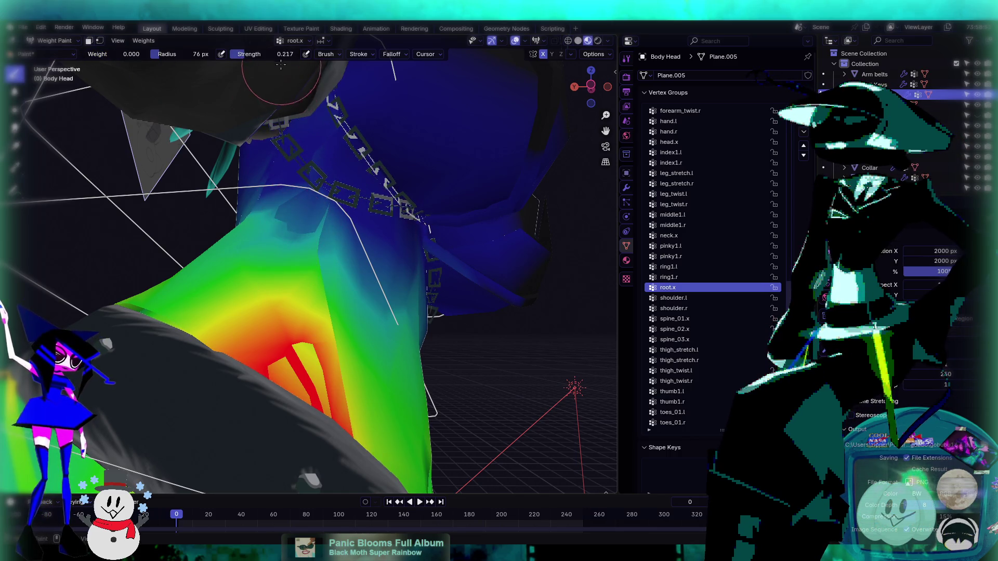
drag(280, 54, 322, 54)
drag(291, 231, 297, 220)
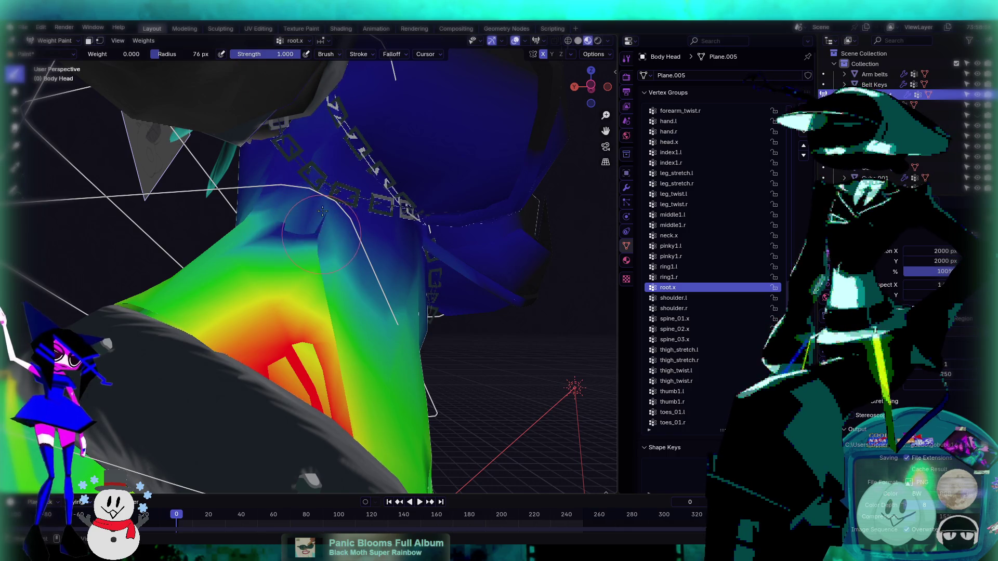
mouse_move(296, 224)
middle_down()
mouse_move(132, 196)
mouse_move(55, 122)
middle_up()
click(15, 92)
middle_drag(156, 234, 217, 270)
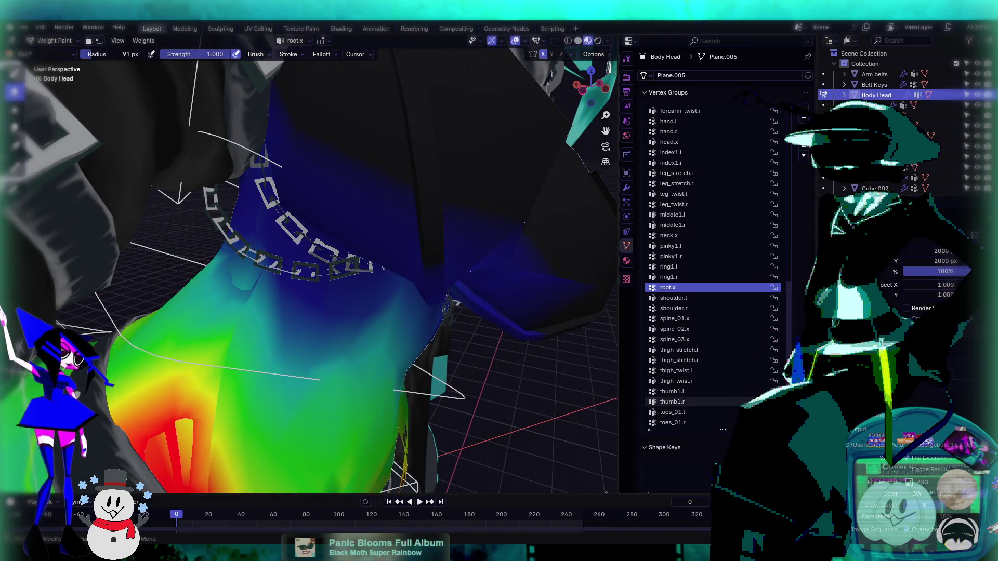
ctrl+scroll(708, 381, down, 3)
ctrl+scroll(708, 382, up, 1)
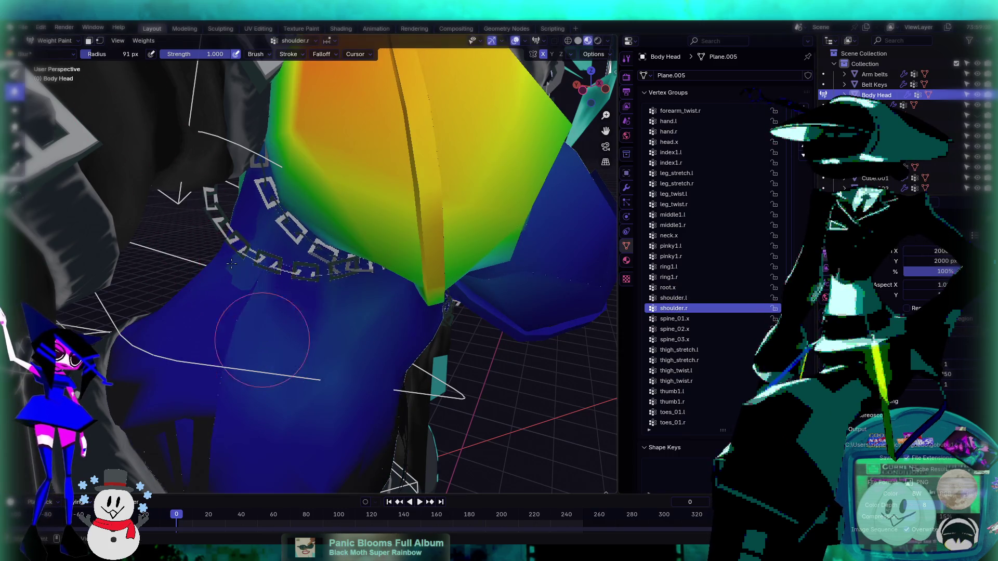
middle_drag(227, 305, 311, 301)
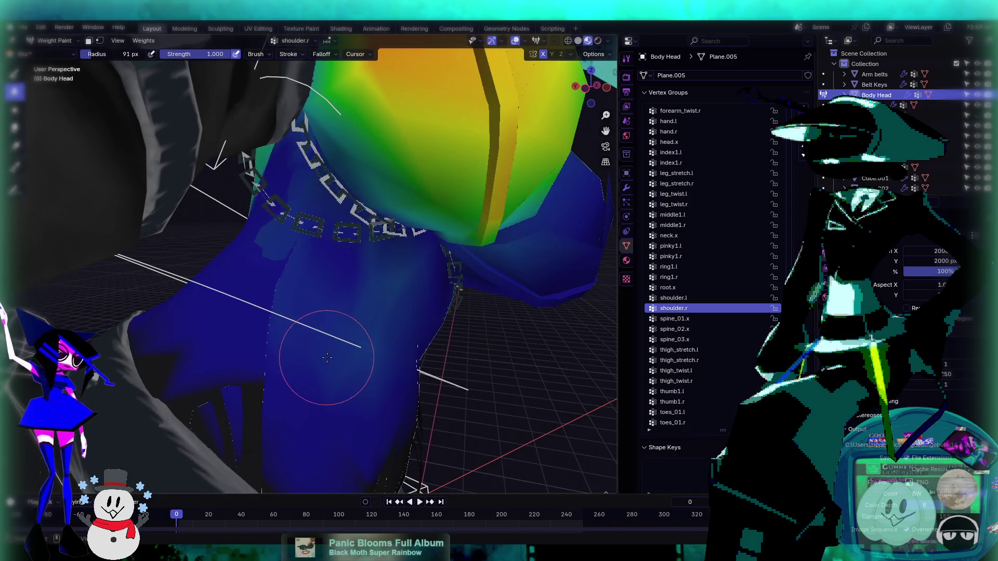
middle_drag(326, 358, 322, 312)
key(Up)
key(Up)
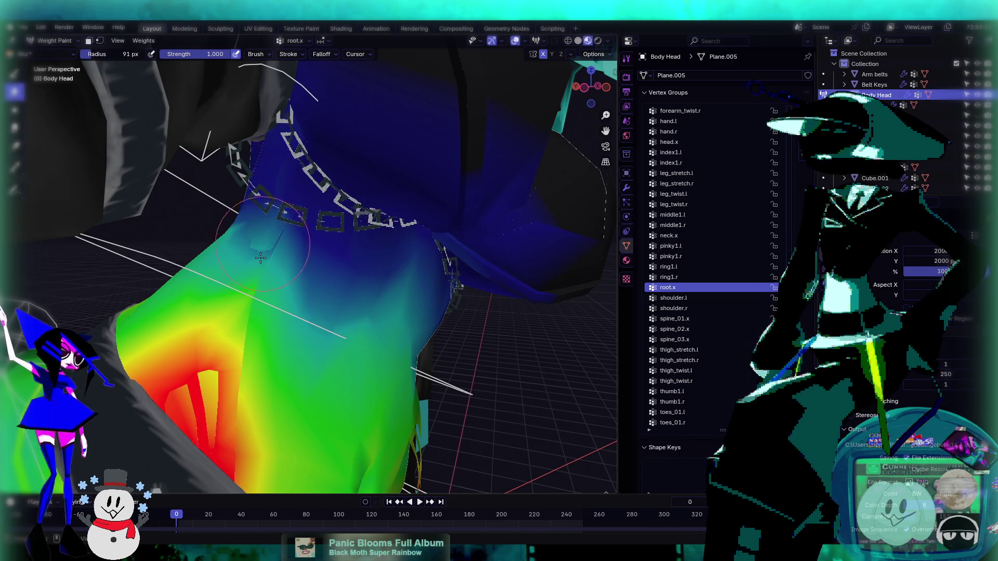
middle_drag(223, 218, 323, 147)
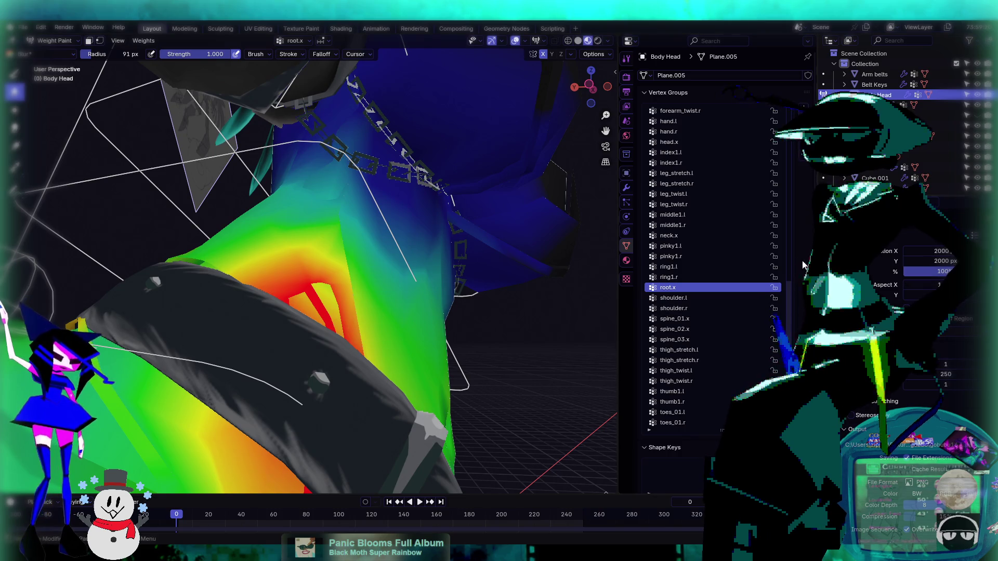
click(722, 308)
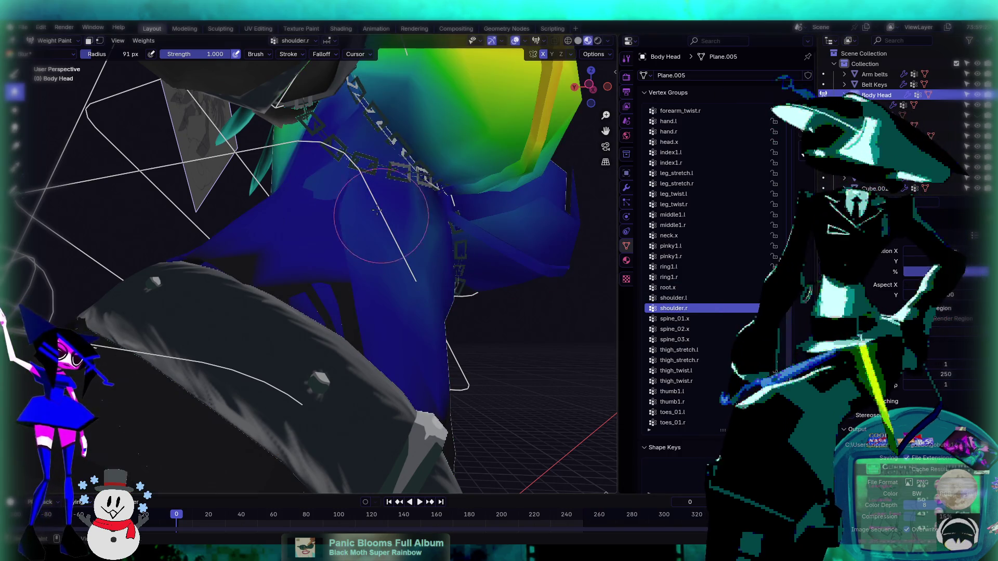
- Inspect the spine_01.x, spine_03.x and spine_02.x weights around the collar
click(681, 318)
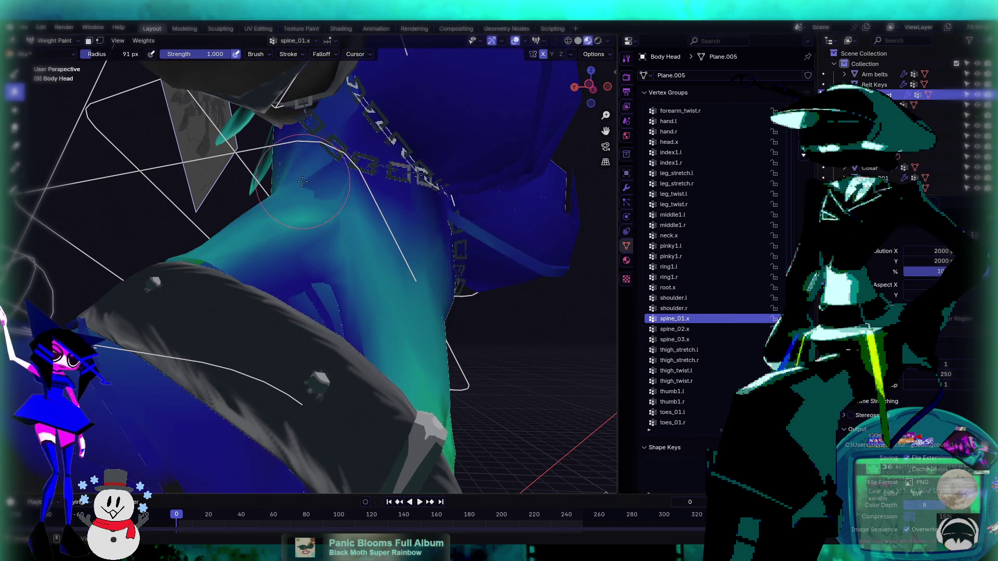
click(679, 339)
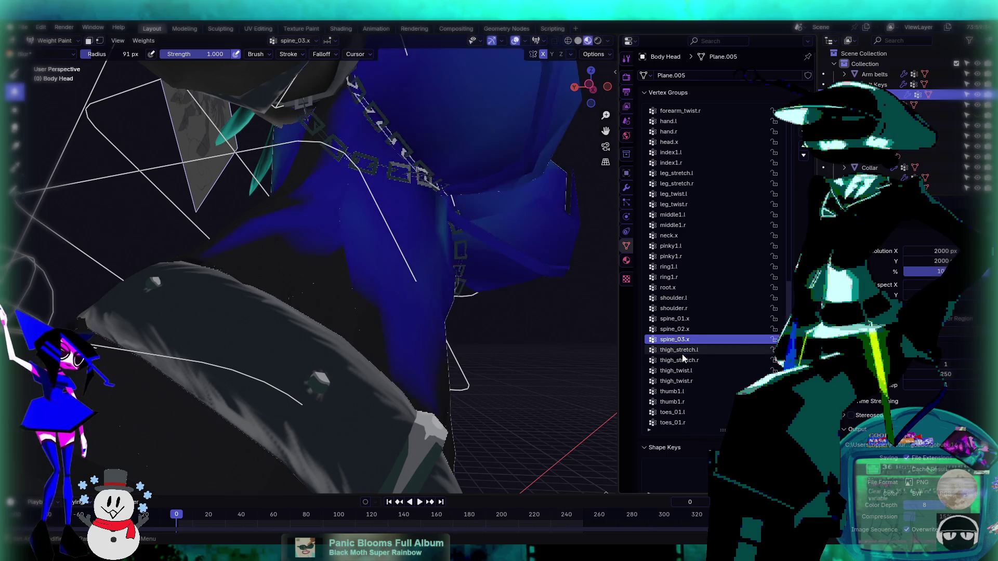
click(675, 329)
scroll(312, 185, up, 3)
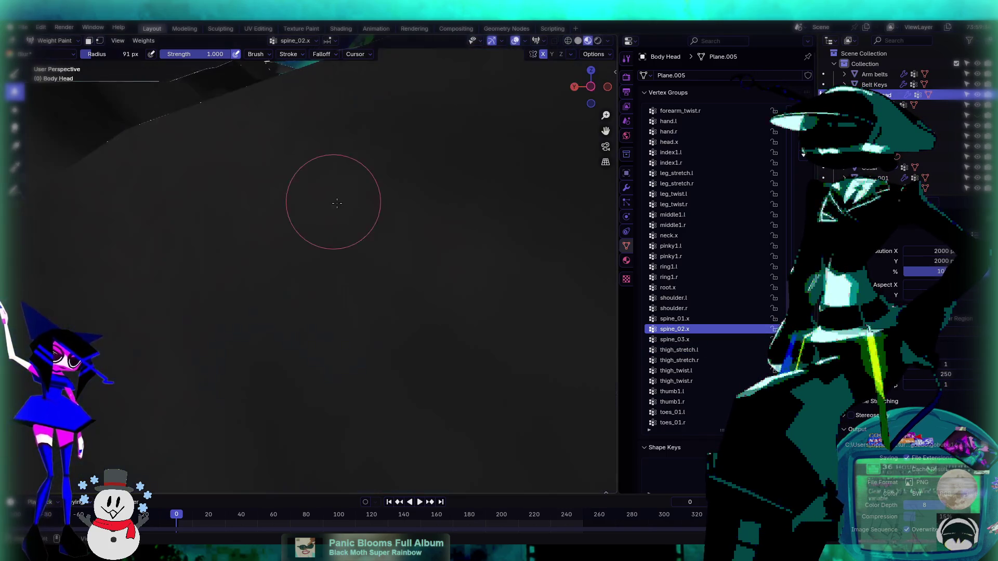
- Step through the thigh vertex groups, ending on thigh_twist.r, and inspect the blue-weighted torso
click(707, 354)
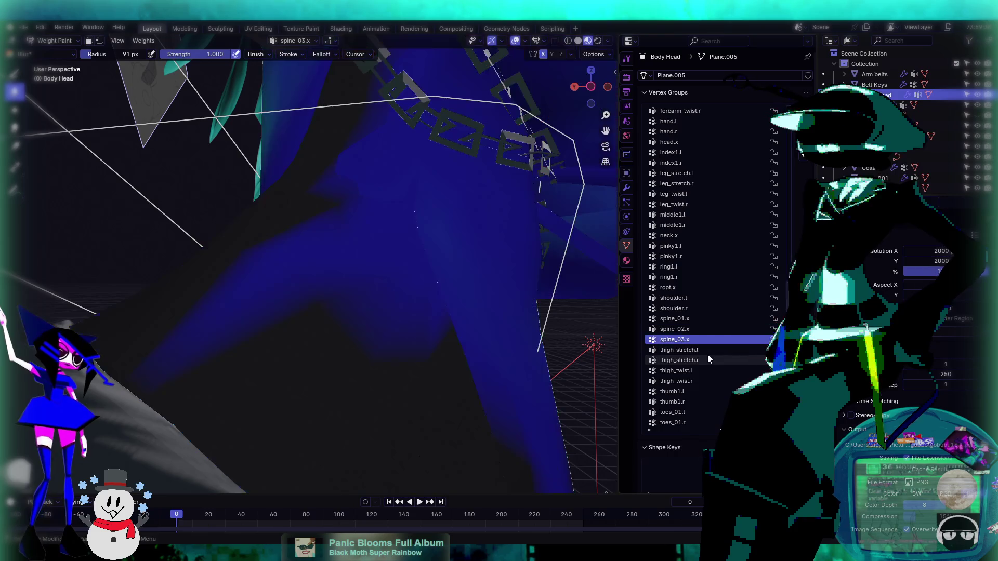
key(Down)
key(Down)
key(Down)
key(Down)
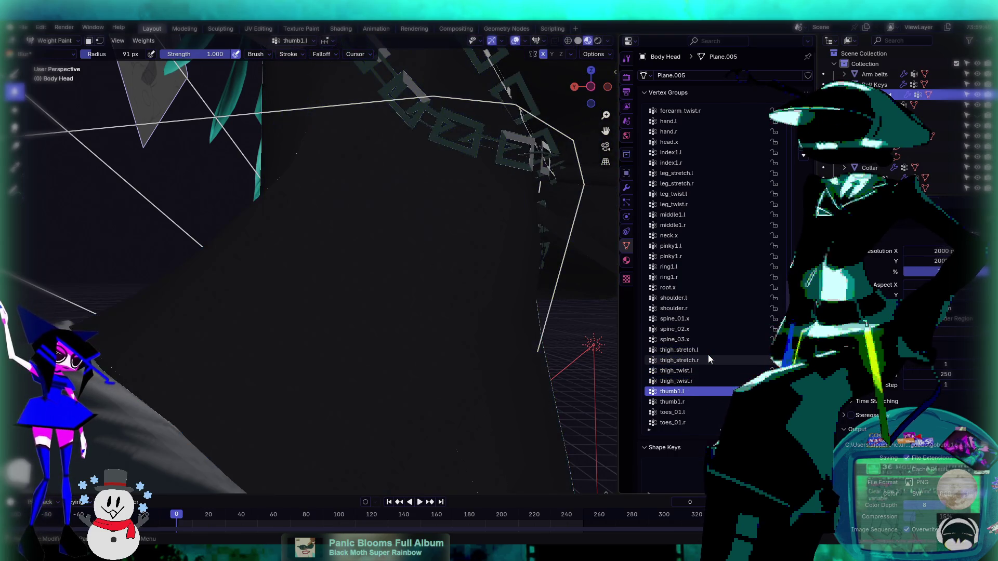
key(Up)
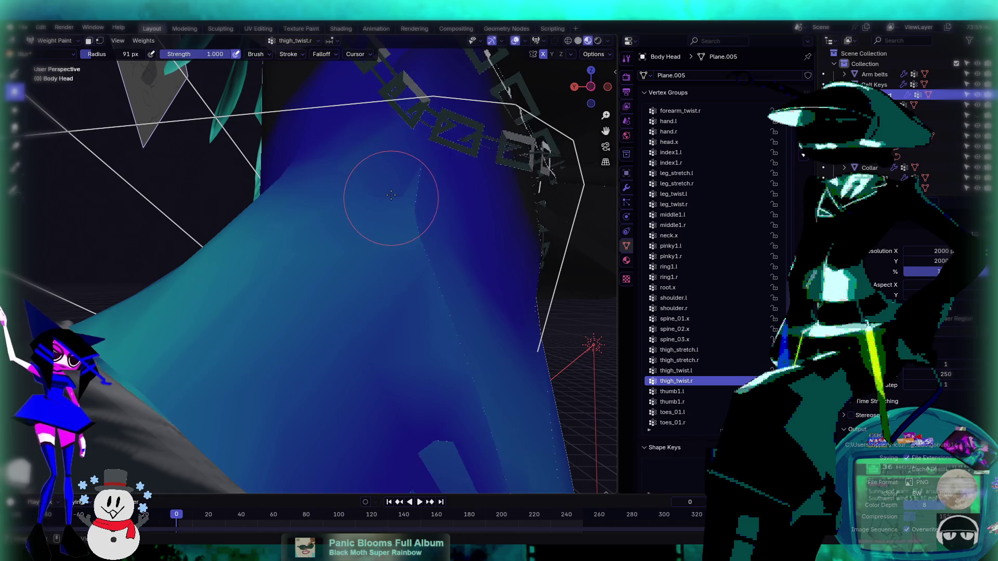
scroll(354, 149, down, 5)
scroll(358, 166, up, 6)
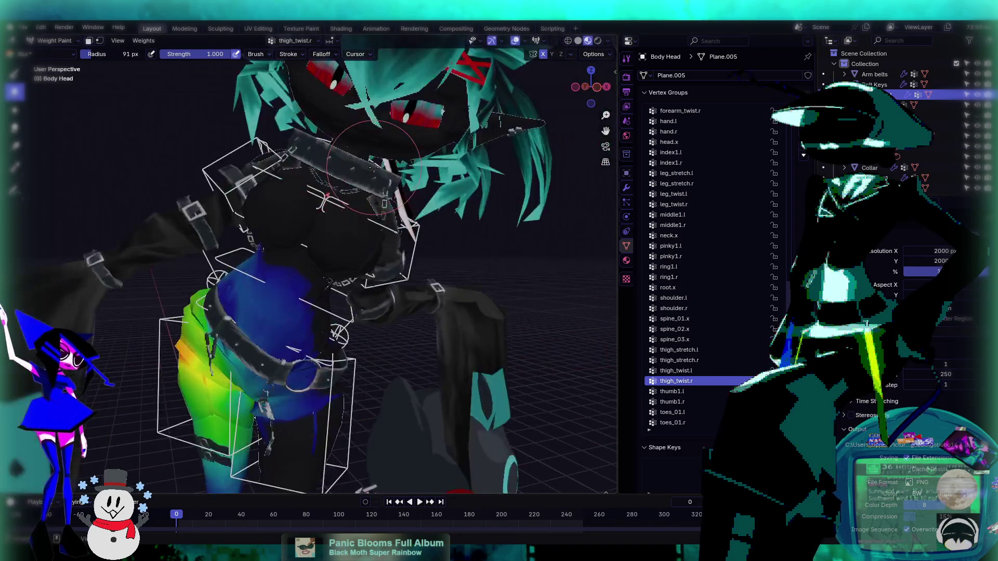
scroll(364, 177, down, 4)
scroll(369, 177, up, 8)
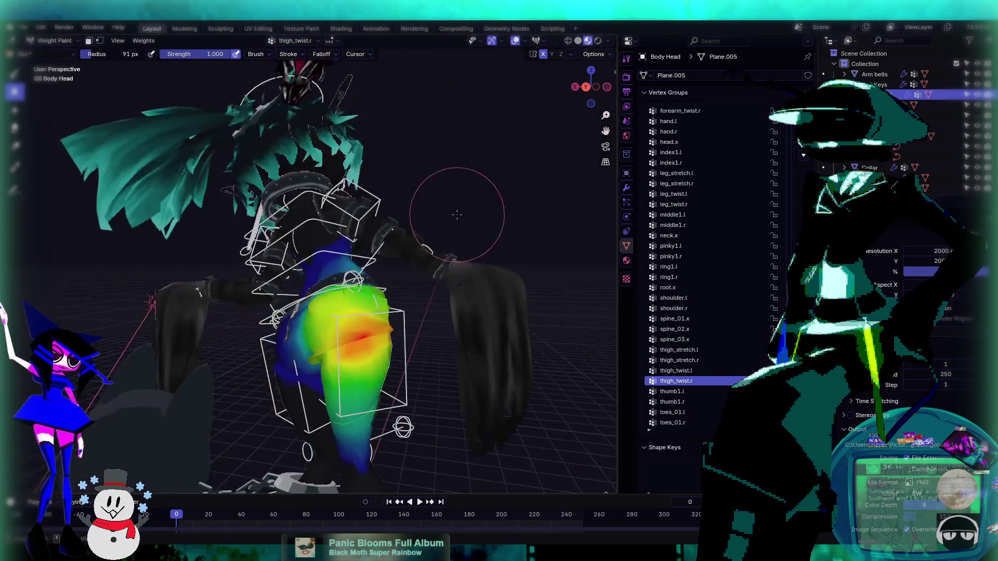
scroll(440, 243, up, 5)
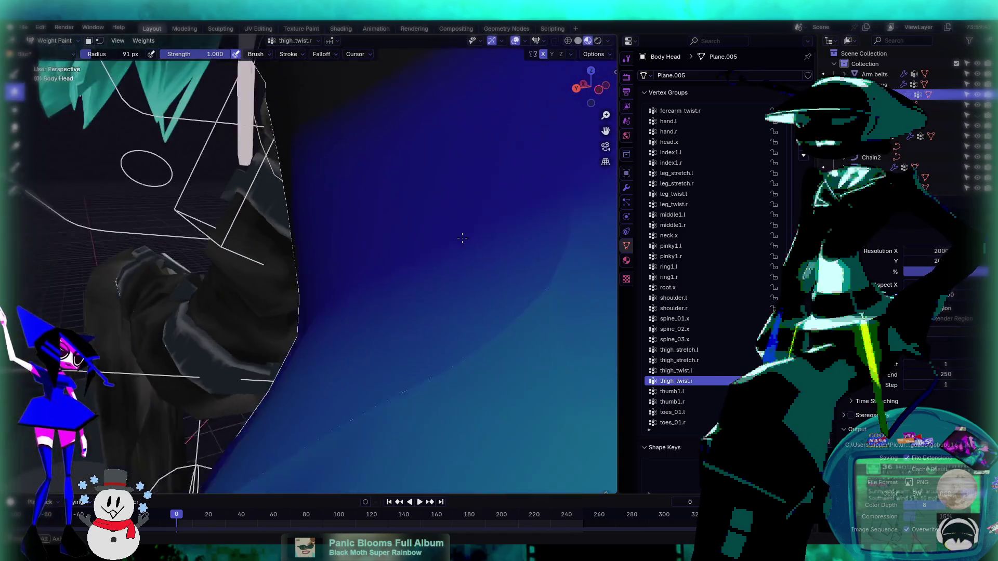
mouse_move(447, 237)
middle_down()
mouse_move(575, 311)
mouse_move(484, 261)
middle_up()
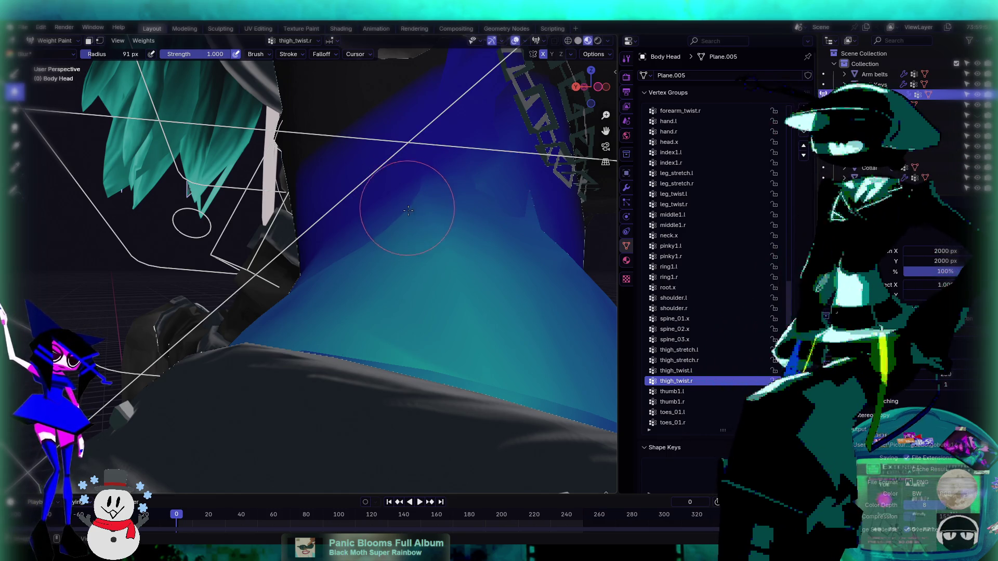
- Arrow through the vertex groups from root.x up to arm_stretch.r
key(Down)
key(Down)
key(Down)
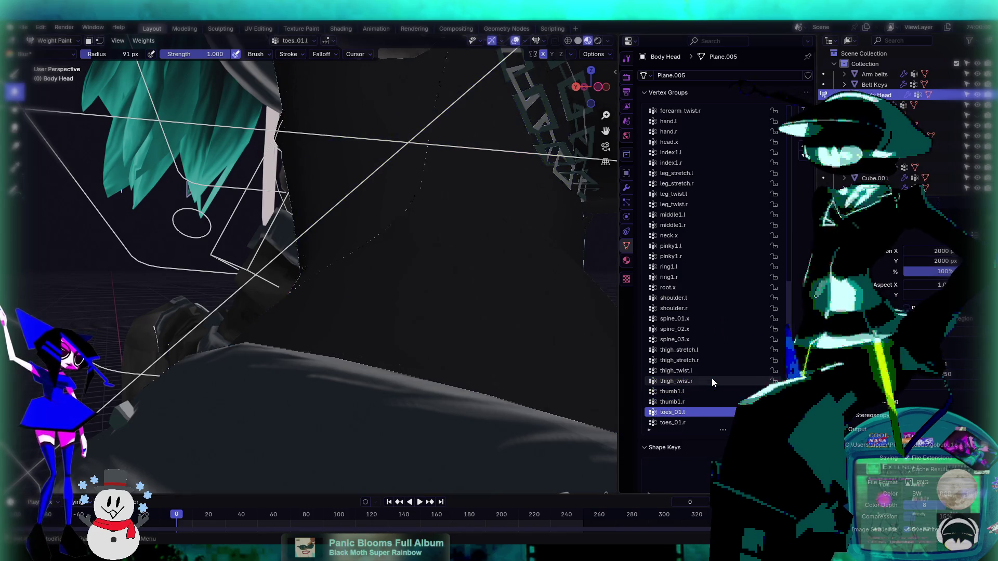
key(Up)
key(Up)
key(Up)
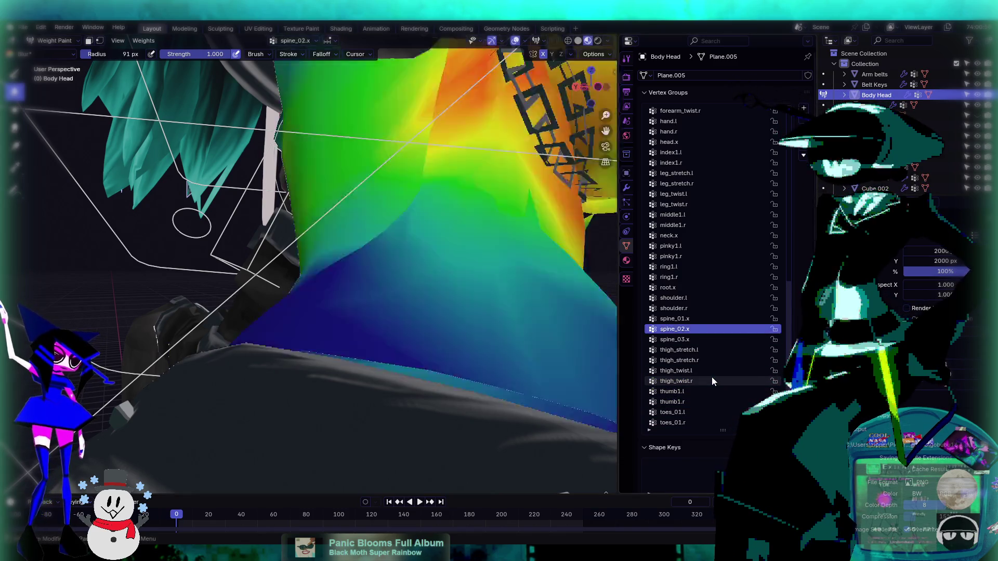
mouse_move(458, 221)
middle_down()
mouse_move(446, 196)
mouse_move(301, 151)
middle_up()
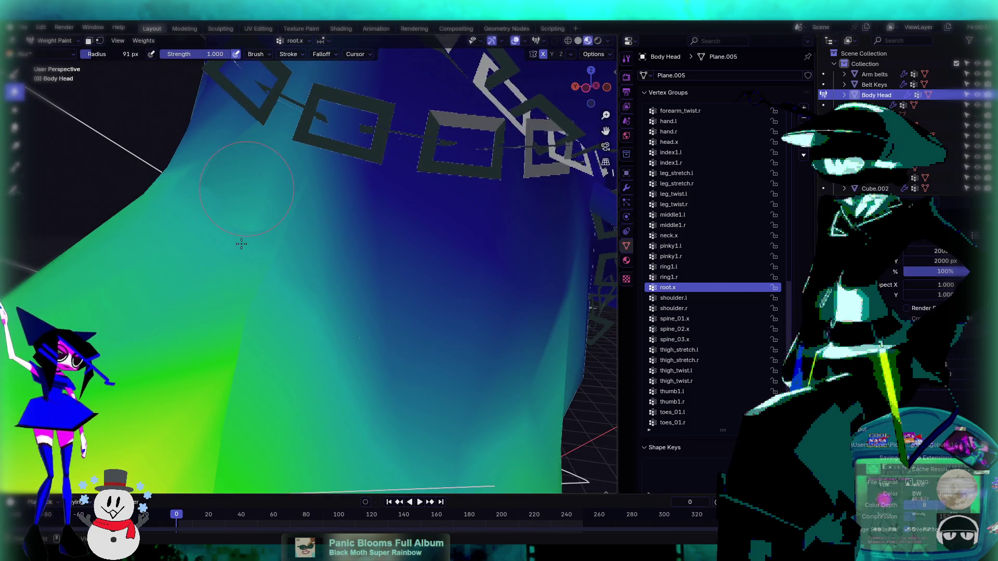
key(Up)
key(Up)
key(Up)
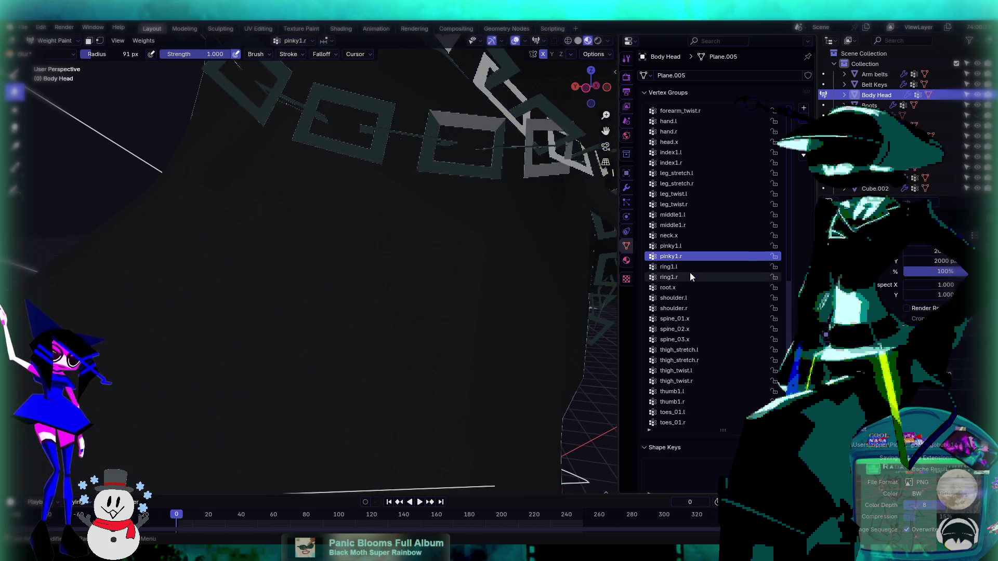
key(Up)
key(Up)
key(Up)
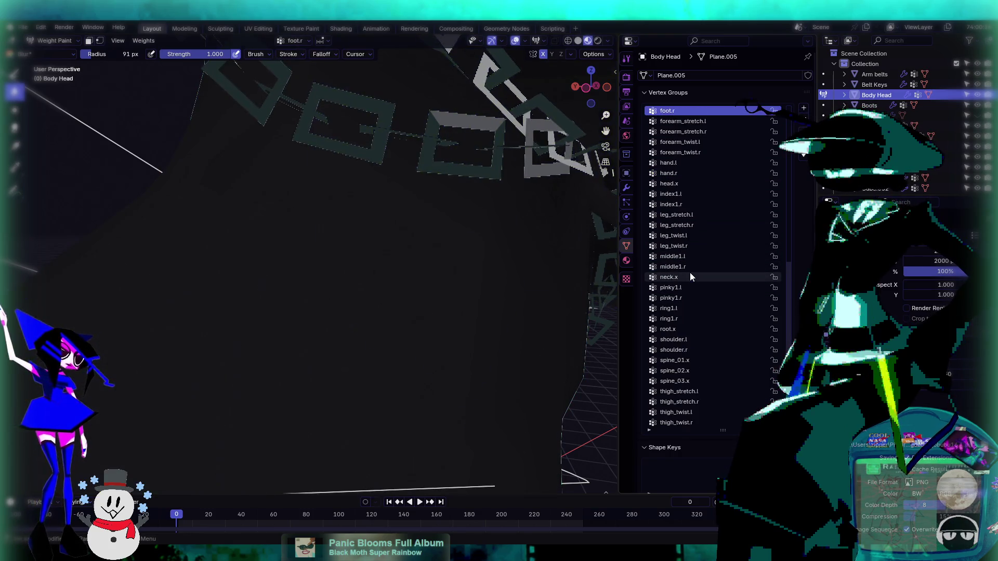
key(Up)
key(Up)
key(Up)
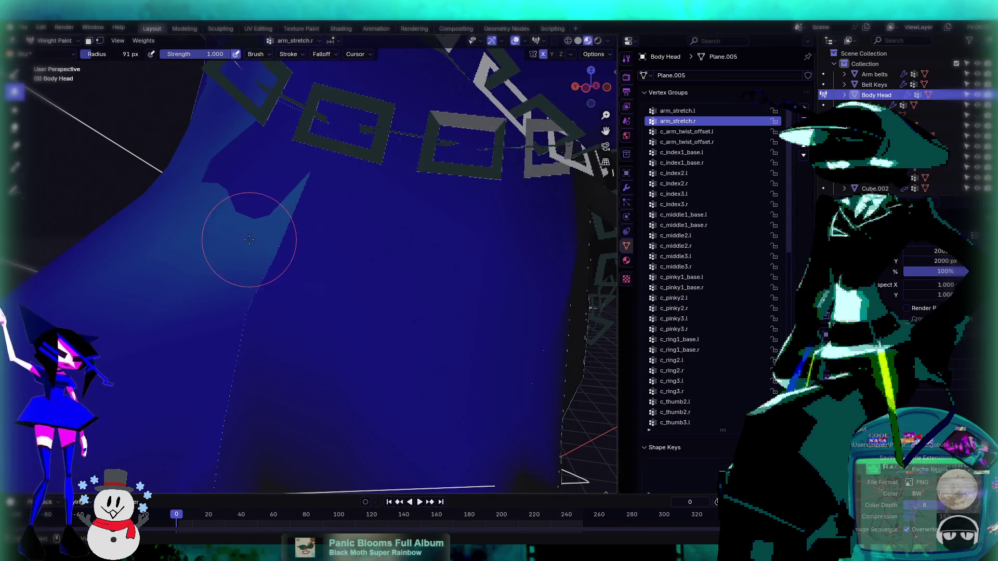
middle_drag(240, 150, 236, 137)
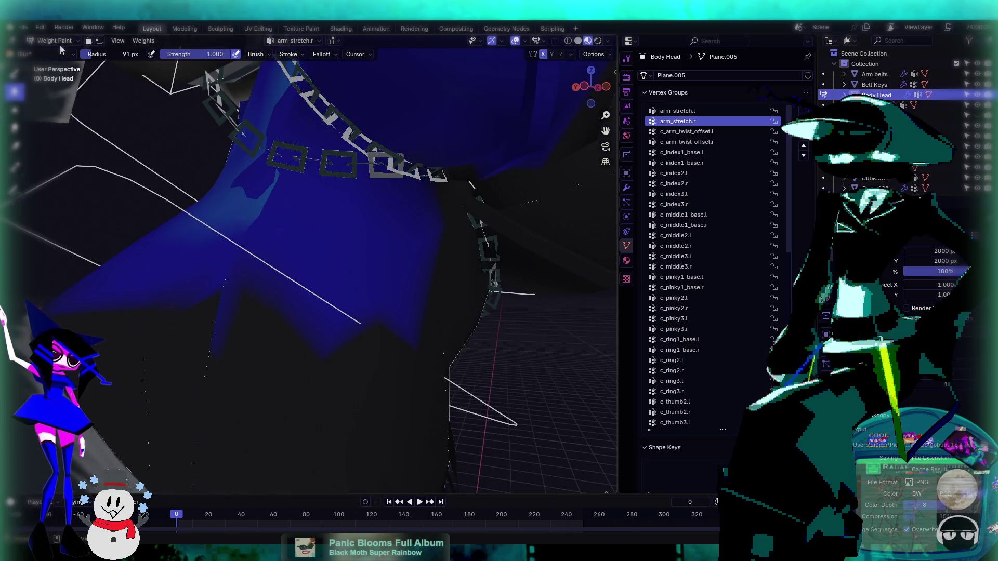
middle_drag(120, 142, 34, 83)
- Paint out the arm_stretch.r patch by the belt with the Draw brush at weight 0
click(16, 75)
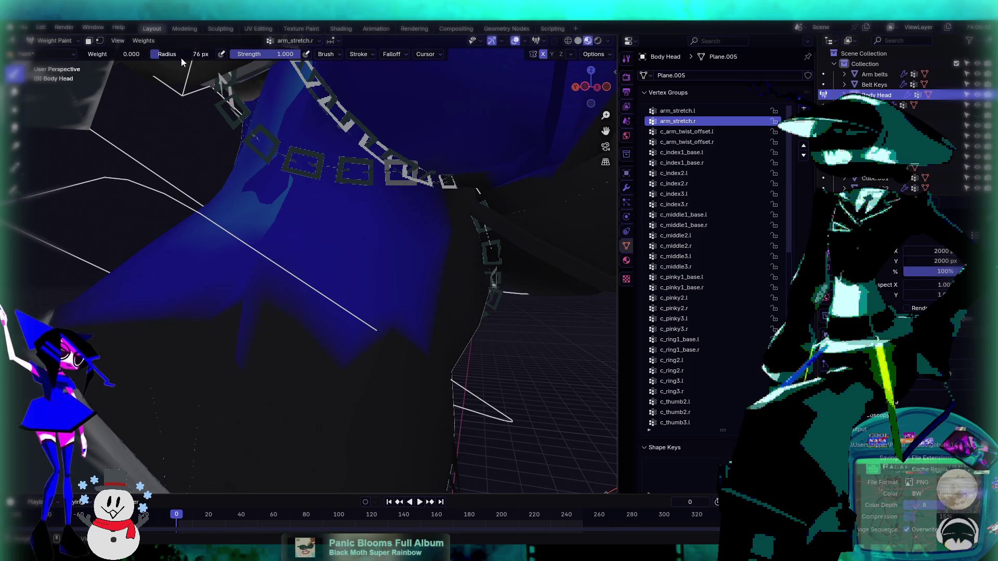
drag(275, 193, 253, 212)
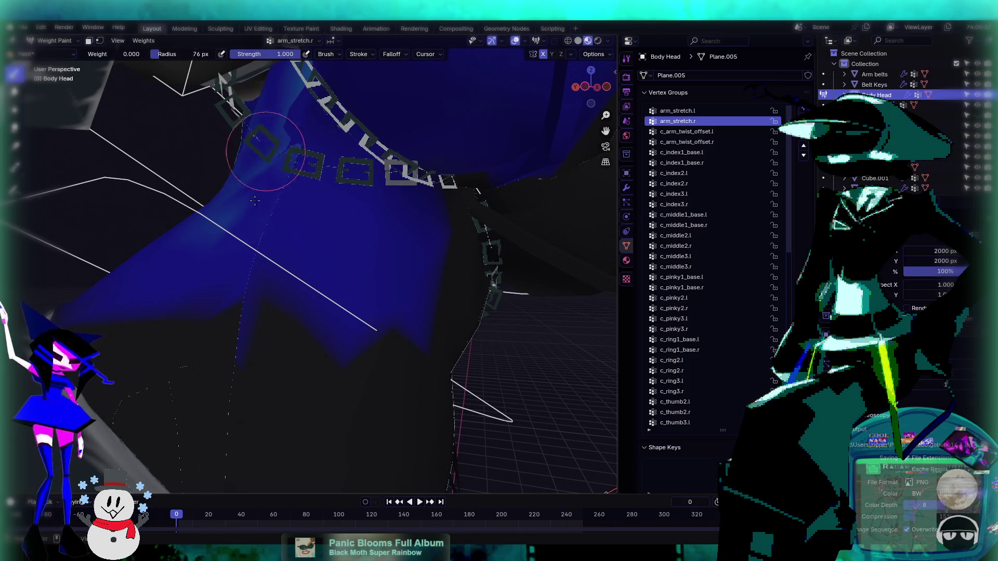
mouse_move(219, 204)
middle_down()
mouse_move(270, 172)
mouse_move(370, 136)
mouse_move(353, 150)
middle_up()
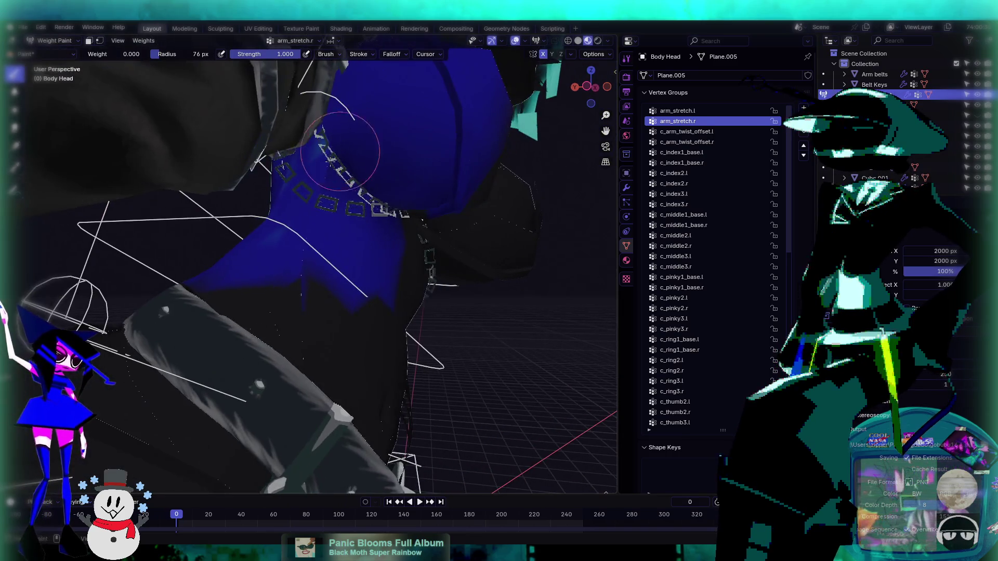
mouse_move(251, 279)
middle_down()
mouse_move(267, 161)
mouse_move(395, 198)
mouse_move(407, 423)
mouse_move(424, 419)
middle_up()
- Return the Body Head mesh to Object Mode
click(52, 40)
click(49, 52)
mouse_move(316, 219)
middle_down()
mouse_move(373, 448)
mouse_move(403, 389)
mouse_move(385, 348)
mouse_move(432, 379)
mouse_move(436, 368)
mouse_move(419, 383)
middle_up()
scroll(283, 228, up, 5)
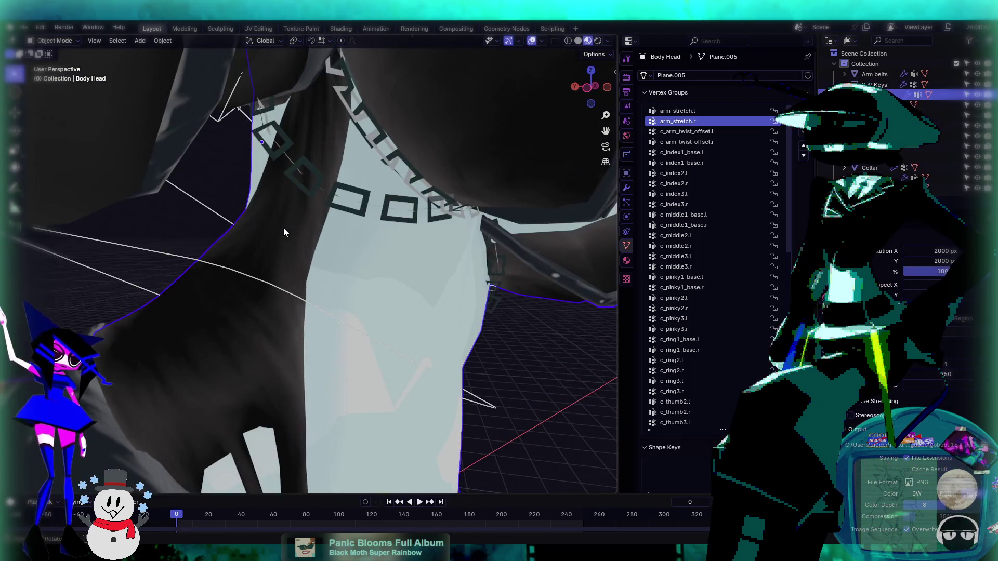